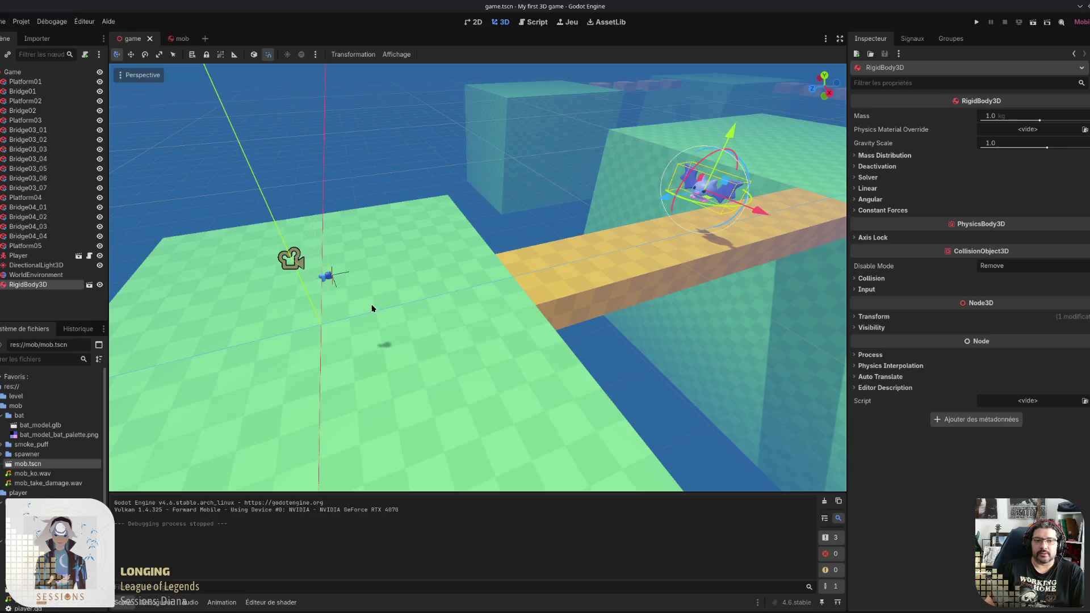
Step: Orbit the level view to look at the bat over the bridge from several sides
{"action": "mouse_move", "coordinate": [372, 306]}
{"action": "left_mouse_down"}
{"action": "mouse_move", "coordinate": [451, 280]}
{"action": "mouse_move", "coordinate": [534, 278]}
{"action": "mouse_move", "coordinate": [542, 300]}
{"action": "left_mouse_up"}
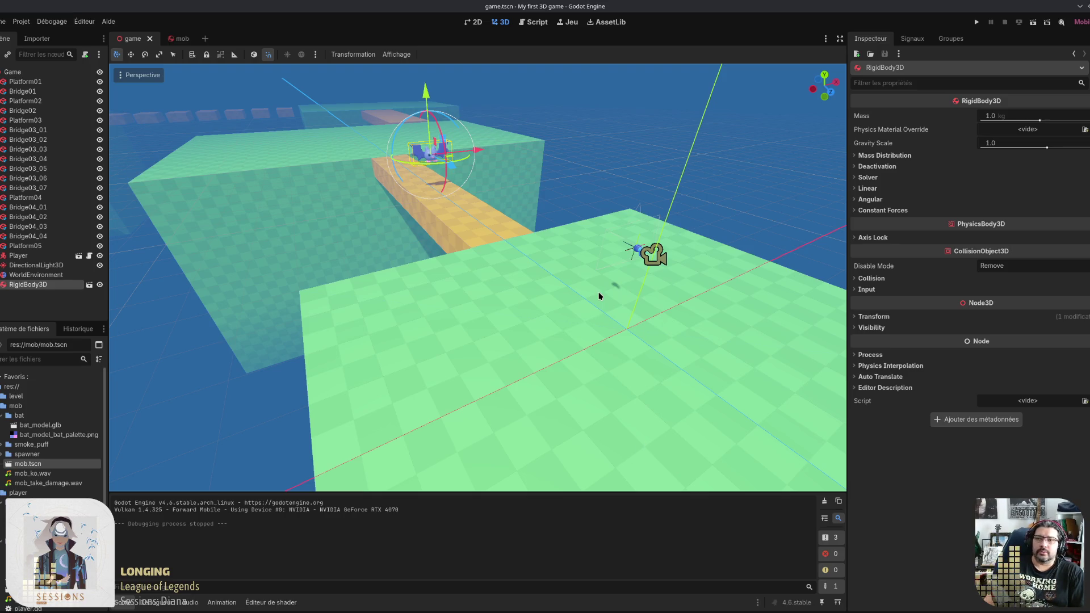
{"action": "left_click_drag", "start_coordinate": [680, 311], "coordinate": [564, 291]}
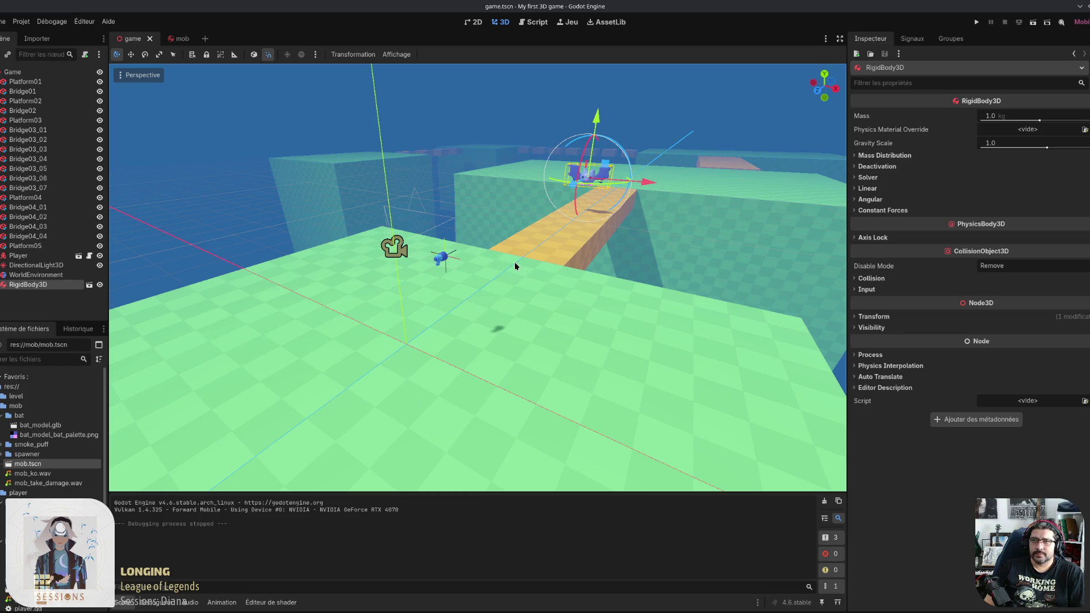
{"action": "mouse_move", "coordinate": [541, 379]}
{"action": "left_mouse_down"}
{"action": "mouse_move", "coordinate": [451, 314]}
{"action": "mouse_move", "coordinate": [484, 336]}
{"action": "mouse_move", "coordinate": [441, 326]}
{"action": "left_mouse_up"}
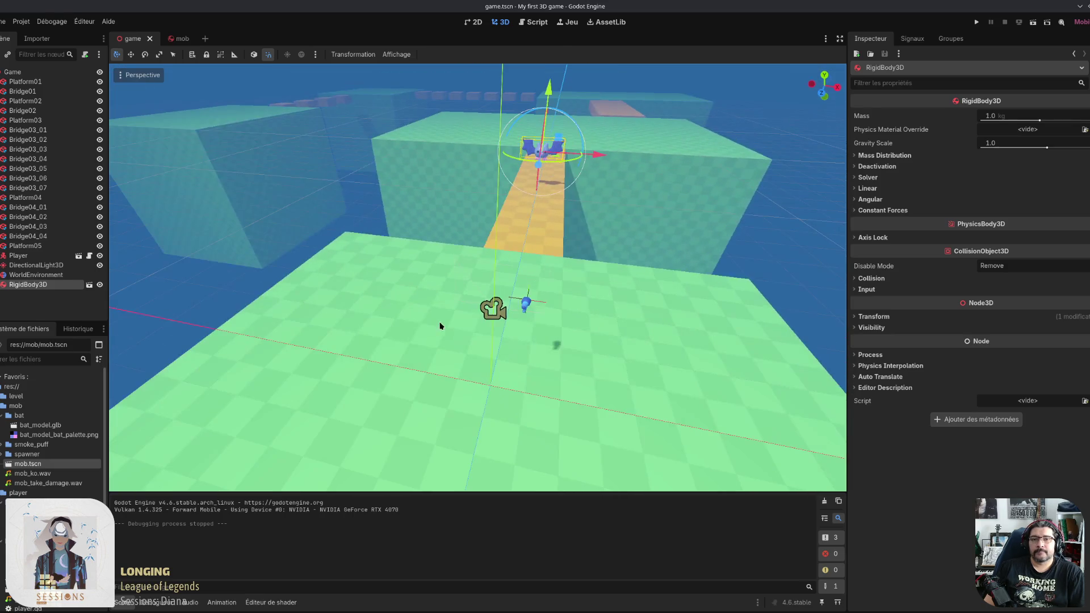
{"action": "scroll", "coordinate": [507, 240], "scroll_direction": "up", "scroll_amount": 6}
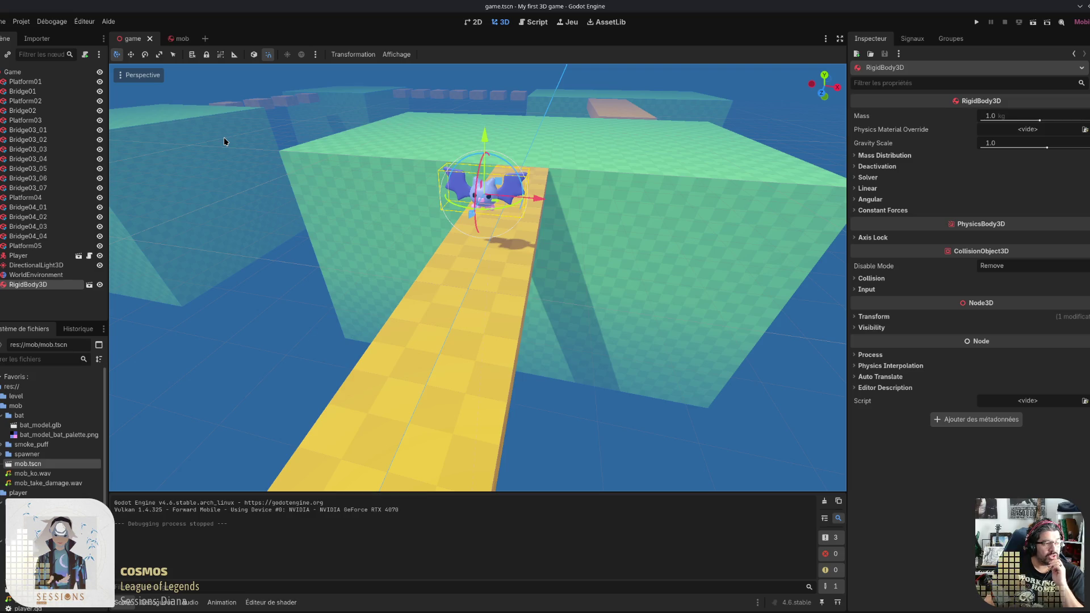
Step: In the mob scene, snap to a front view of the bat and save mob.tscn
{"action": "left_click", "coordinate": [186, 42]}
{"action": "scroll", "coordinate": [522, 326], "scroll_direction": "up", "scroll_amount": 2}
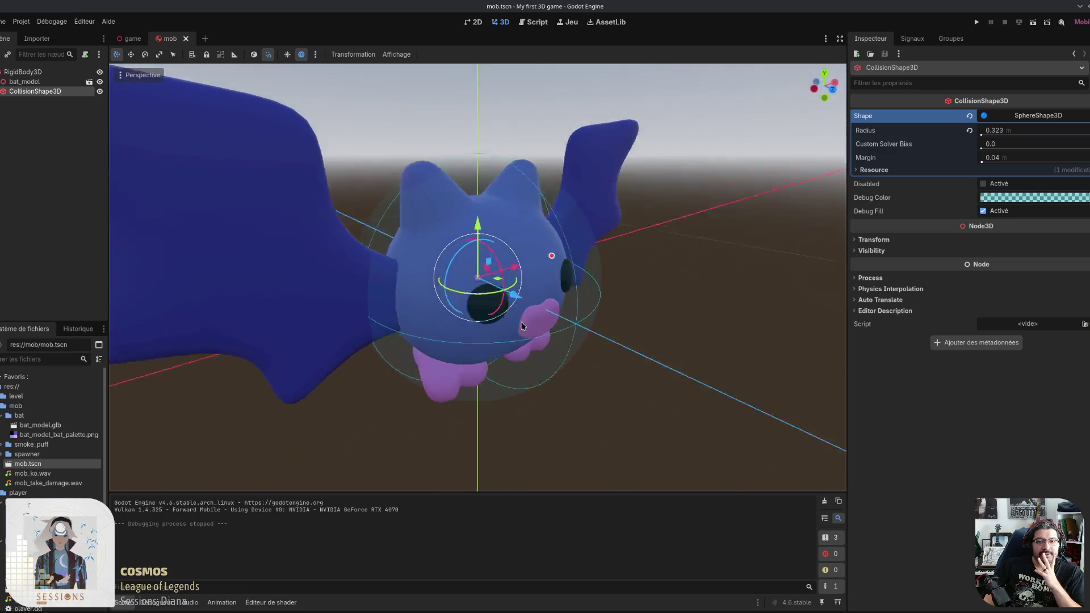
{"action": "scroll", "coordinate": [568, 332], "scroll_direction": "down", "scroll_amount": 4}
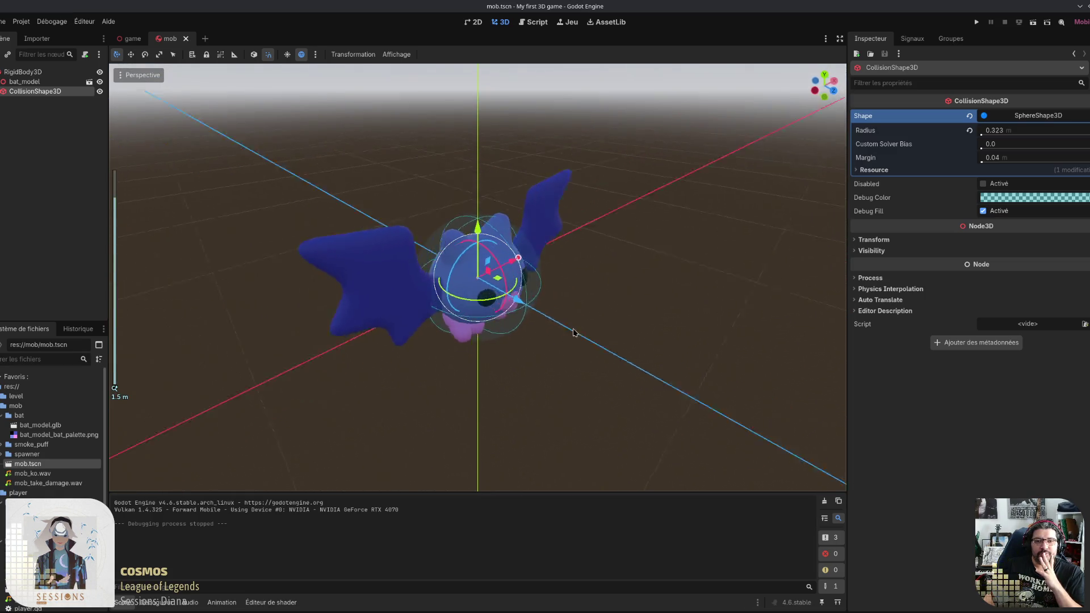
{"action": "left_click_drag", "start_coordinate": [573, 332], "coordinate": [490, 327]}
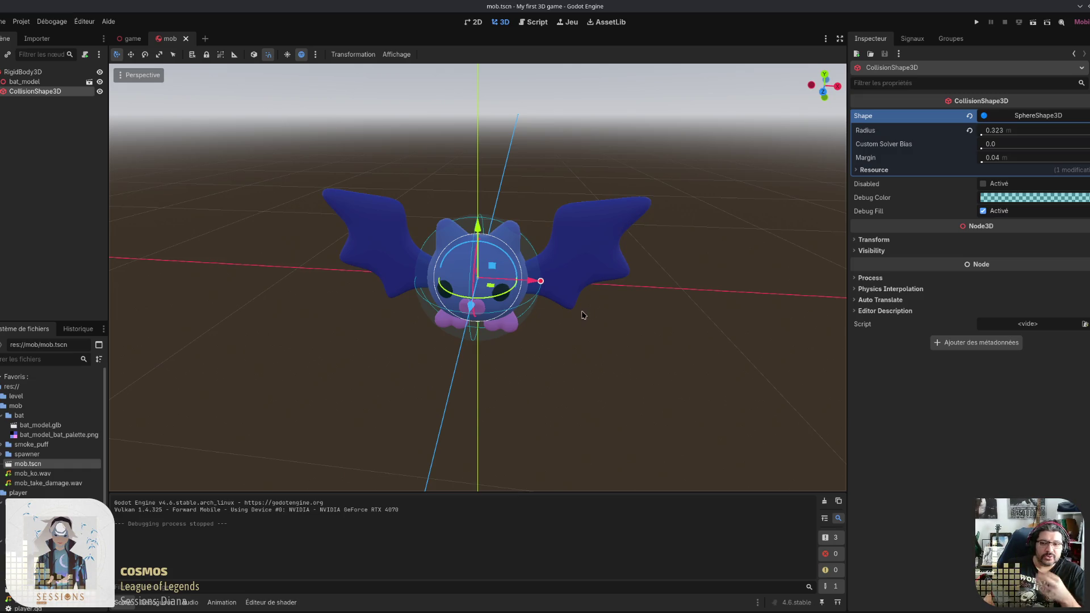
{"action": "left_click_drag", "start_coordinate": [512, 296], "coordinate": [536, 294]}
{"action": "mouse_move", "coordinate": [593, 276]}
{"action": "left_mouse_down"}
{"action": "mouse_move", "coordinate": [640, 244]}
{"action": "mouse_move", "coordinate": [531, 276]}
{"action": "left_mouse_up"}
{"action": "key", "text": "KP_1"}
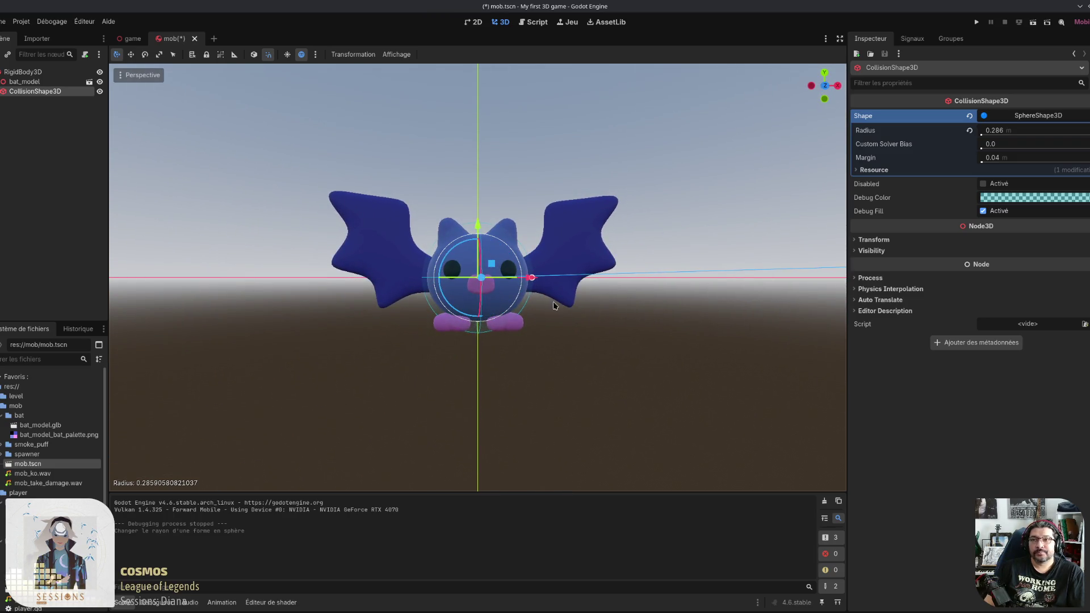
{"action": "key", "text": "ctrl+s"}
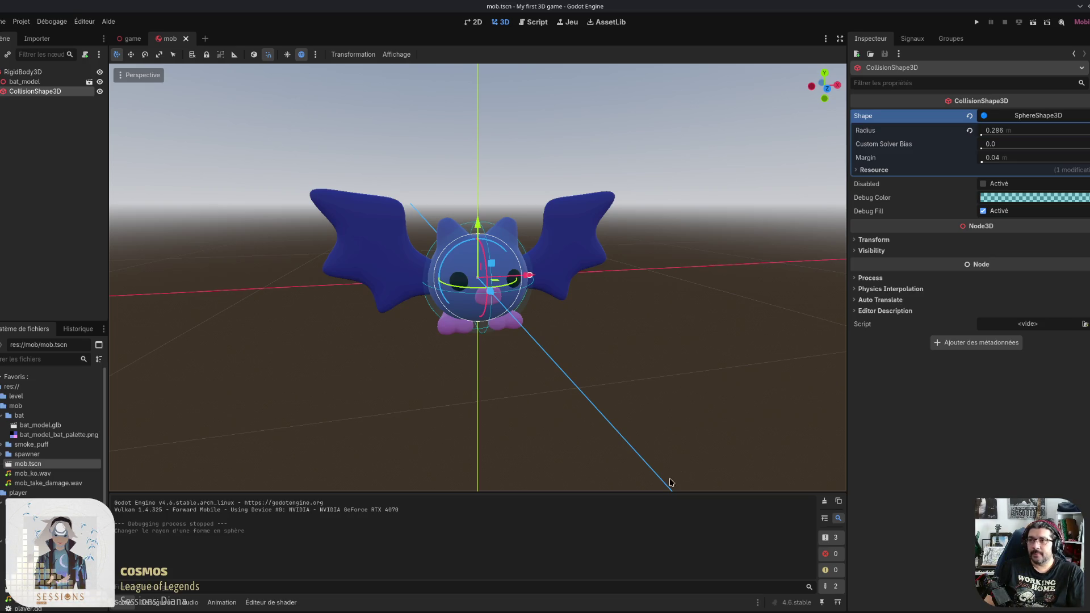
Step: Rename the mob scene's RigidBody3D node to Mob and save the scene
{"action": "double_click", "coordinate": [33, 74]}
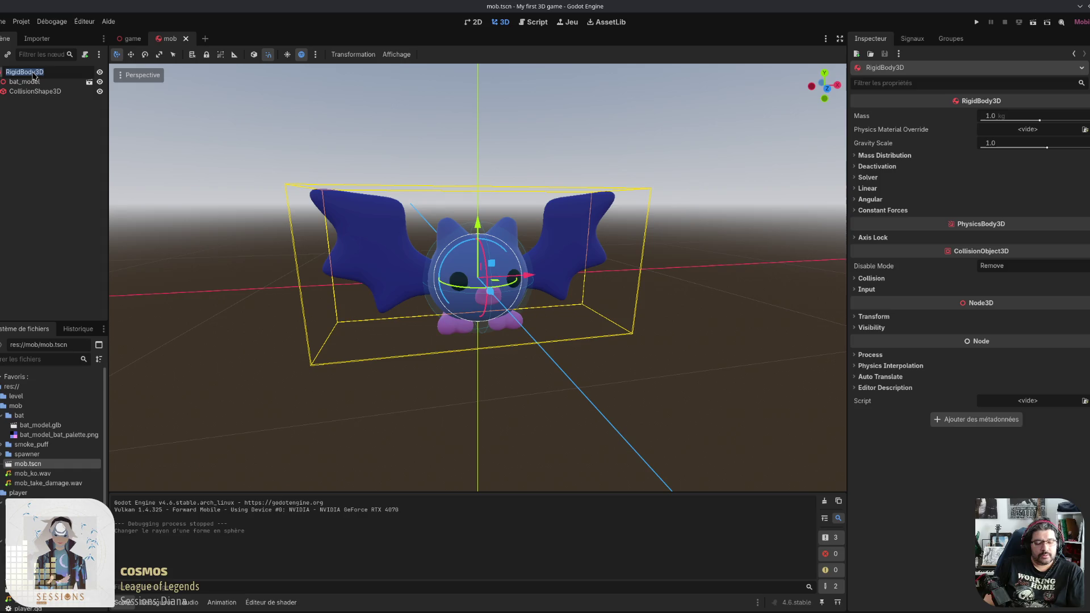
{"action": "type", "text": "Mob"}
{"action": "key", "text": "Return"}
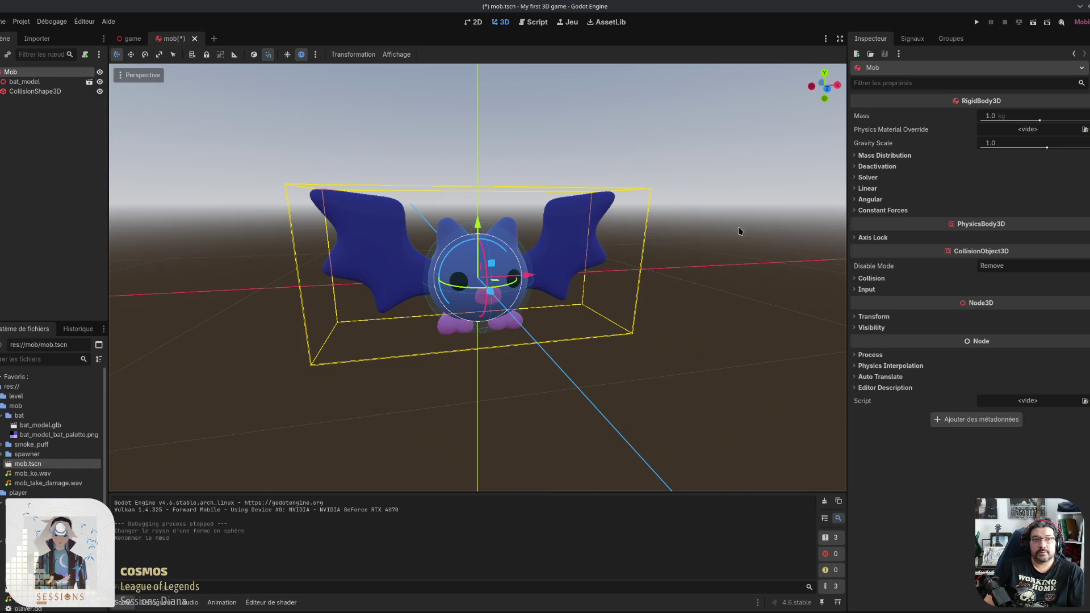
{"action": "key", "text": "ctrl+s"}
Step: Rename the bat instance in the game level to Mob, save, and return to the mob scene
{"action": "left_click", "coordinate": [133, 38]}
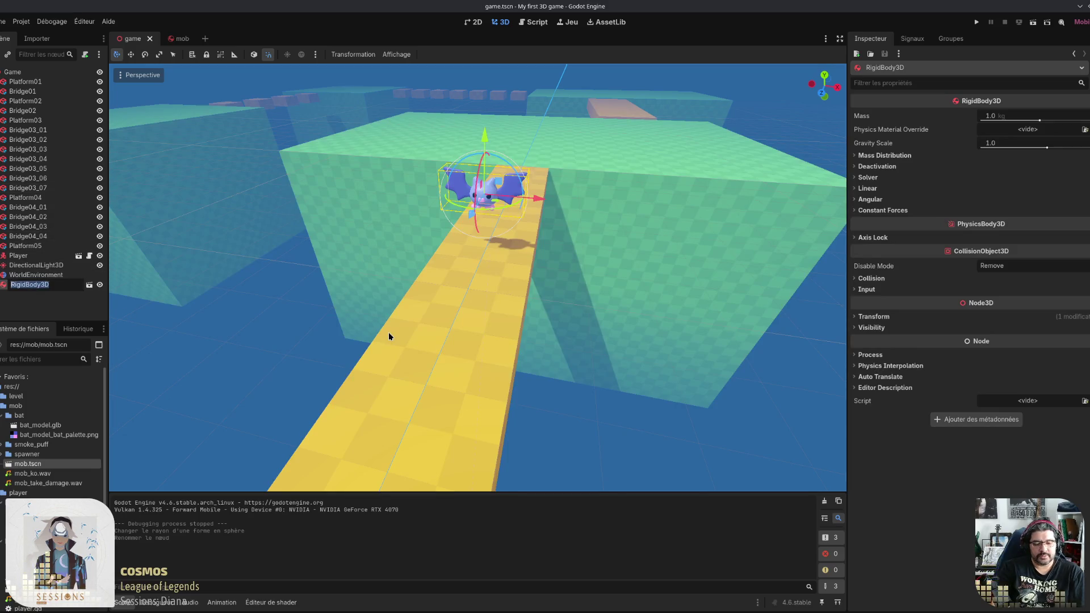
{"action": "type", "text": "Mob"}
{"action": "key", "text": "Return"}
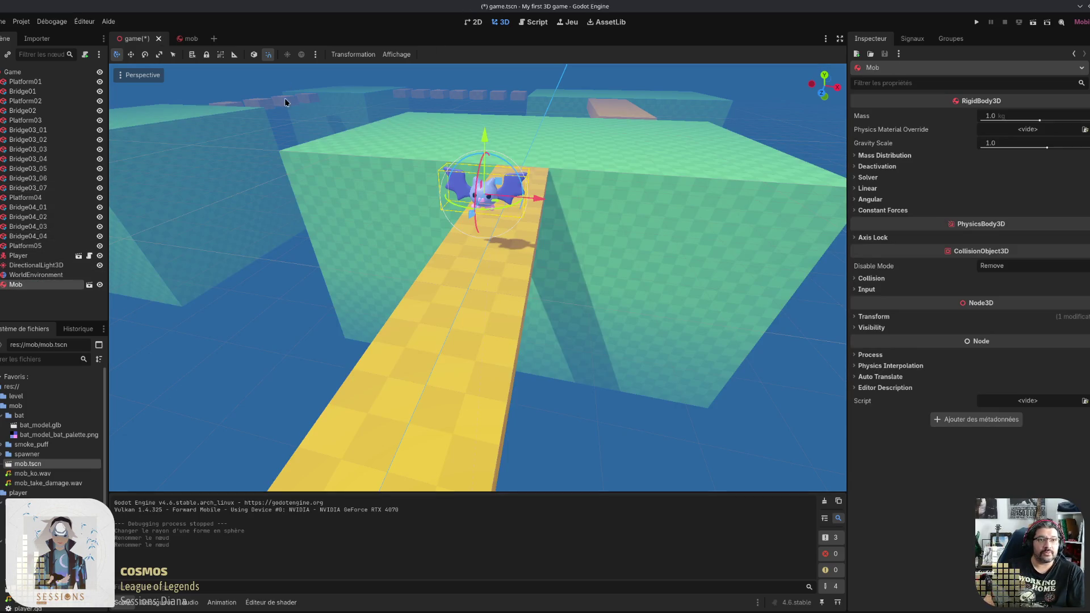
{"action": "key", "text": "ctrl+s"}
{"action": "left_click", "coordinate": [170, 38]}
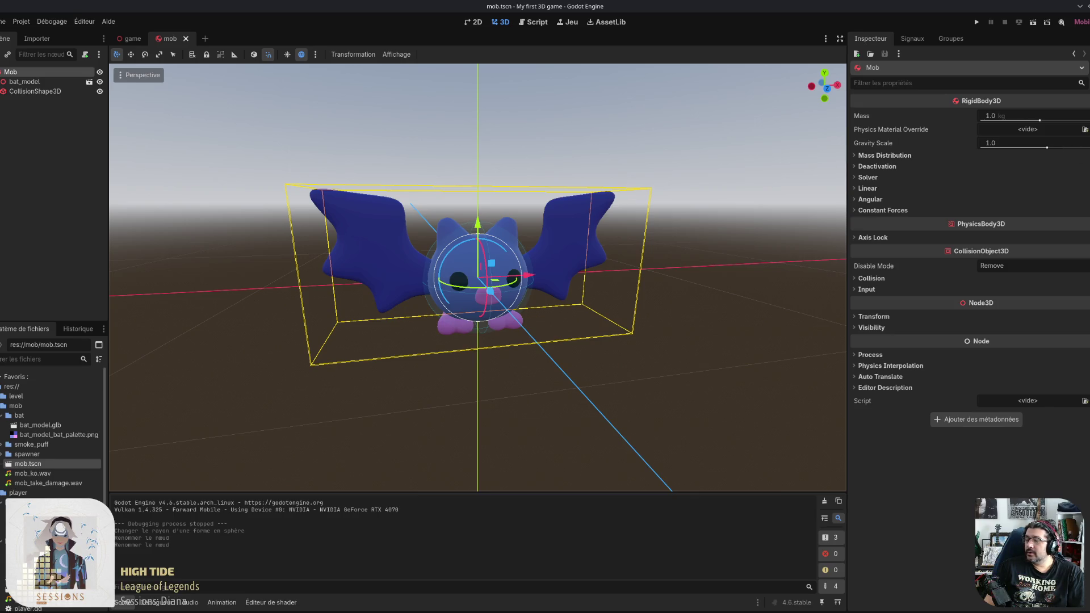
Step: Try a Mob gravity scale of -8.0 and test it in two game runs
{"action": "left_click_drag", "start_coordinate": [1046, 149], "coordinate": [780, 160]}
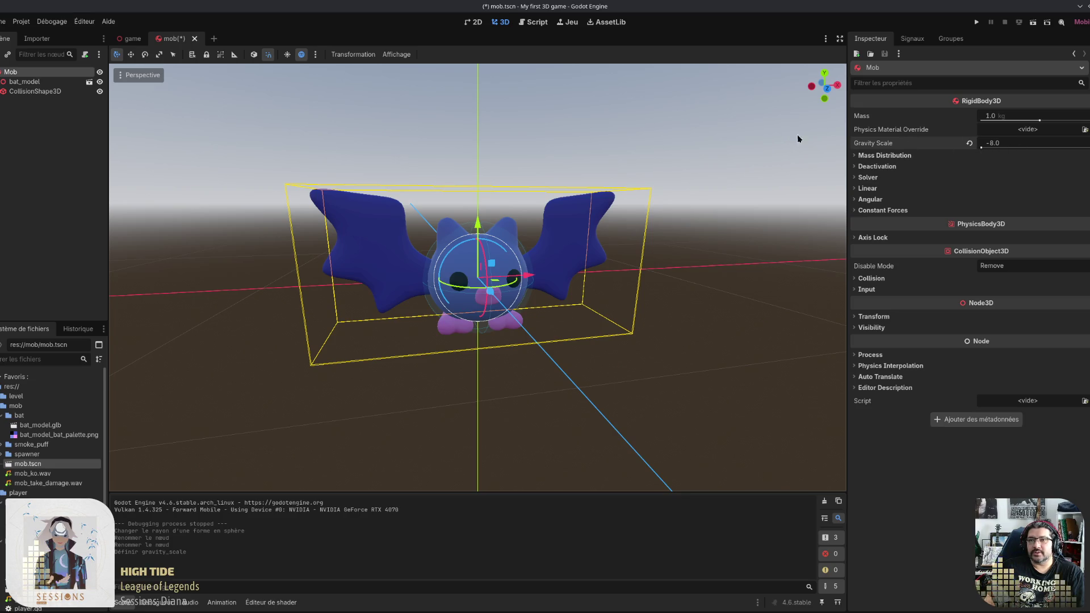
{"action": "left_click", "coordinate": [133, 38]}
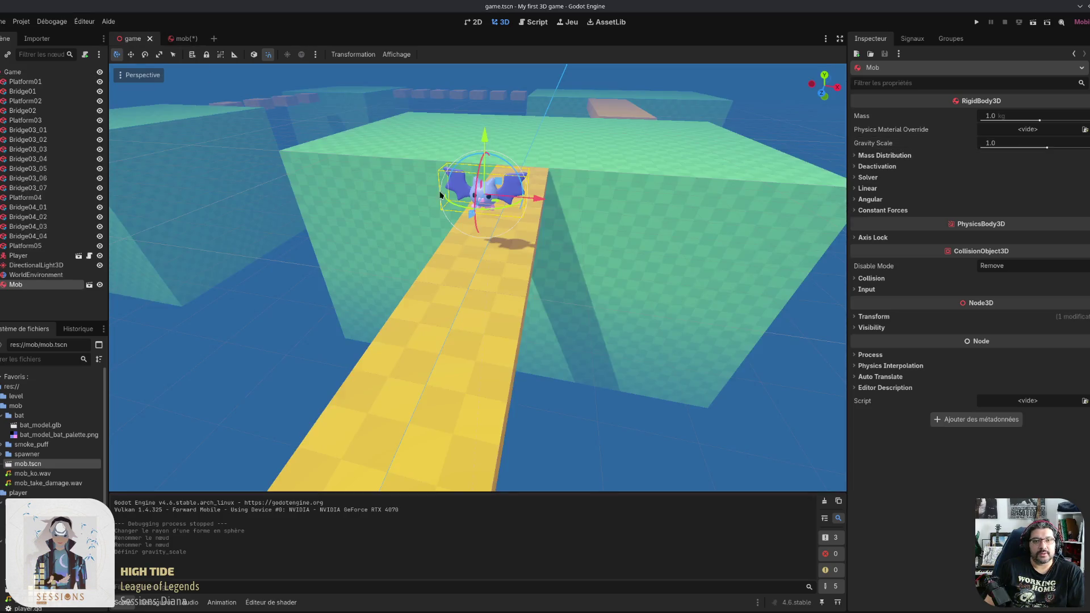
{"action": "left_click", "coordinate": [977, 22]}
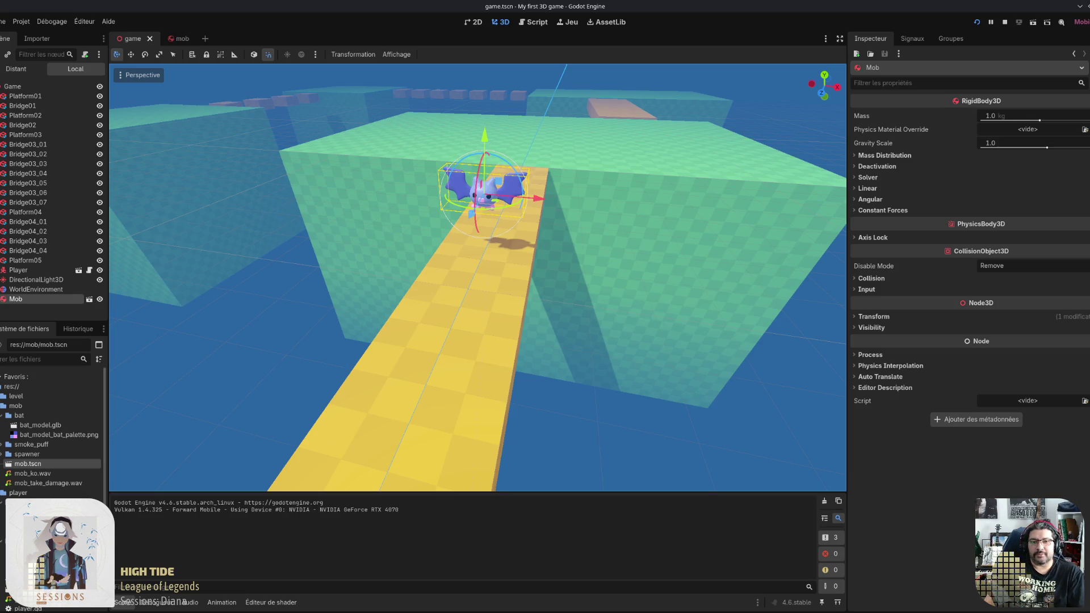
{"action": "key", "text": "F8"}
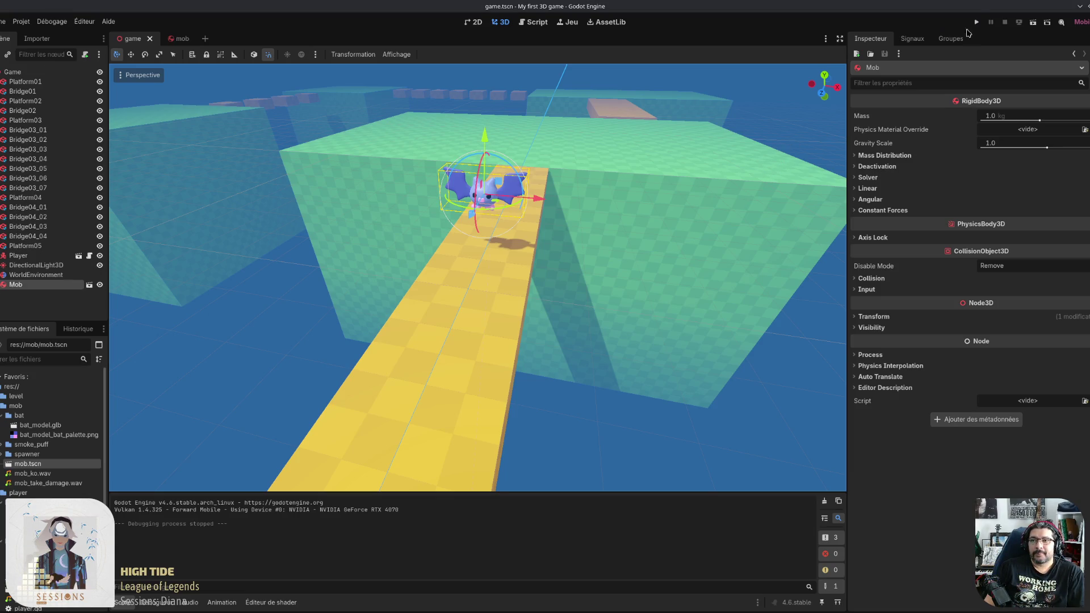
{"action": "left_click", "coordinate": [976, 22]}
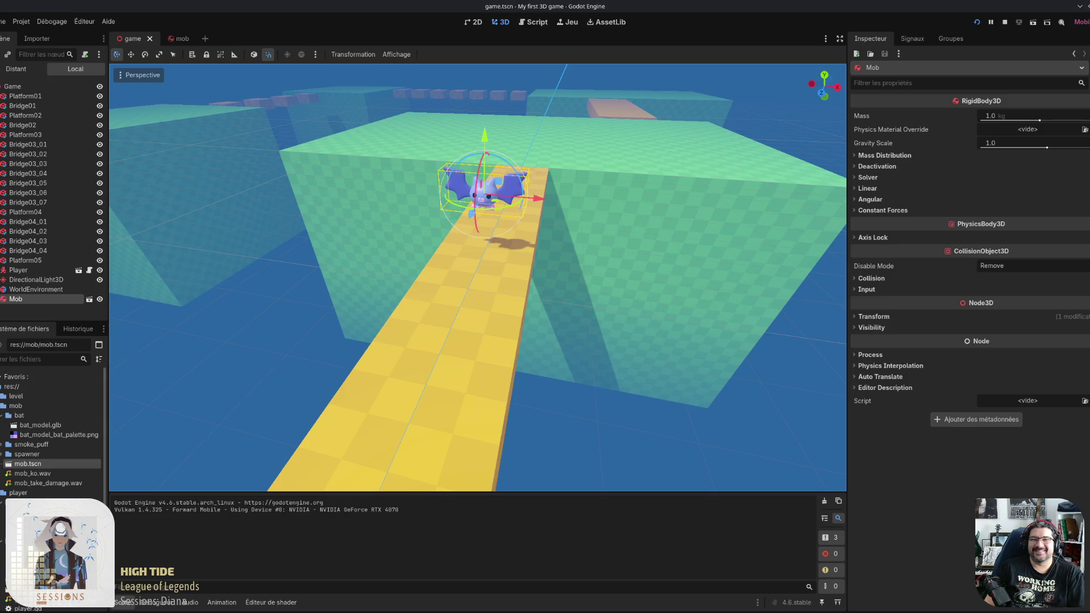
{"action": "key", "text": "F8"}
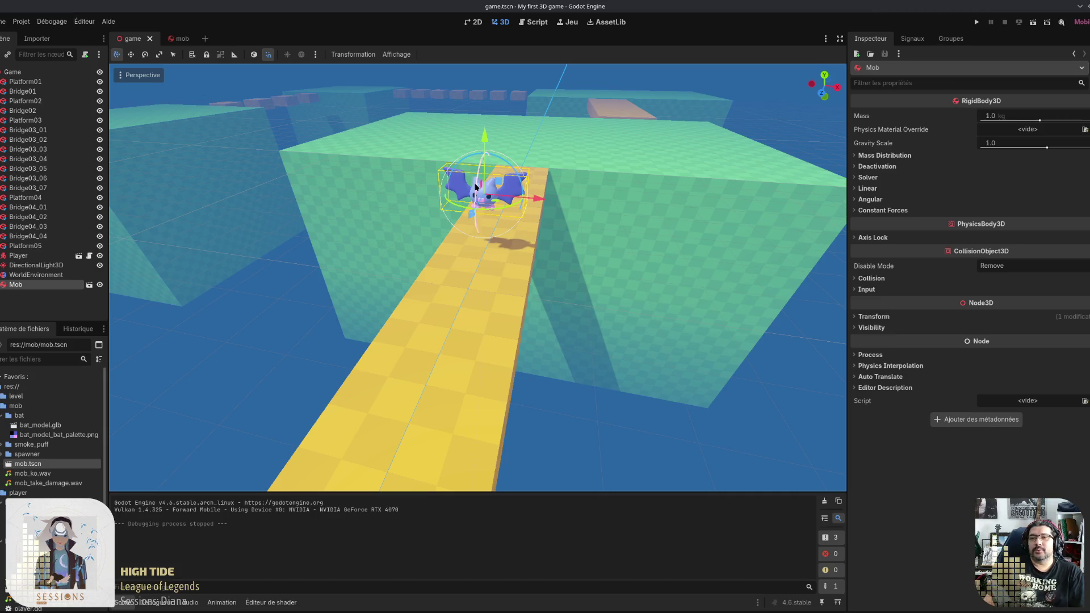
Step: Set the Mob's Gravity Scale to 0.0, then save and run the game
{"action": "left_click", "coordinate": [181, 38]}
{"action": "left_click", "coordinate": [1021, 144]}
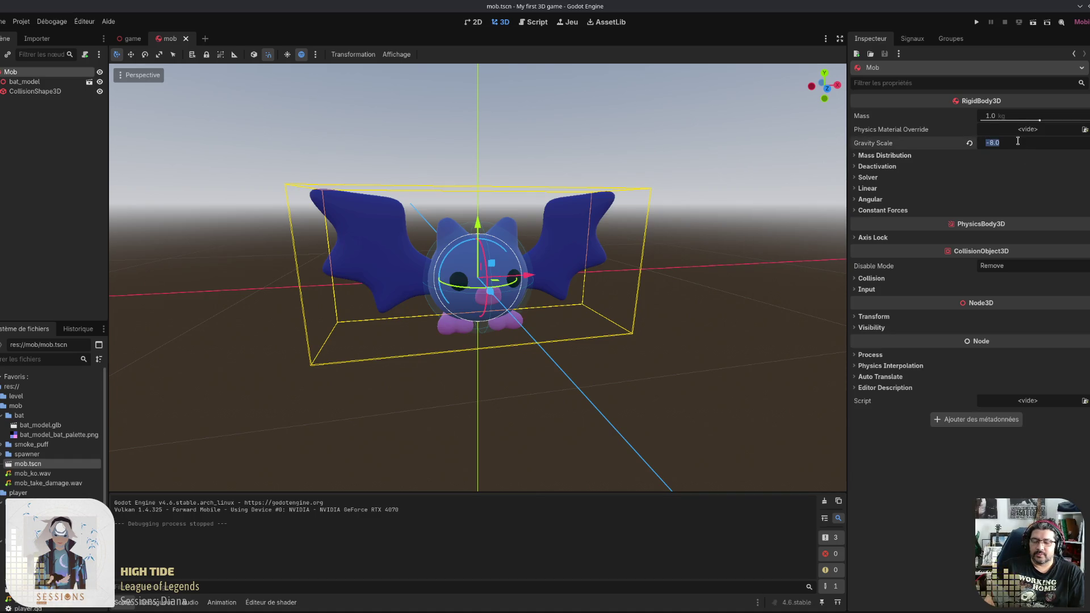
{"action": "type", "text": "0"}
{"action": "key", "text": "Return"}
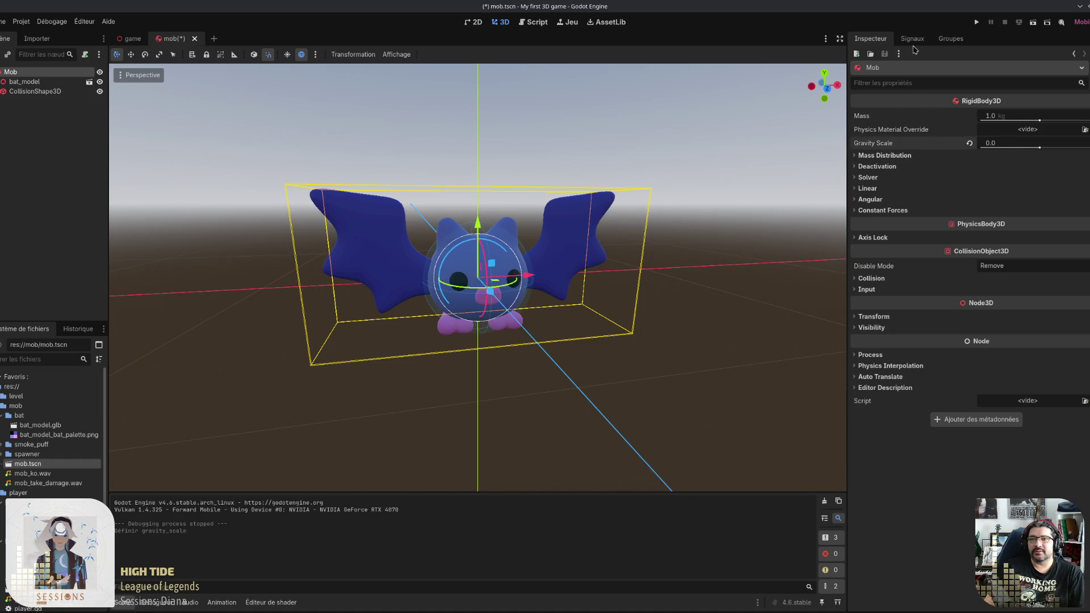
{"action": "left_click", "coordinate": [977, 22]}
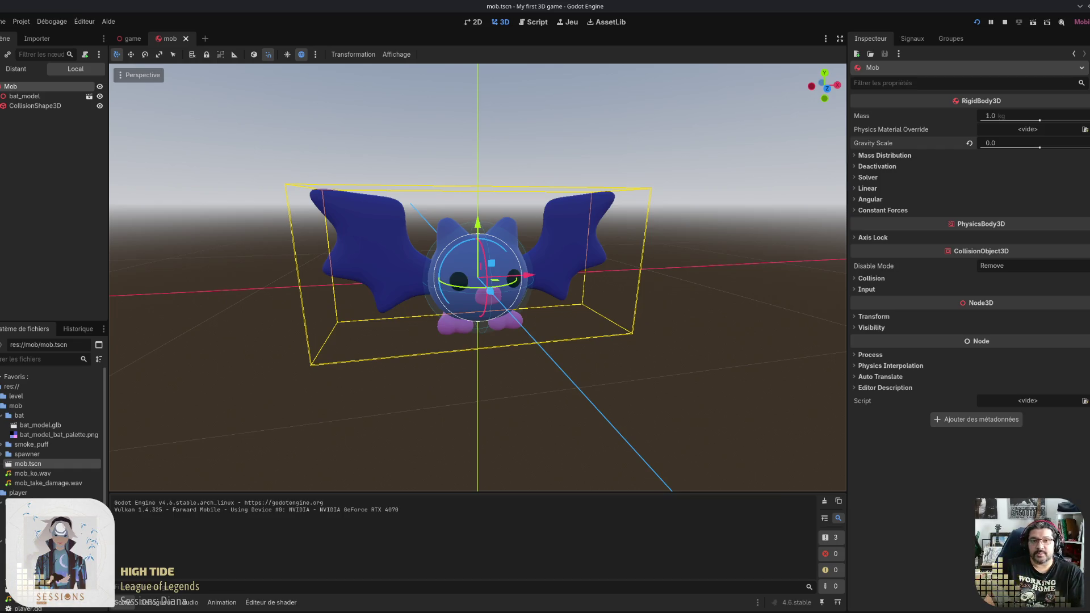
Step: Rerun the game, then drag the Mob's gravity scale toward -8.0 and test it again
{"action": "key", "text": "Escape"}
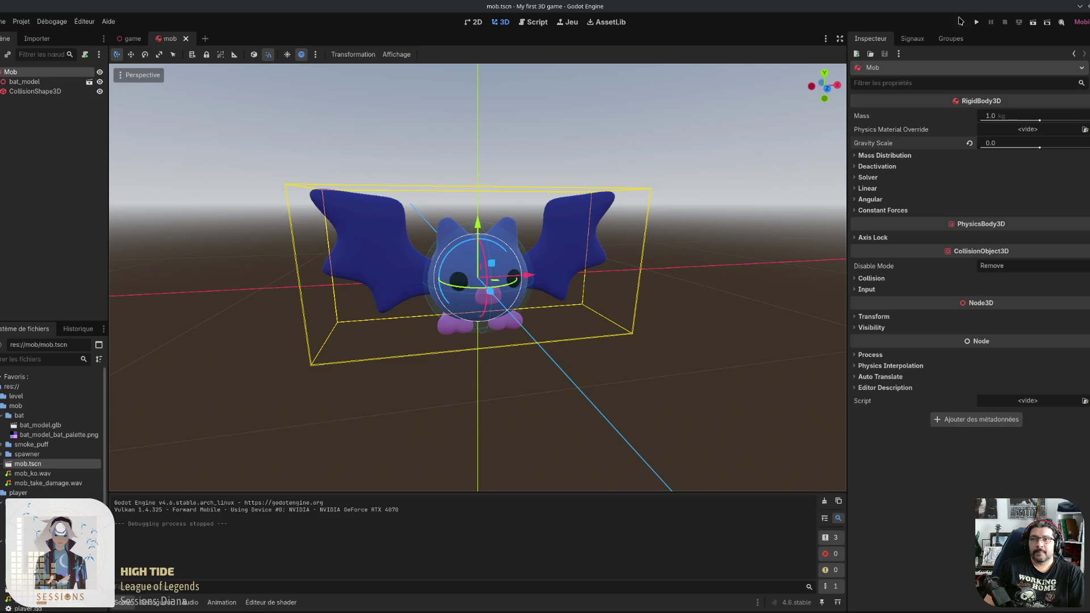
{"action": "left_click", "coordinate": [983, 23]}
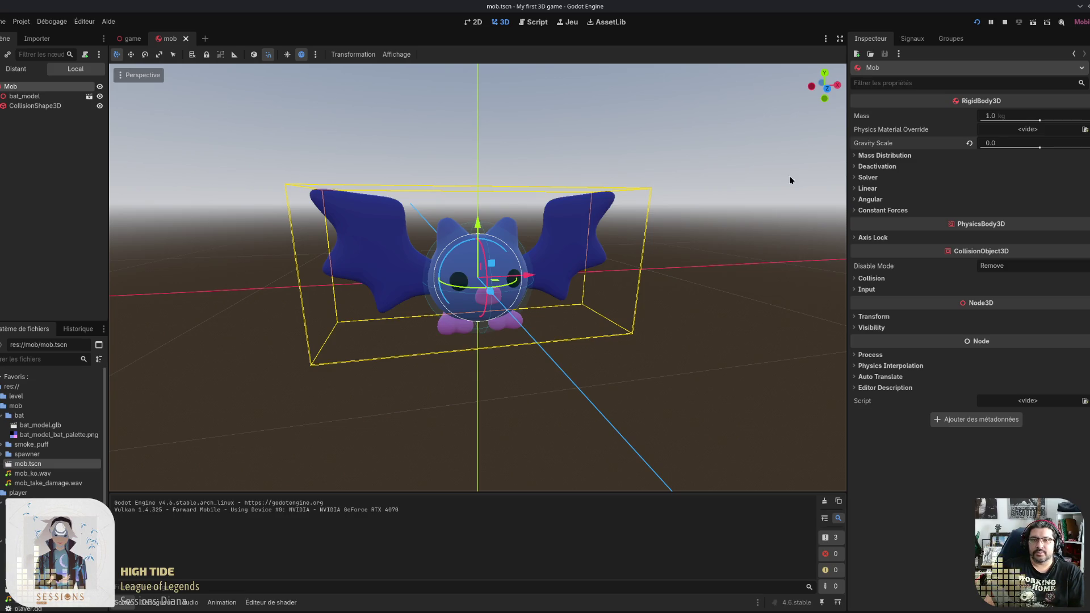
{"action": "key", "text": "F8"}
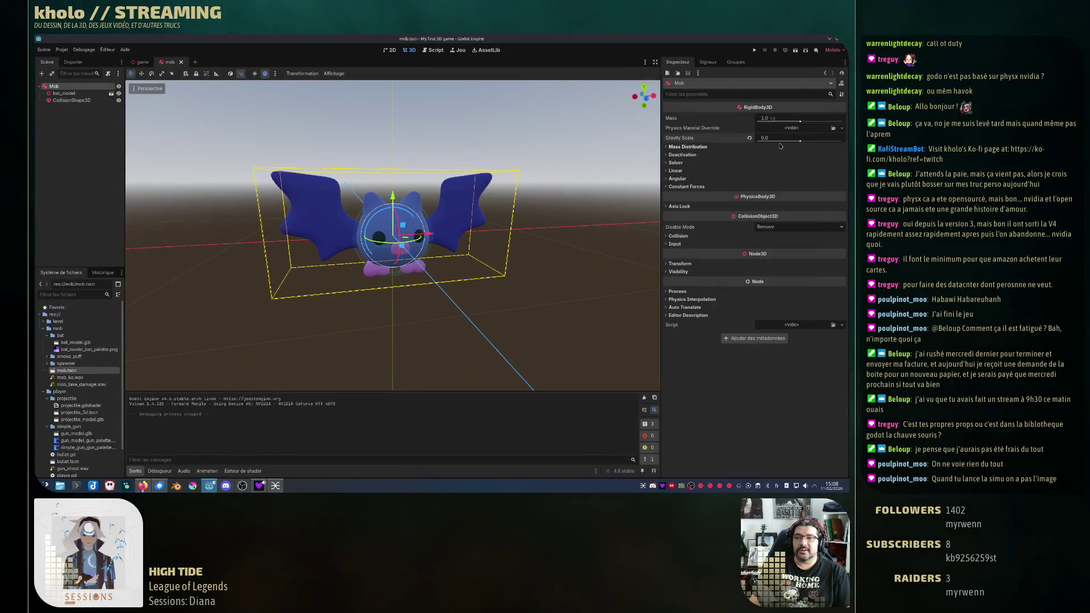
{"action": "left_click_drag", "start_coordinate": [800, 141], "coordinate": [757, 141]}
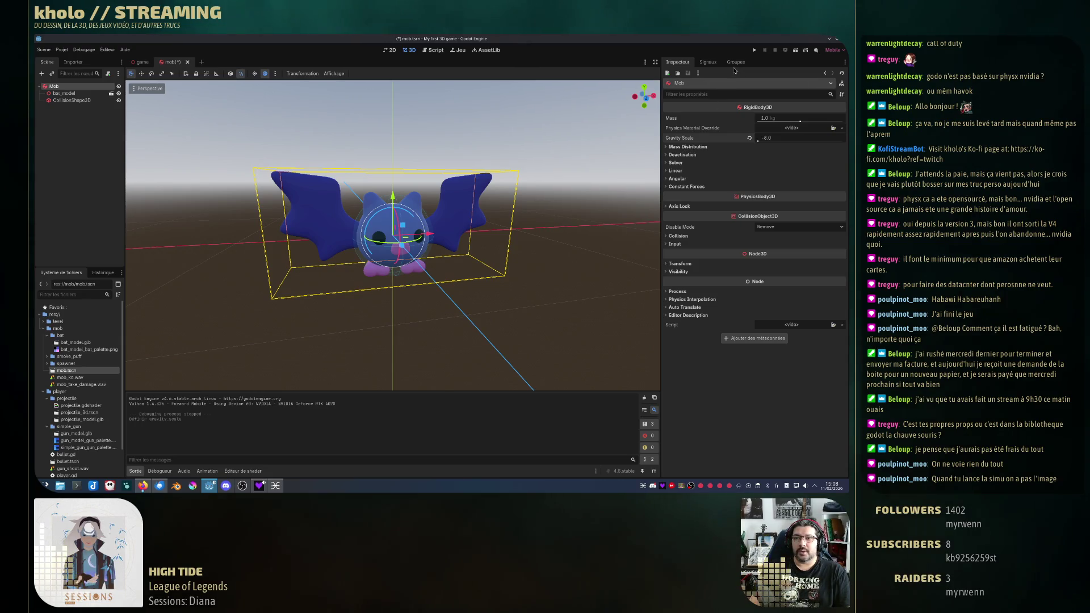
{"action": "left_click", "coordinate": [756, 51]}
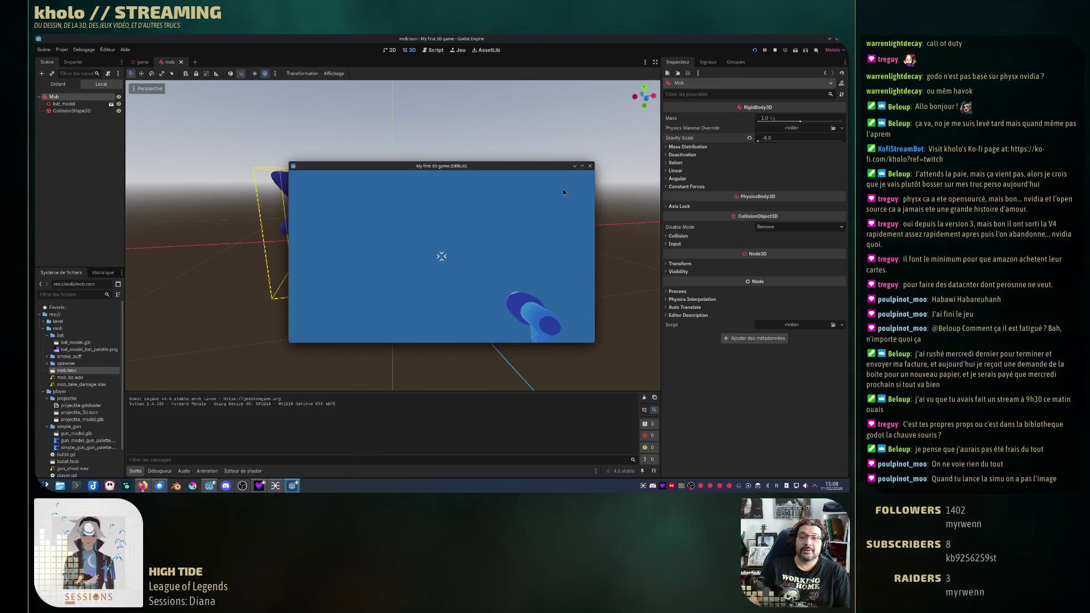
{"action": "left_click", "coordinate": [589, 167]}
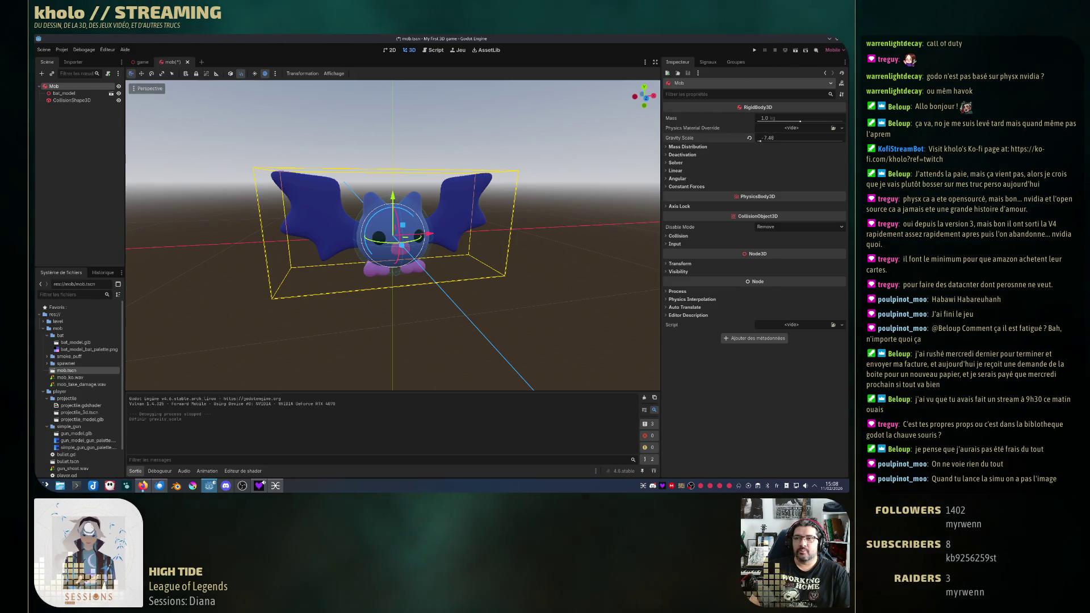
Step: Raise the Mob's gravity scale to about -6 and test it in the game
{"action": "left_click_drag", "start_coordinate": [758, 140], "coordinate": [782, 140]}
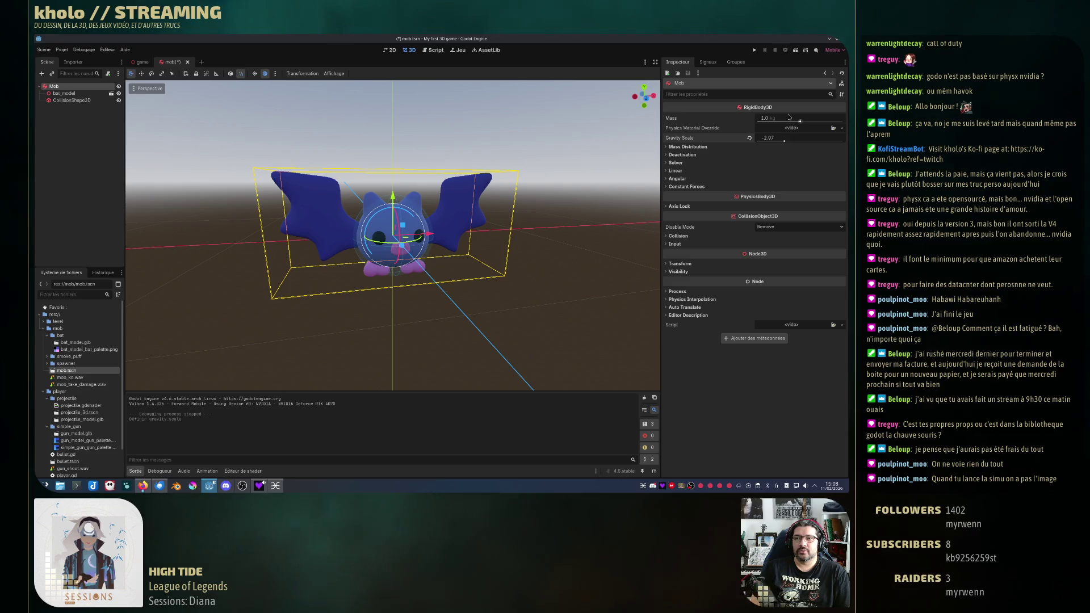
{"action": "left_click", "coordinate": [754, 50]}
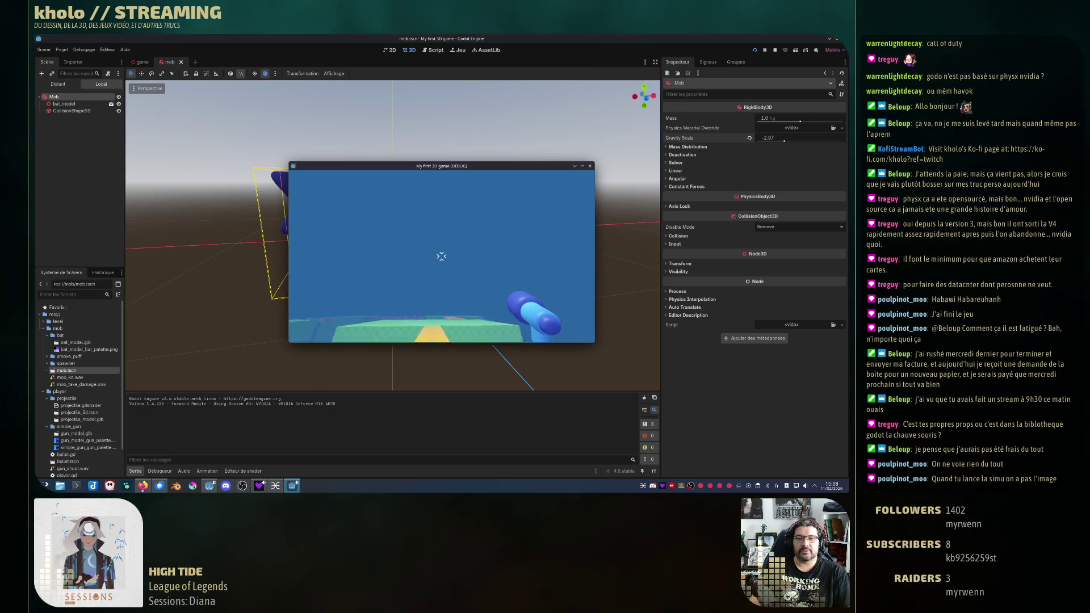
{"action": "left_click", "coordinate": [590, 165]}
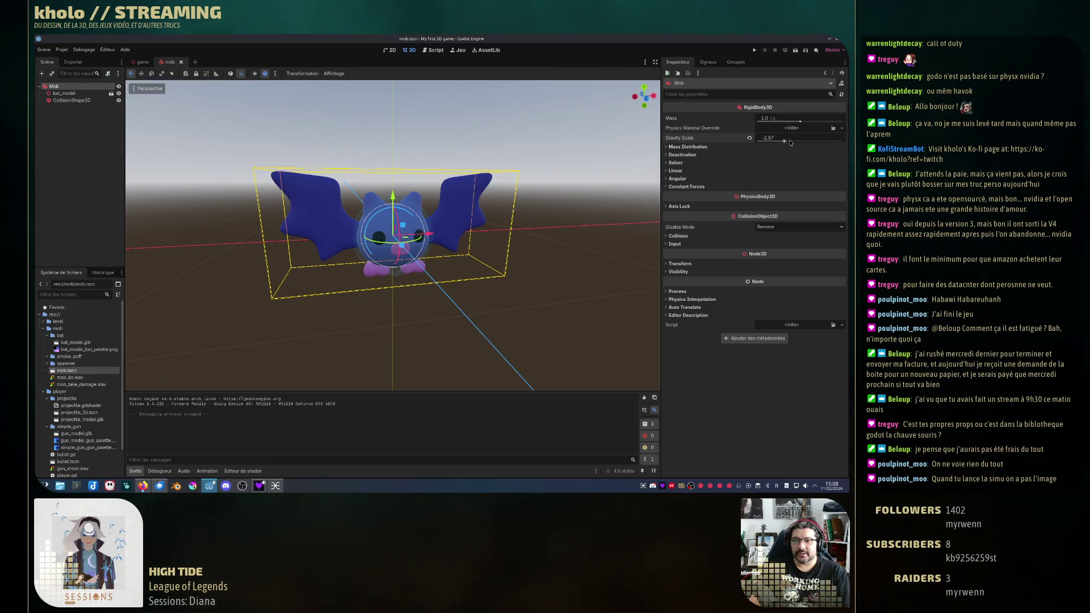
Step: Enter 0 directly as the Mob's gravity scale
{"action": "left_click_drag", "start_coordinate": [785, 142], "coordinate": [789, 142]}
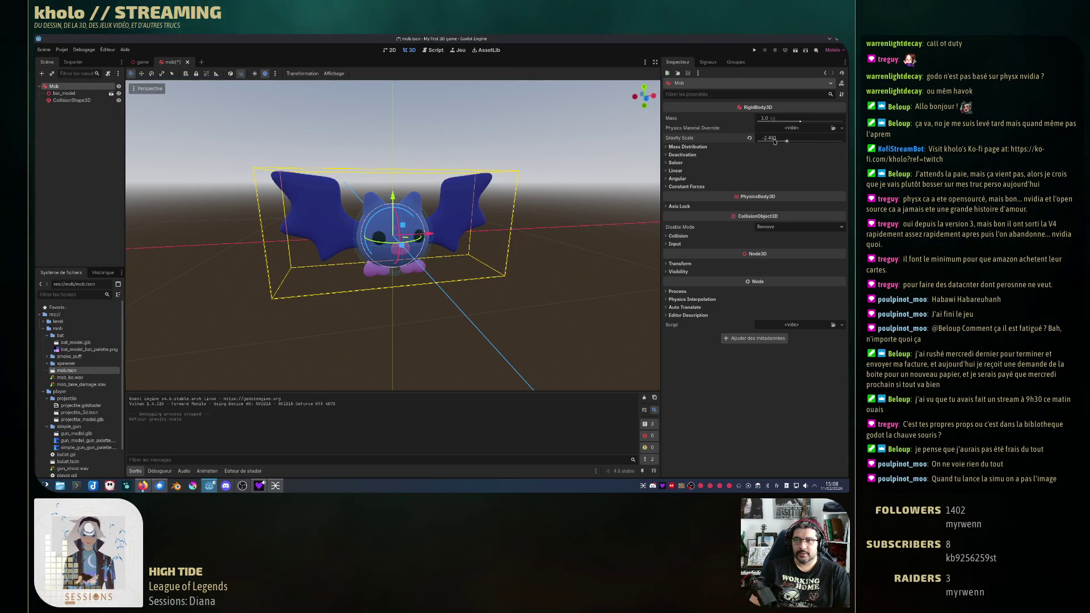
{"action": "left_click", "coordinate": [772, 139]}
{"action": "type", "text": "0"}
{"action": "key", "text": "Return"}
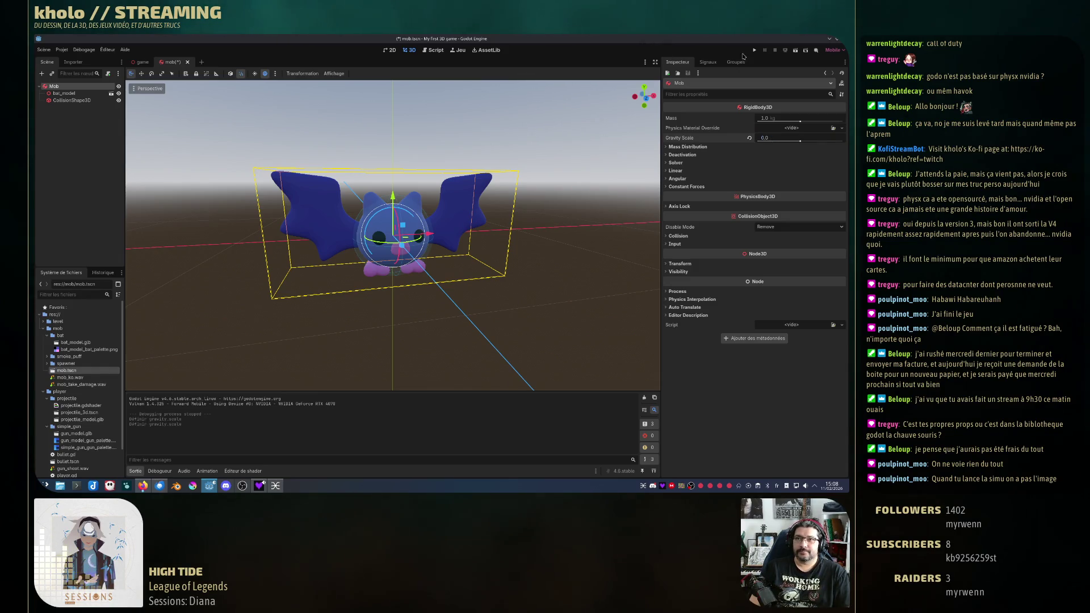
Step: Run the level at zero gravity, watch the bat hover, then close the game
{"action": "left_click", "coordinate": [755, 50]}
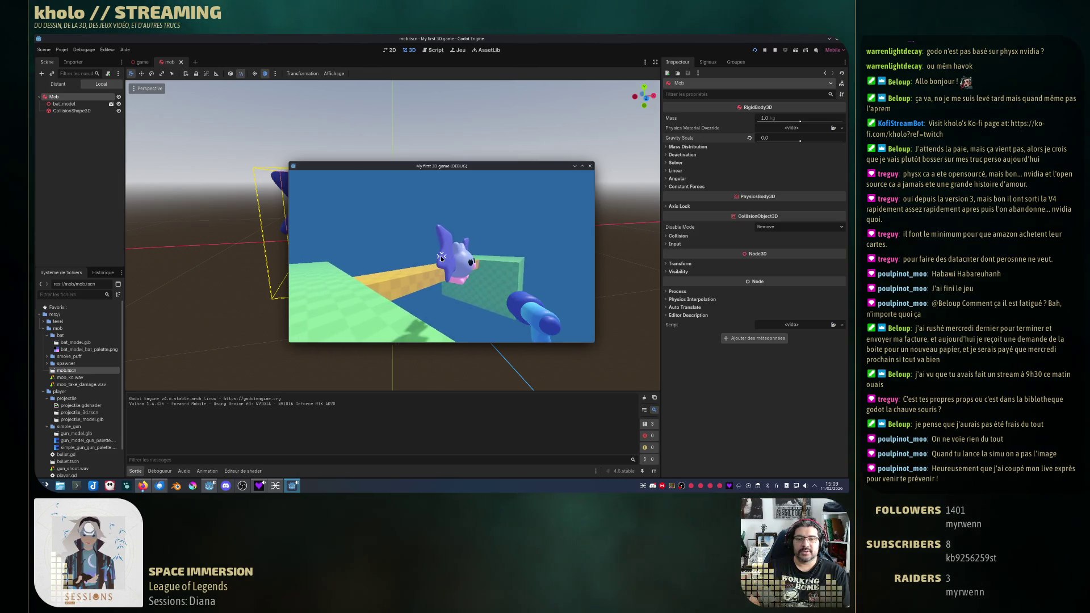
{"action": "key", "text": "Escape"}
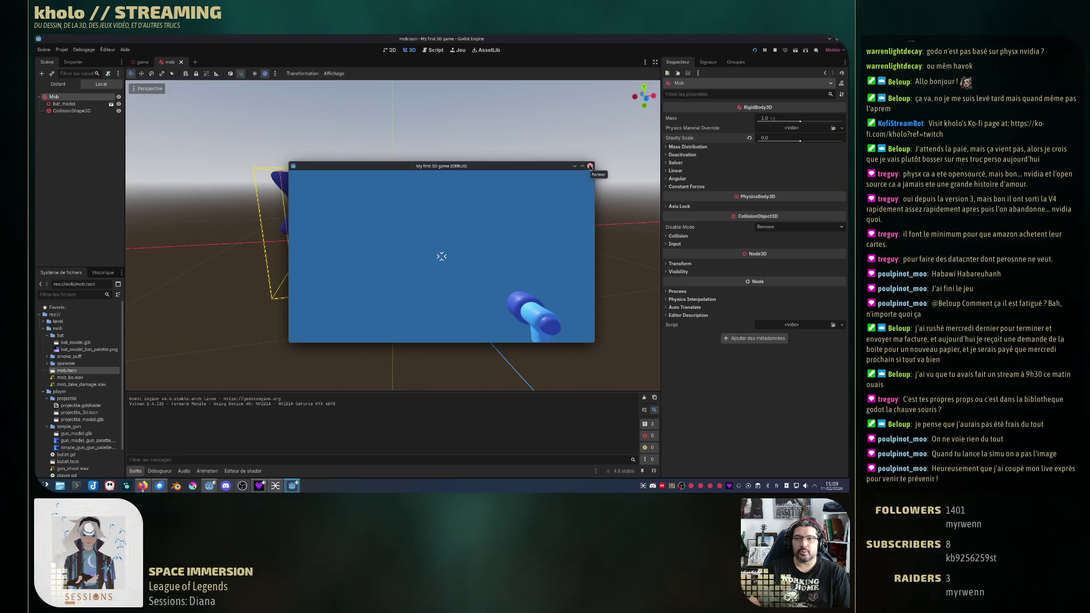
{"action": "left_click", "coordinate": [590, 166]}
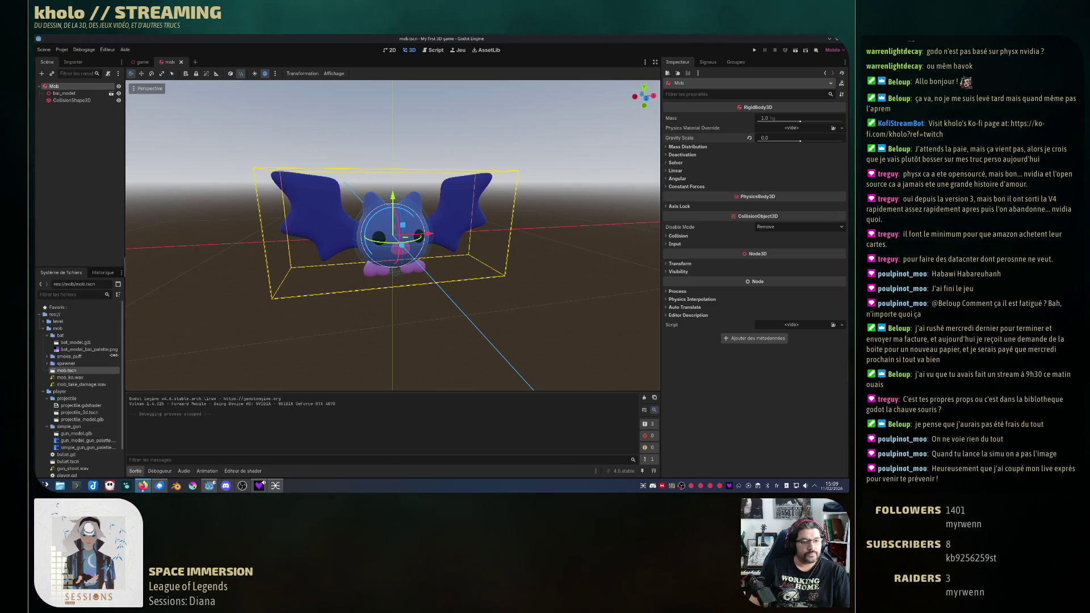
Step: Open bat_model.glb's Advanced Import Settings, turn the preview, and play the Idle animation
{"action": "double_click", "coordinate": [82, 345]}
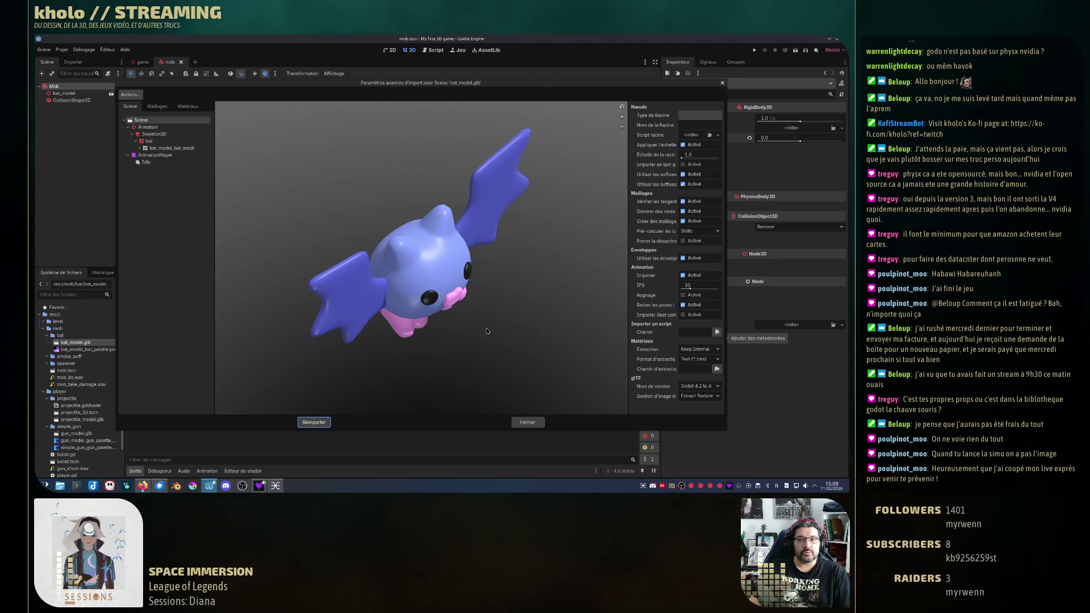
{"action": "mouse_move", "coordinate": [486, 331]}
{"action": "left_mouse_down"}
{"action": "mouse_move", "coordinate": [378, 298]}
{"action": "mouse_move", "coordinate": [512, 318]}
{"action": "mouse_move", "coordinate": [424, 312]}
{"action": "mouse_move", "coordinate": [445, 313]}
{"action": "left_mouse_up"}
{"action": "left_click_drag", "start_coordinate": [400, 87], "coordinate": [402, 95]}
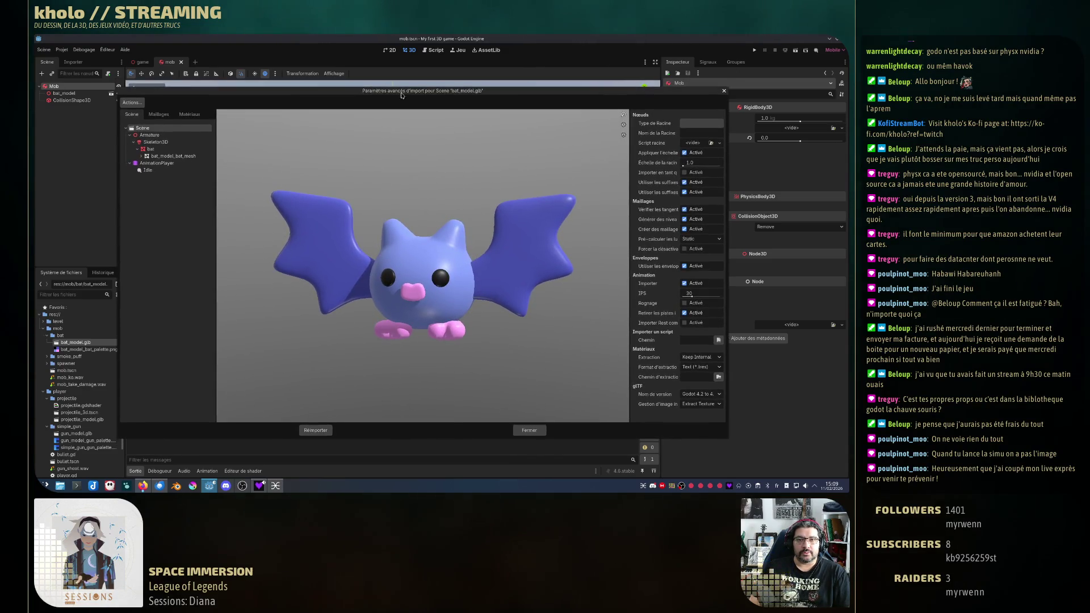
{"action": "mouse_move", "coordinate": [445, 187]}
{"action": "left_mouse_down"}
{"action": "mouse_move", "coordinate": [398, 227]}
{"action": "mouse_move", "coordinate": [296, 261]}
{"action": "left_mouse_up"}
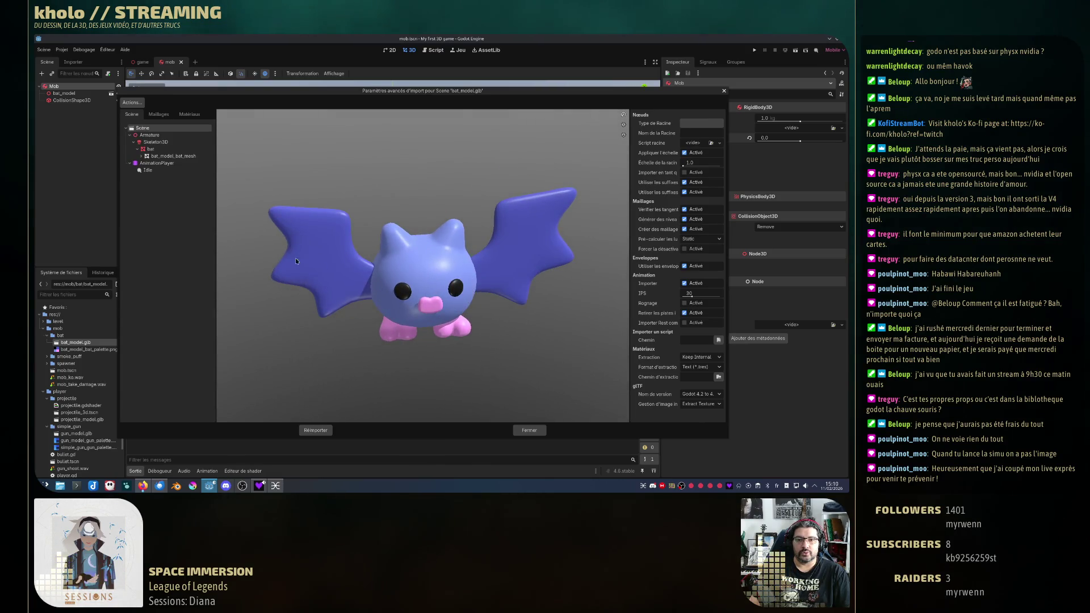
{"action": "left_click", "coordinate": [139, 170]}
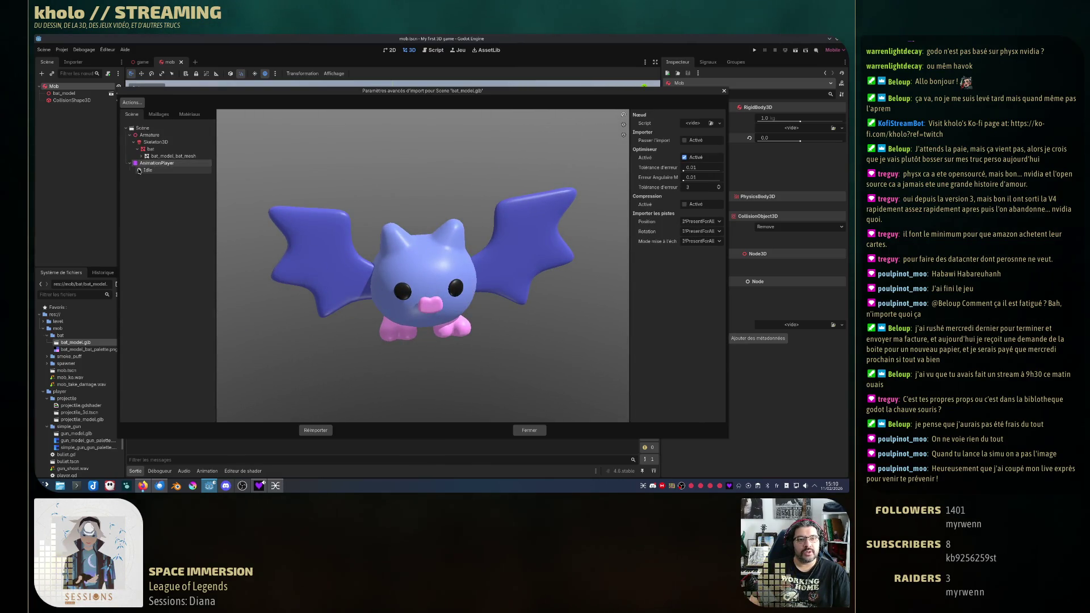
{"action": "left_click", "coordinate": [149, 173]}
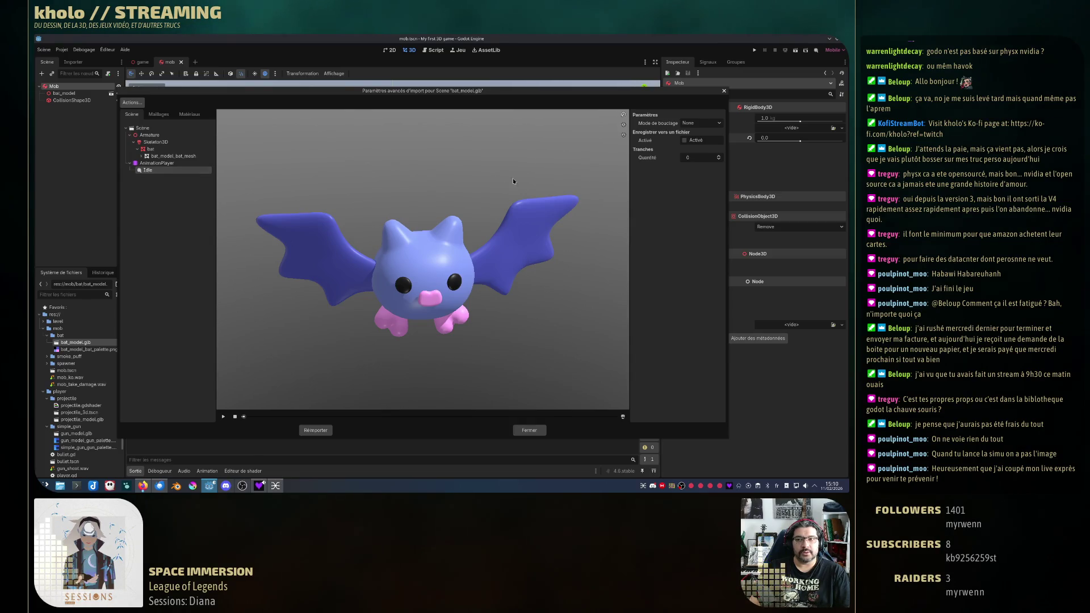
{"action": "left_click", "coordinate": [224, 417]}
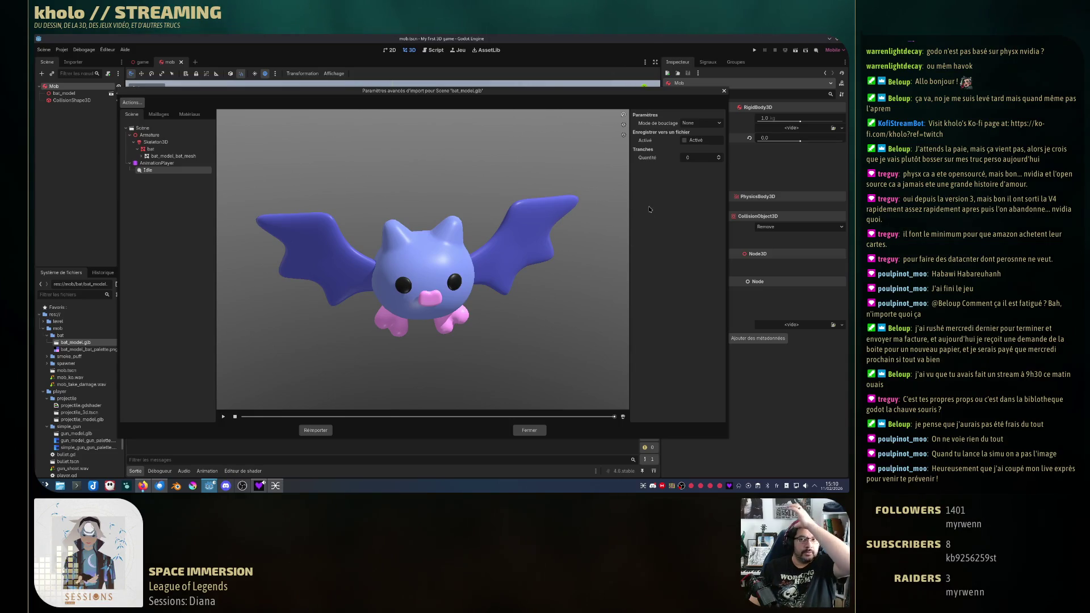
Step: Try Linear and Ping-Pong loop modes for Idle, settle on Linear, and close the window
{"action": "left_click", "coordinate": [702, 122]}
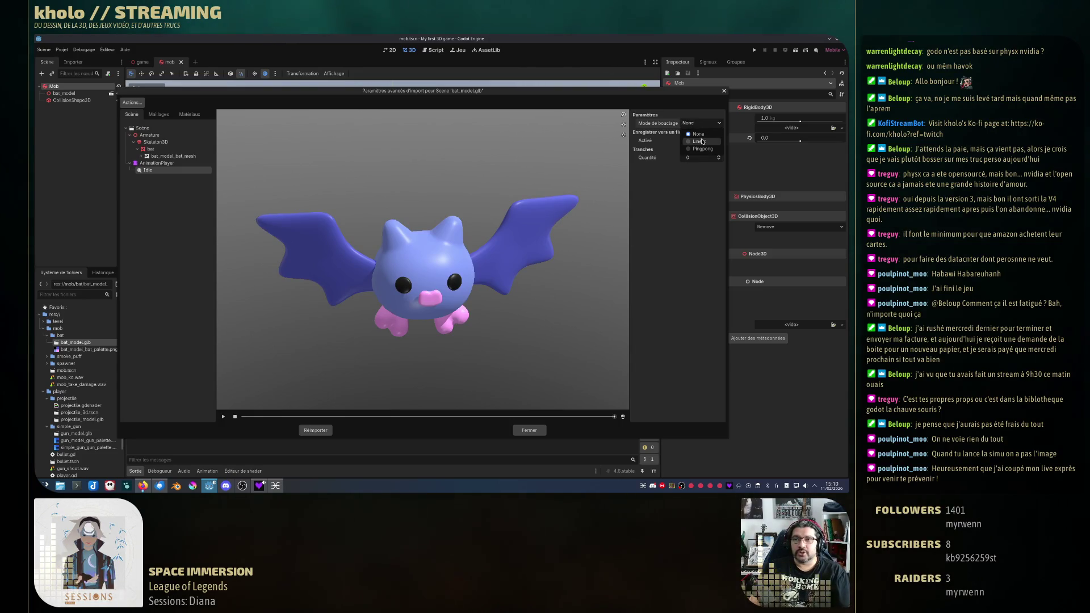
{"action": "left_click", "coordinate": [696, 142]}
{"action": "left_click", "coordinate": [224, 418]}
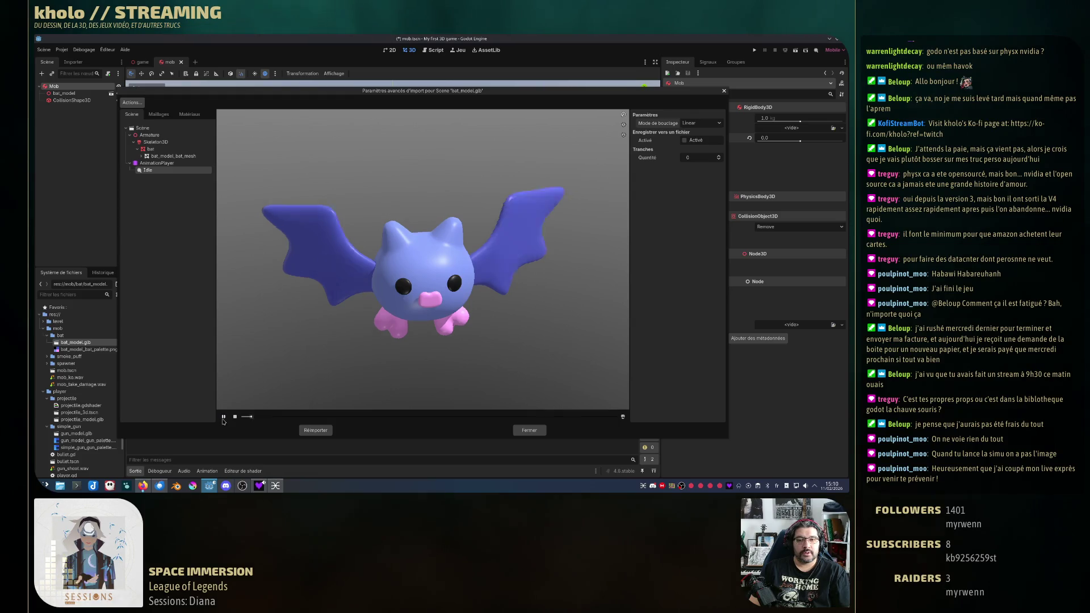
{"action": "left_click", "coordinate": [687, 123]}
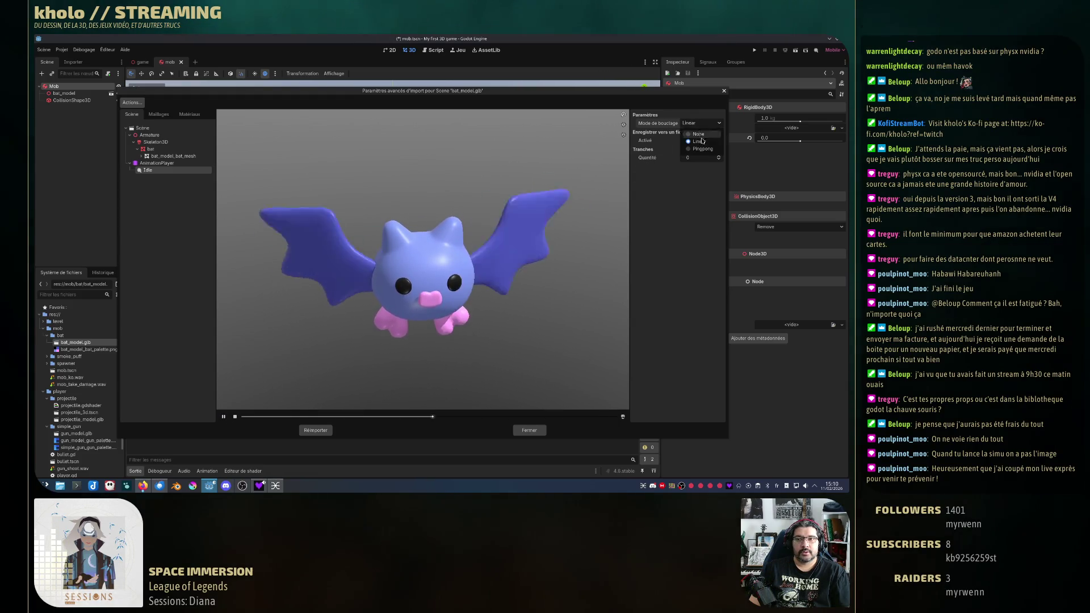
{"action": "left_click", "coordinate": [704, 150]}
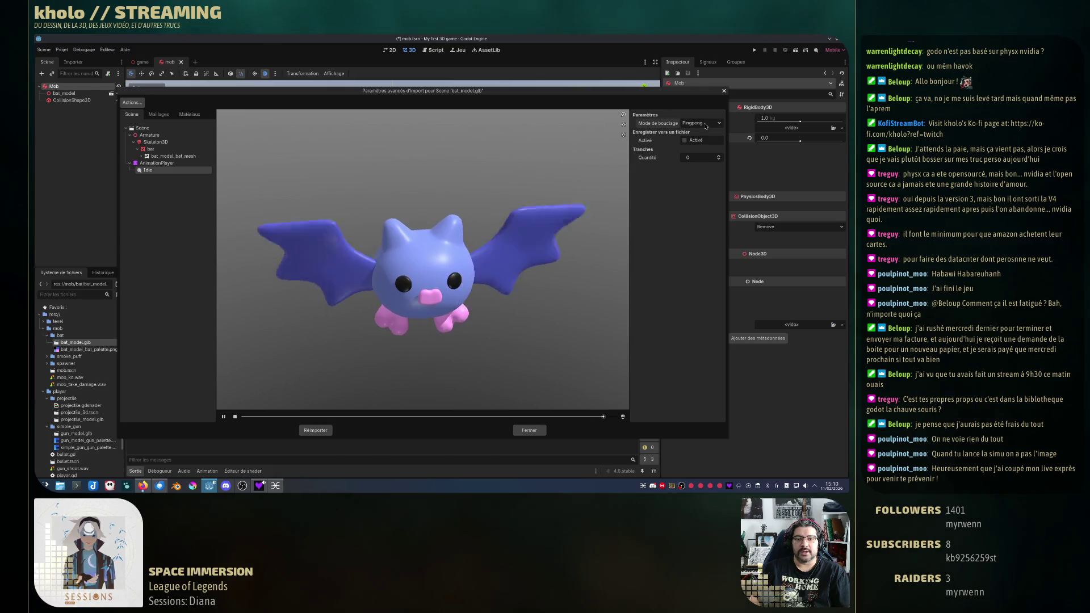
{"action": "left_click", "coordinate": [701, 123]}
{"action": "left_click", "coordinate": [699, 141]}
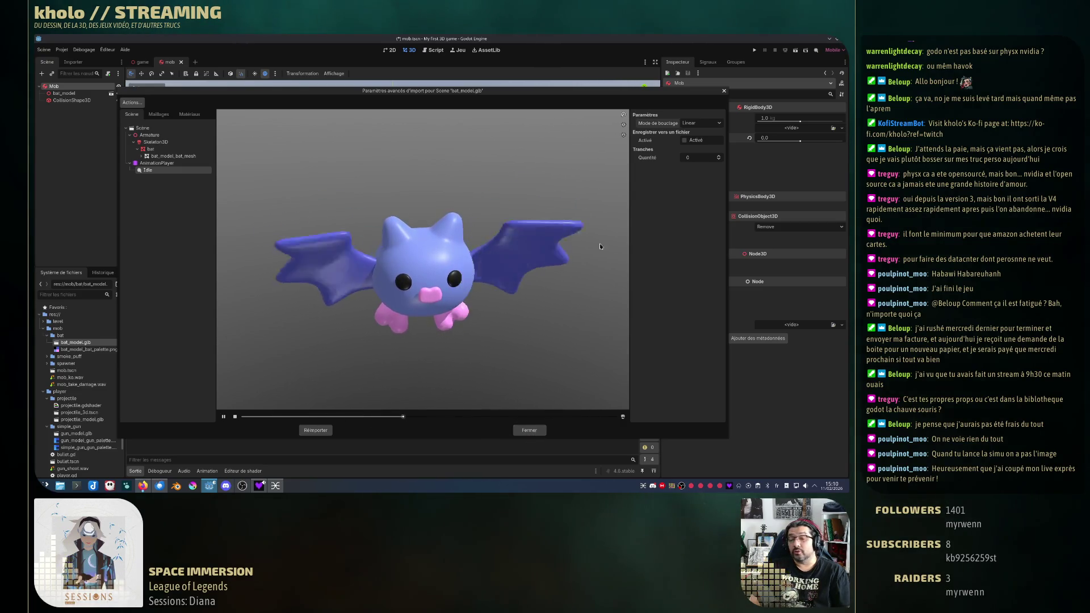
{"action": "left_click", "coordinate": [536, 432]}
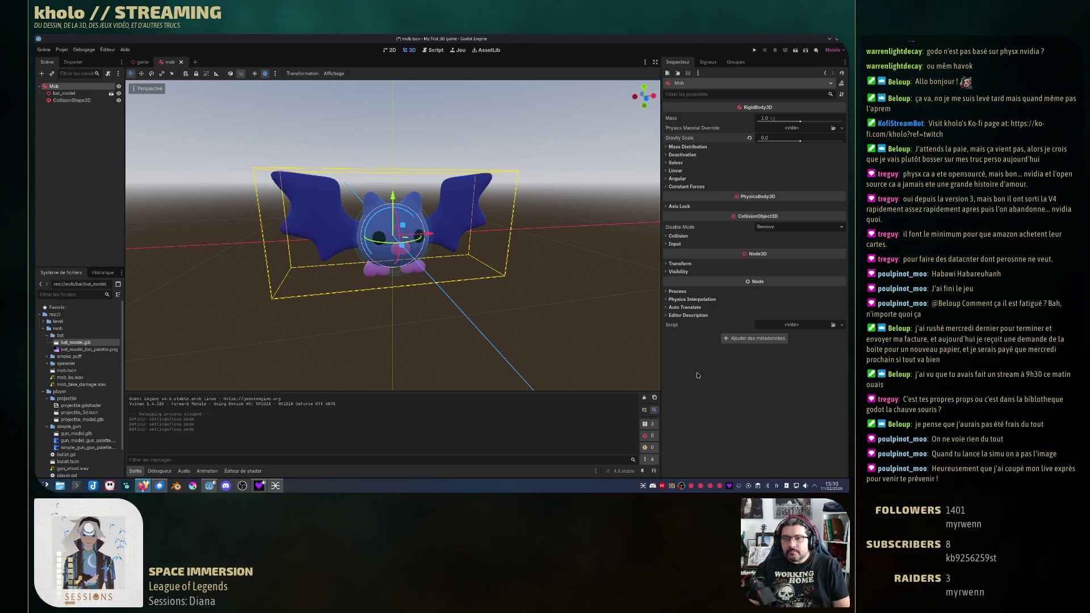
Step: With bat_model selected, run the game, look around at the bat, then close the game
{"action": "left_click", "coordinate": [65, 93]}
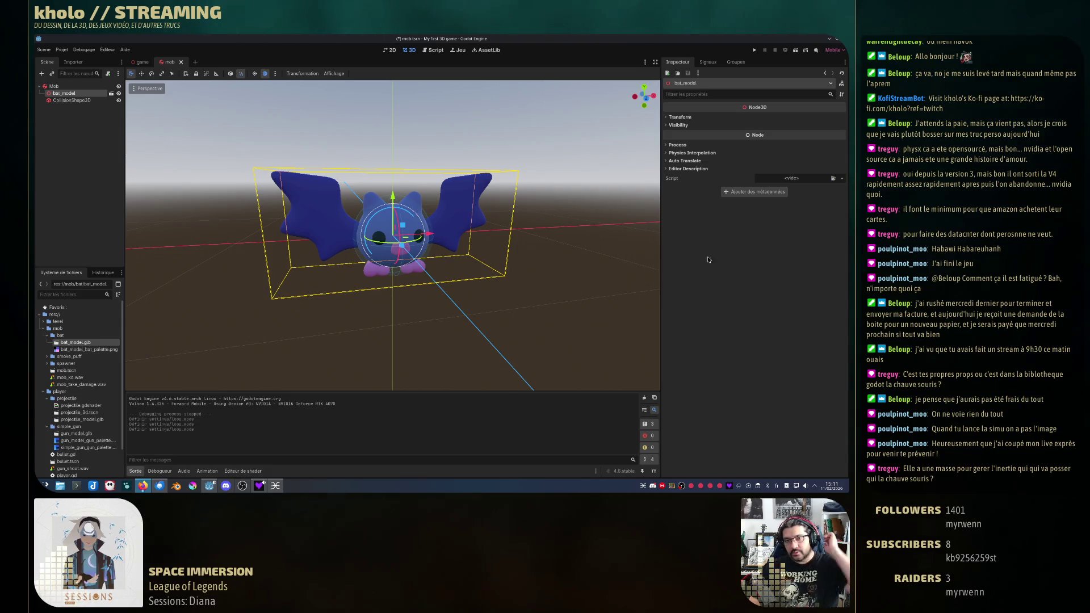
{"action": "left_click", "coordinate": [754, 51]}
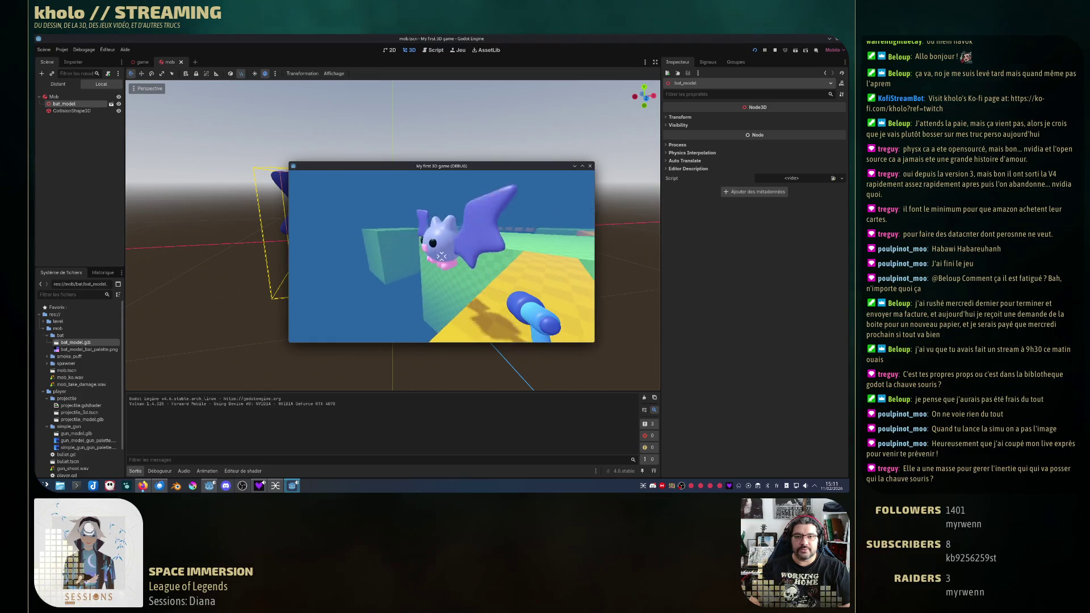
{"action": "key", "text": "space"}
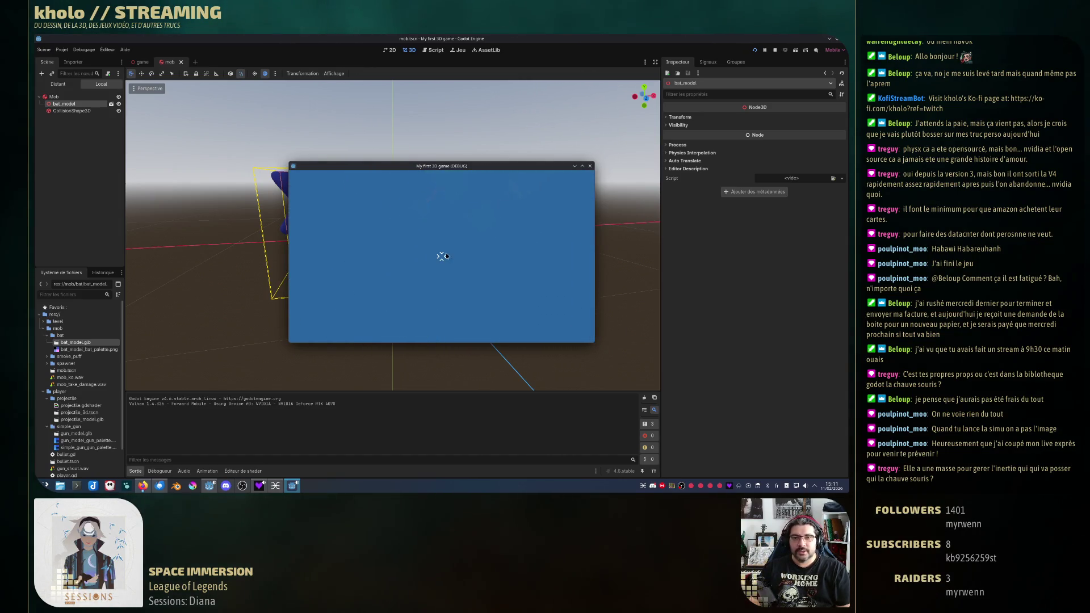
{"action": "left_click", "coordinate": [590, 166]}
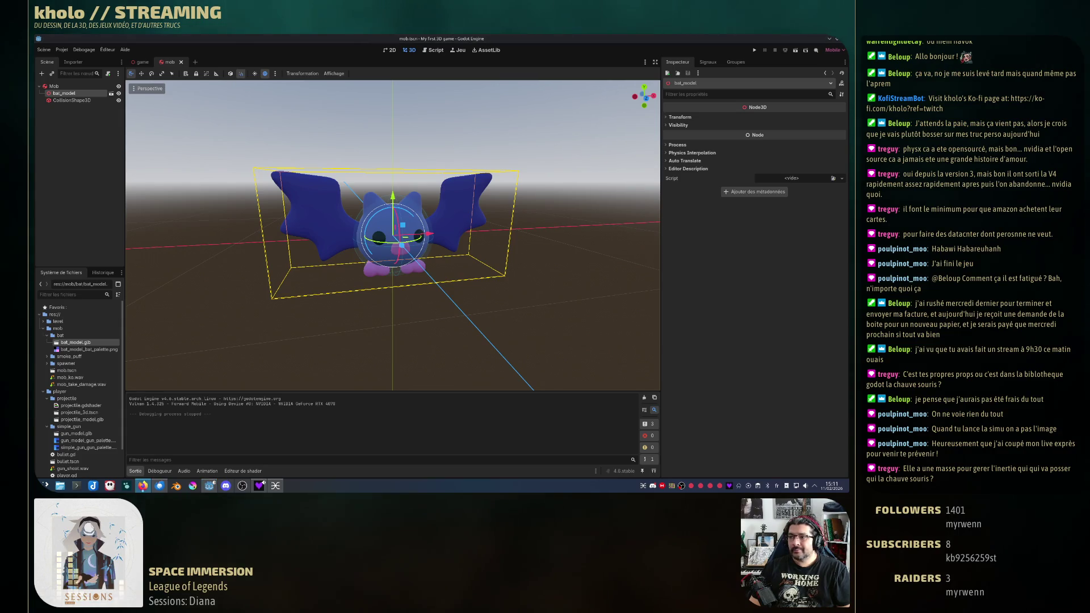
{"action": "left_click", "coordinate": [111, 94]}
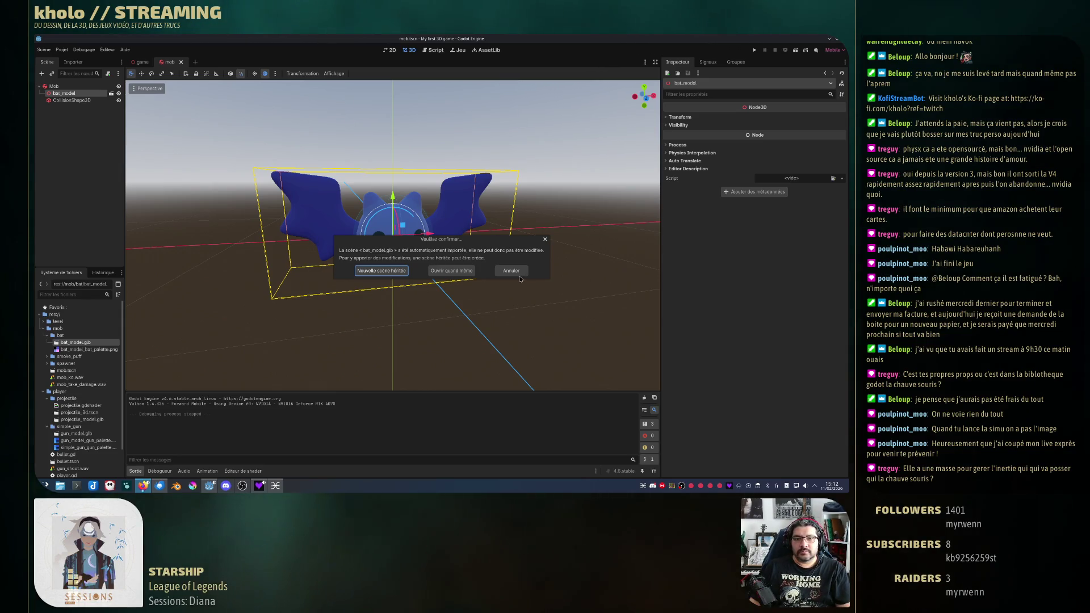
{"action": "key", "text": "Escape"}
{"action": "left_click", "coordinate": [54, 87]}
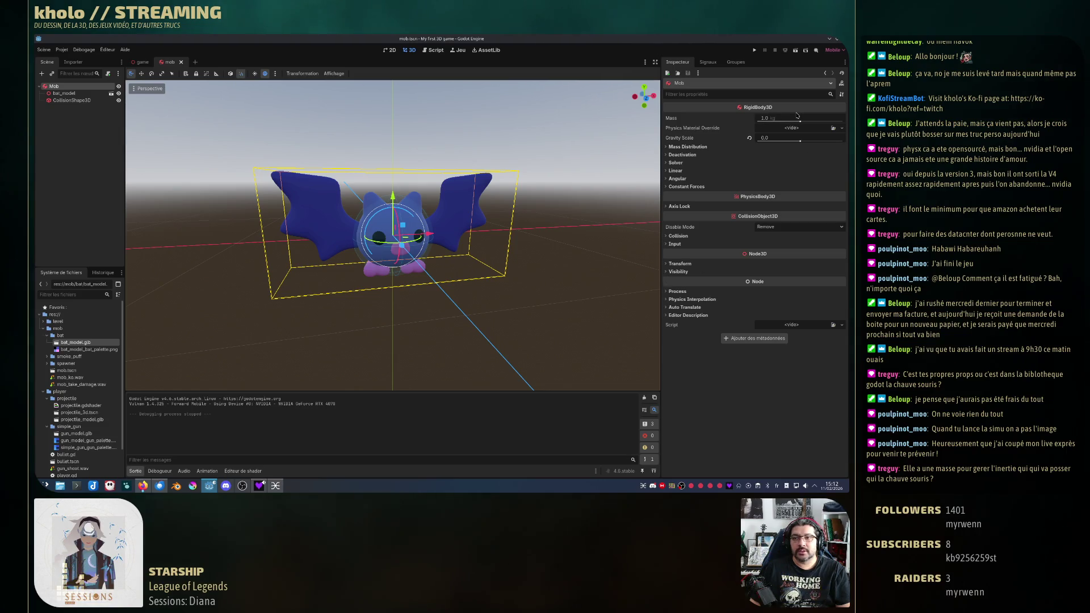
Step: Set the Mob's mass to 0.001 kg in the Inspector
{"action": "left_click", "coordinate": [770, 121]}
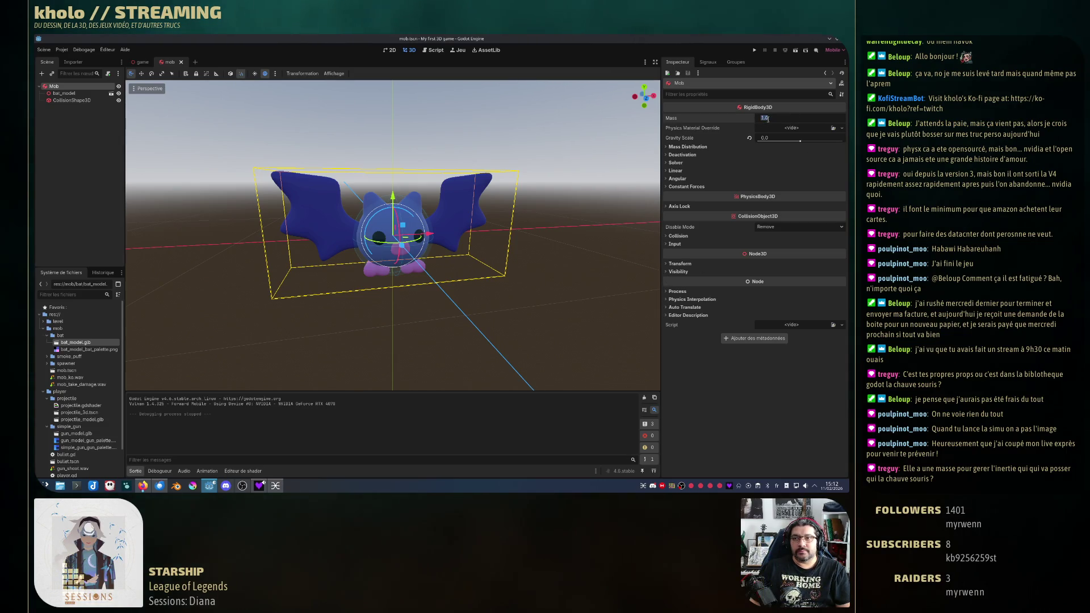
{"action": "type", "text": "0.001"}
{"action": "key", "text": "Return"}
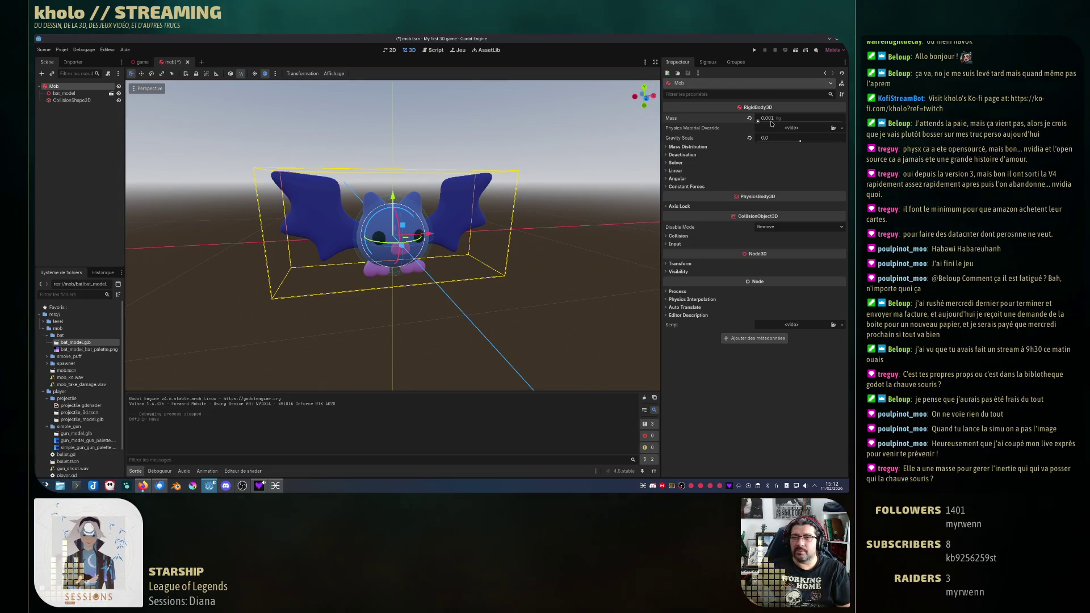
Step: Test the lighter bat in two game runs, walking along the yellow path toward the green block
{"action": "left_click", "coordinate": [754, 50]}
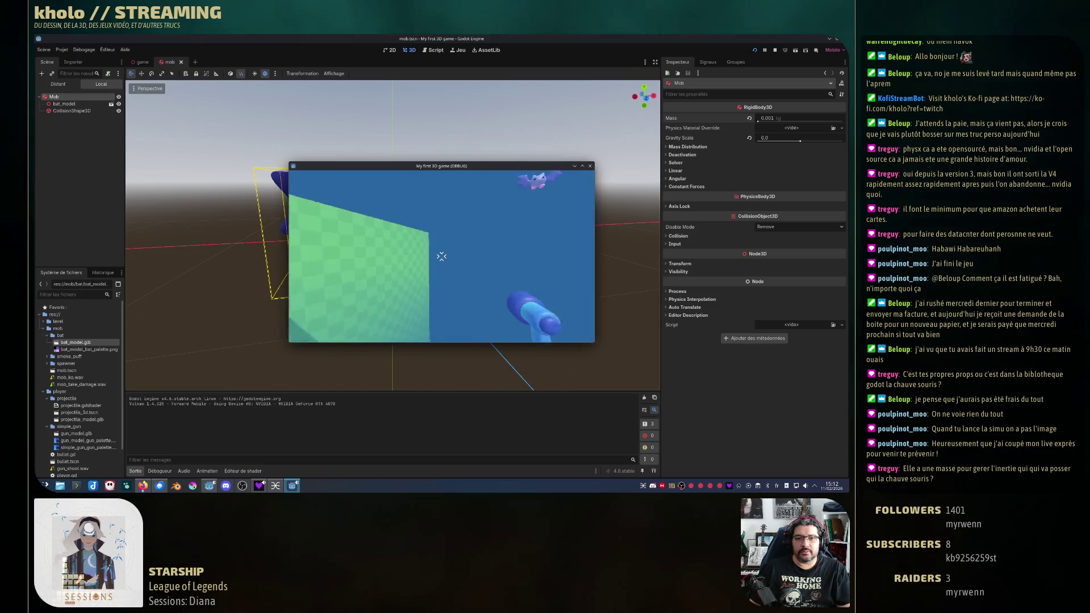
{"action": "left_click", "coordinate": [591, 166]}
{"action": "left_click", "coordinate": [754, 50]}
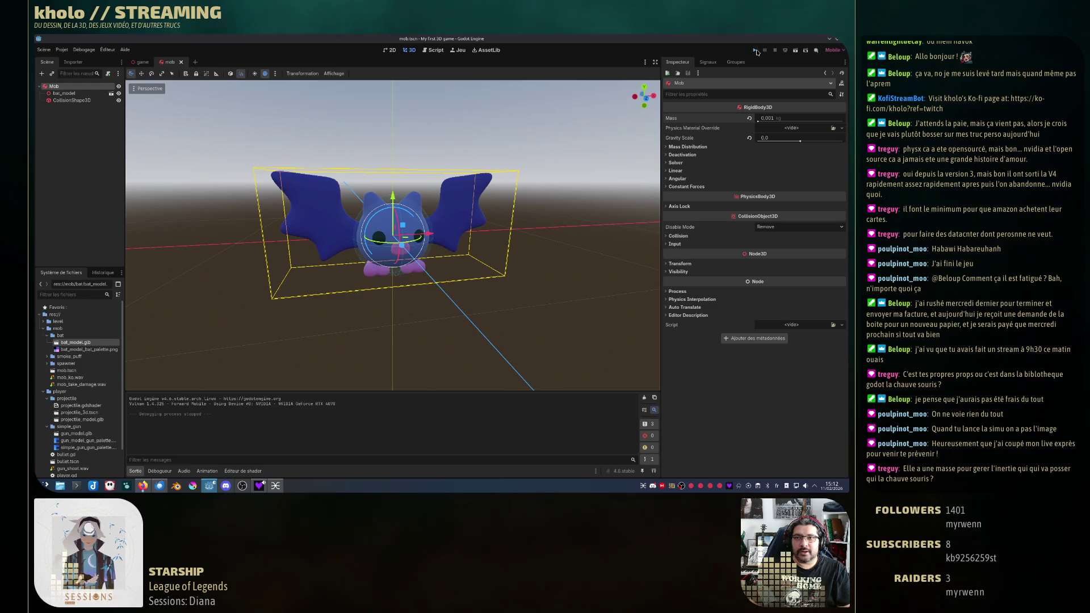
{"action": "key", "text": "w"}
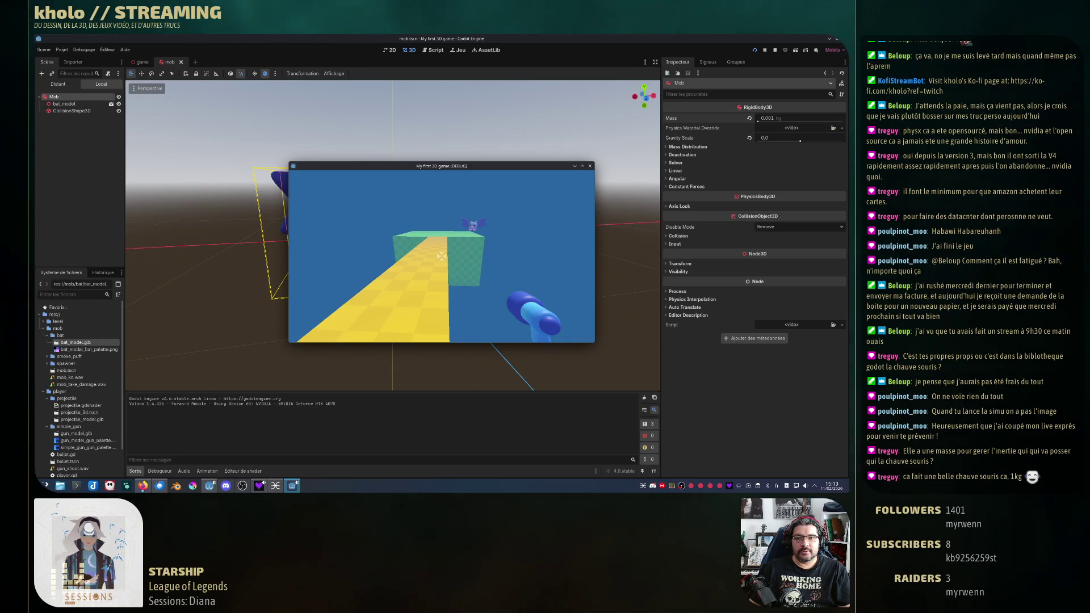
{"action": "key", "text": "w"}
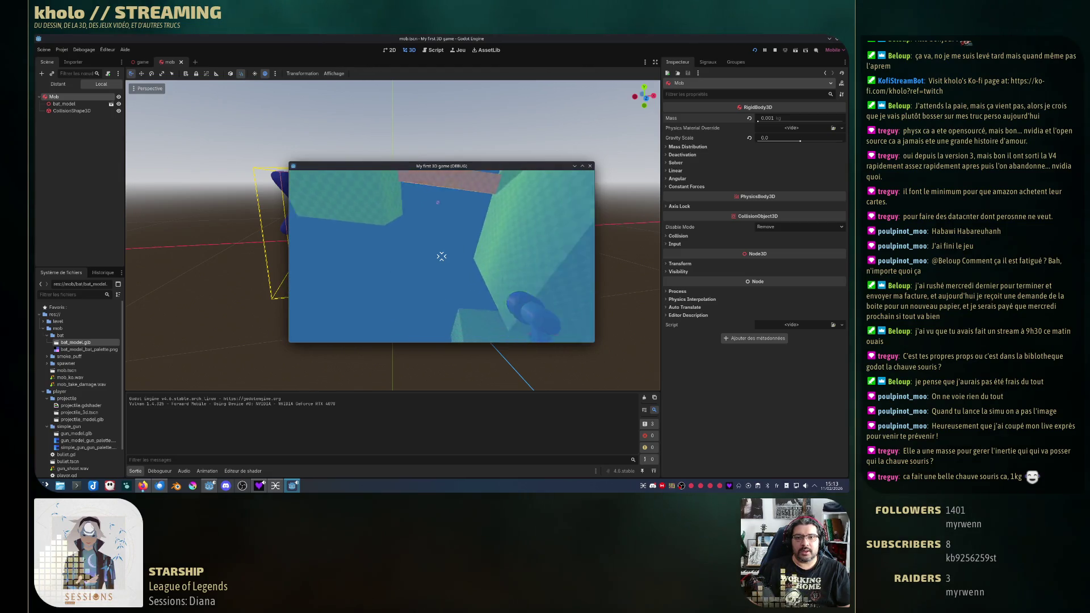
{"action": "key", "text": "Escape"}
{"action": "left_click", "coordinate": [590, 166]}
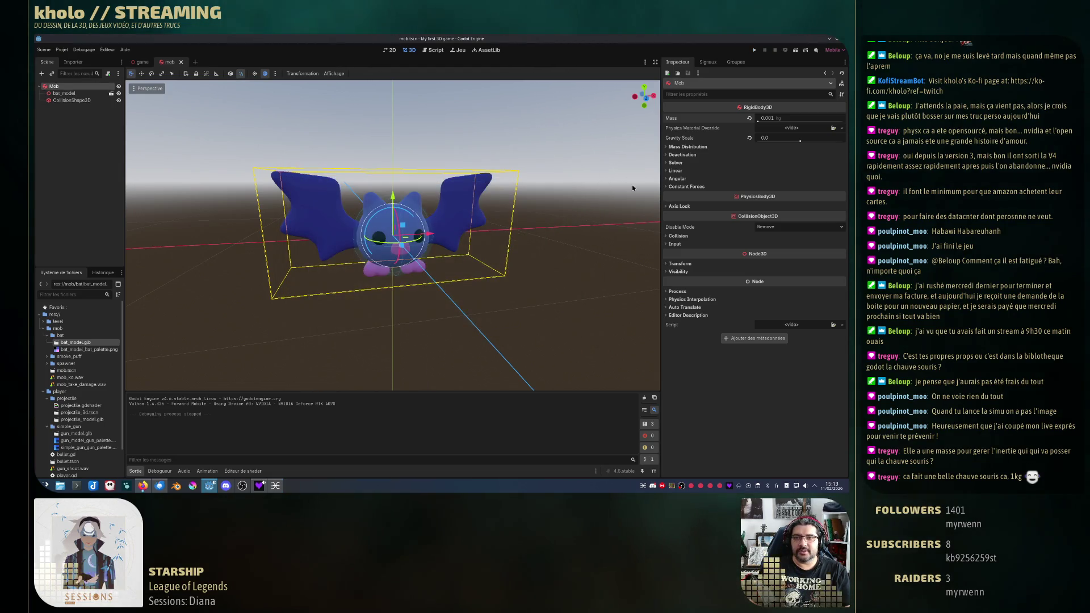
{"action": "left_click", "coordinate": [699, 147]}
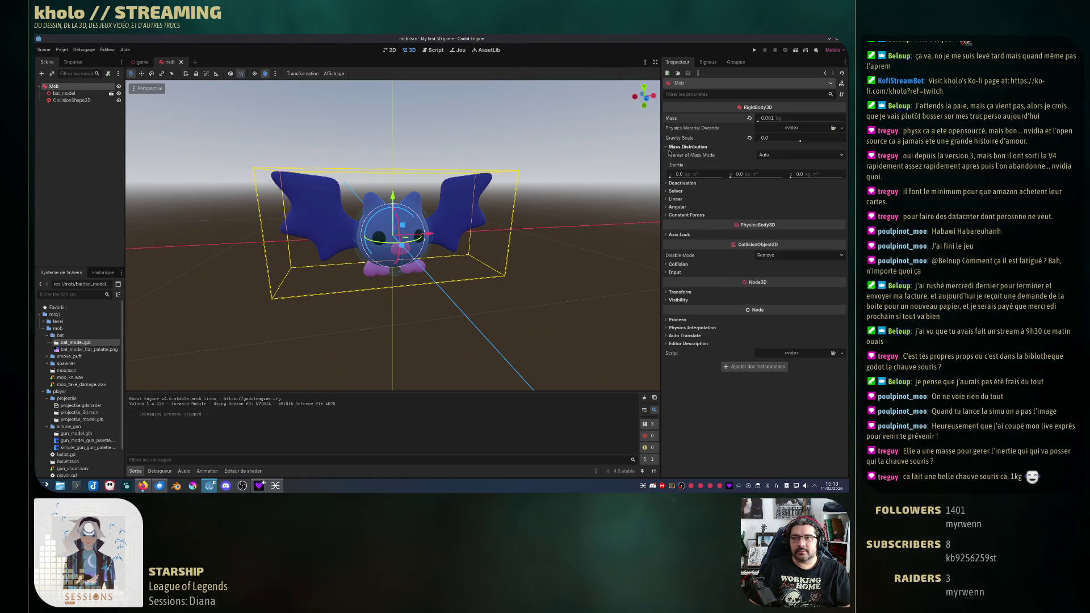
{"action": "left_click", "coordinate": [676, 147]}
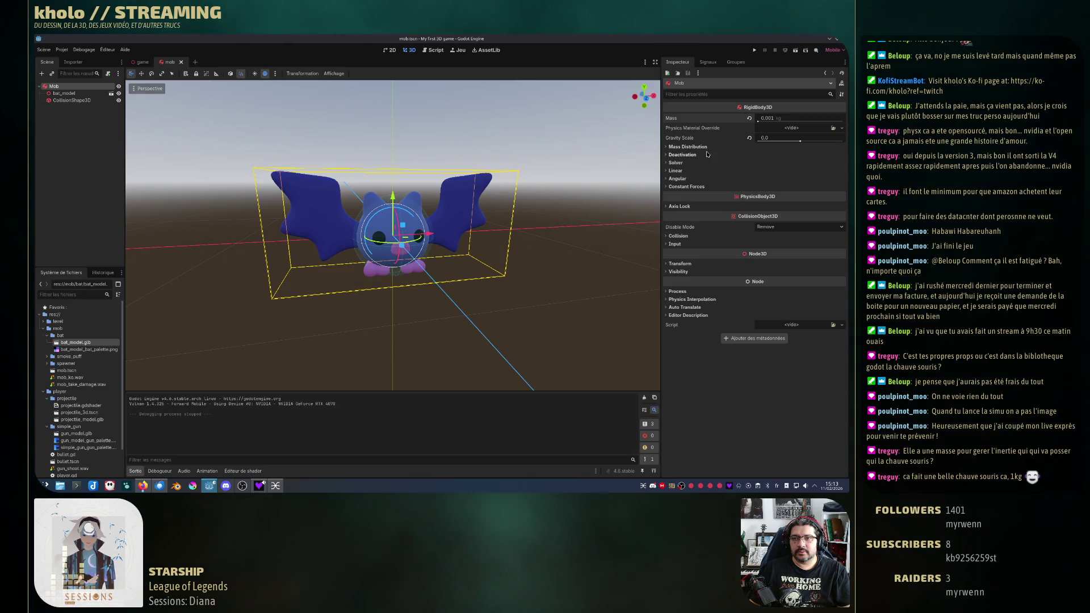
{"action": "left_click", "coordinate": [675, 163]}
{"action": "left_click", "coordinate": [675, 163]}
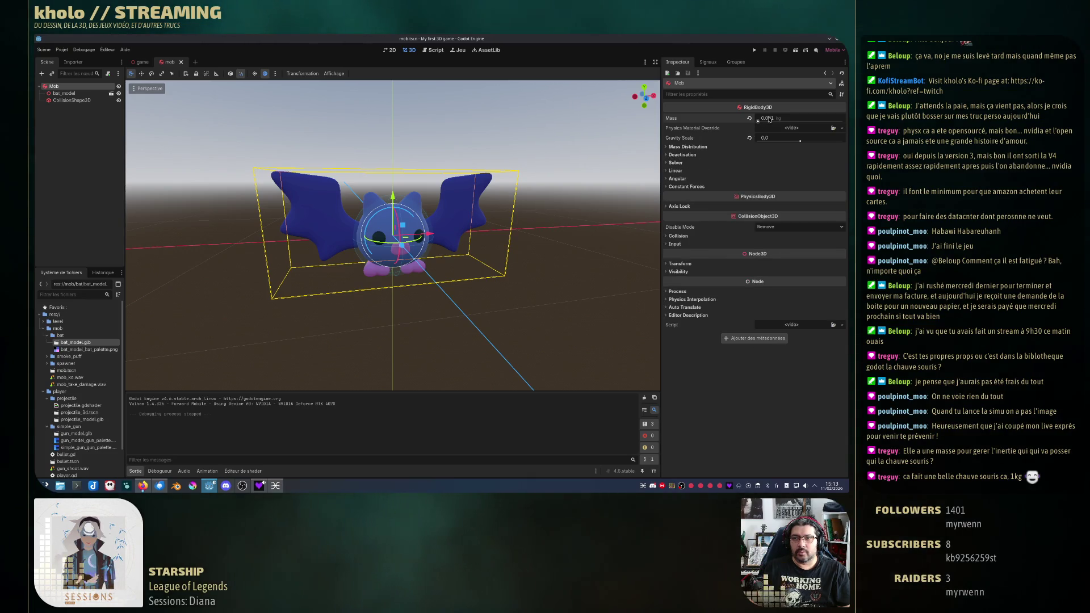
{"action": "left_click", "coordinate": [795, 118]}
{"action": "type", "text": "1"}
{"action": "key", "text": "Return"}
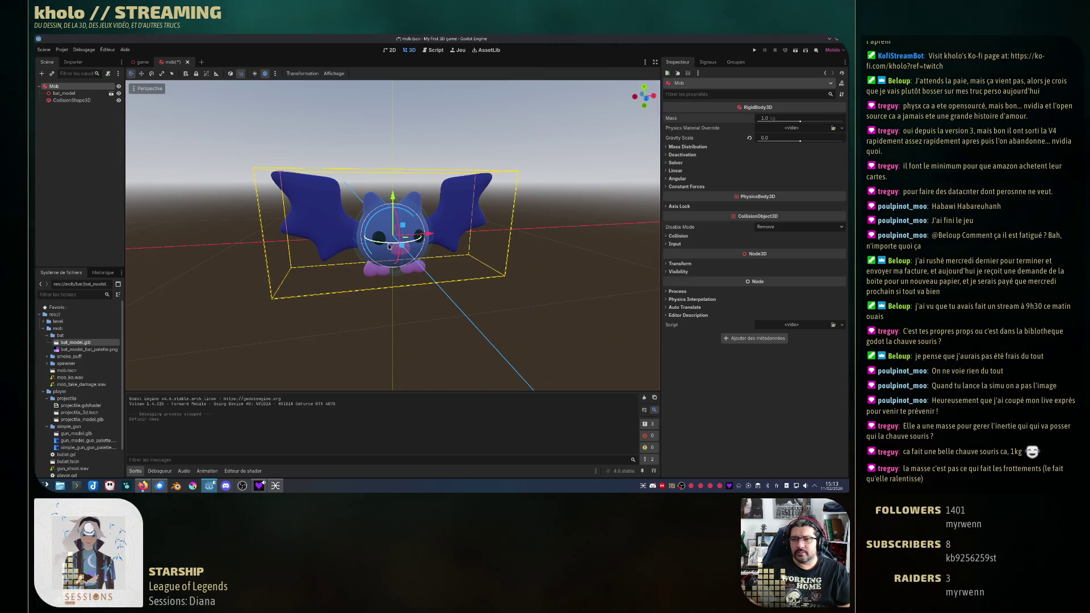
{"action": "left_click", "coordinate": [672, 187]}
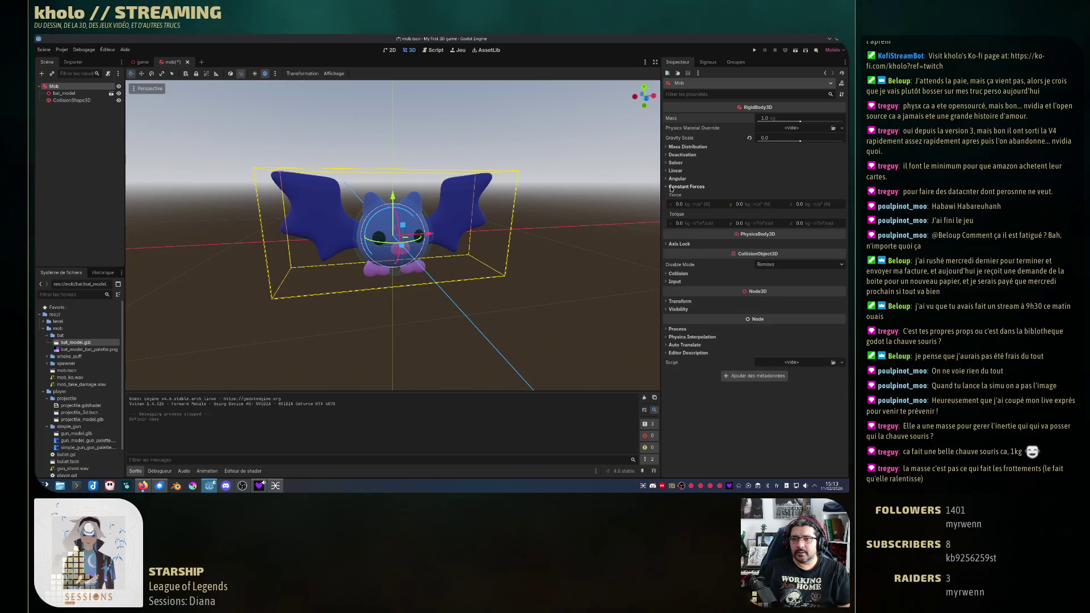
{"action": "left_click", "coordinate": [688, 187]}
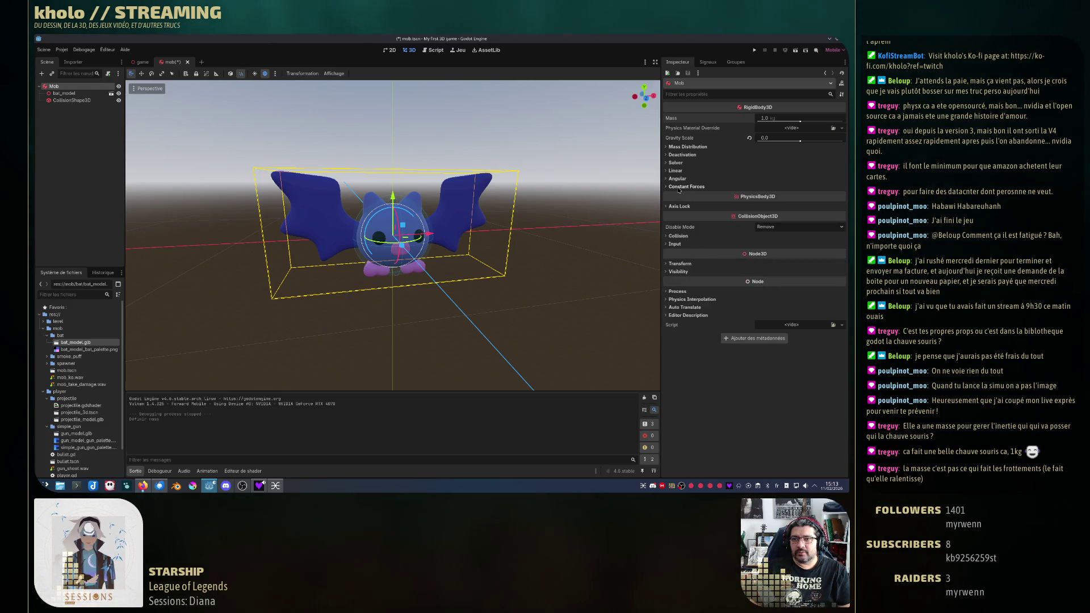
{"action": "left_click", "coordinate": [679, 163]}
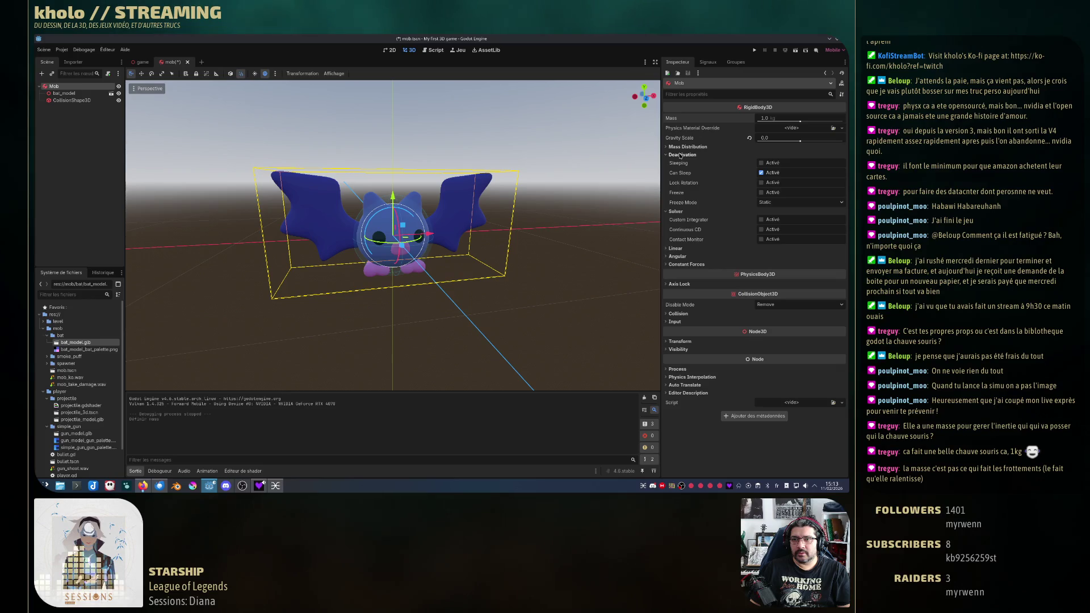
{"action": "left_click", "coordinate": [681, 147]}
{"action": "left_click", "coordinate": [682, 147]}
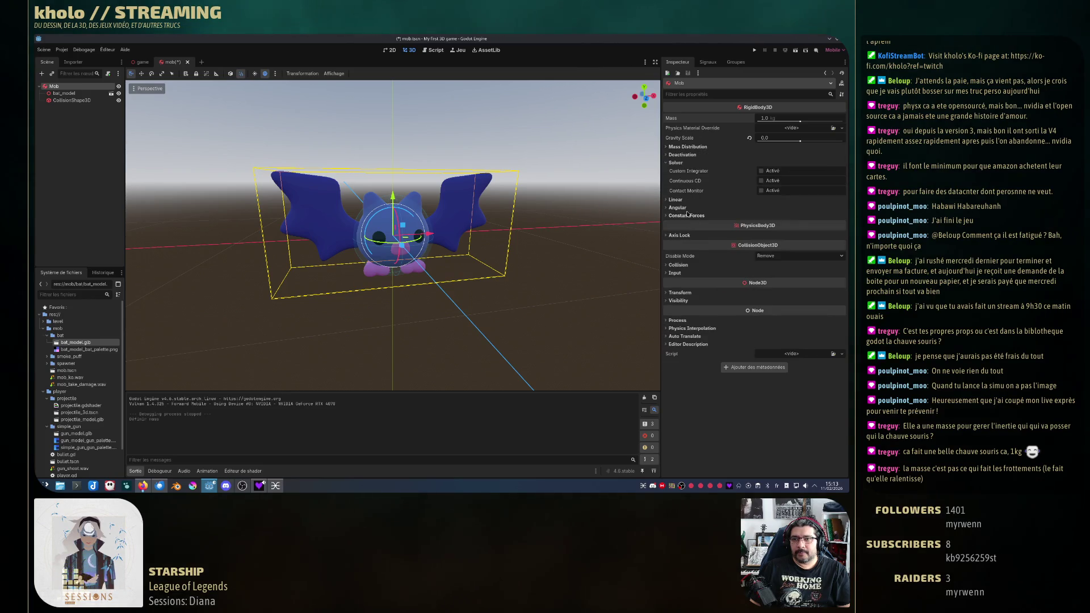
{"action": "left_click", "coordinate": [677, 265]}
{"action": "left_click", "coordinate": [677, 265]}
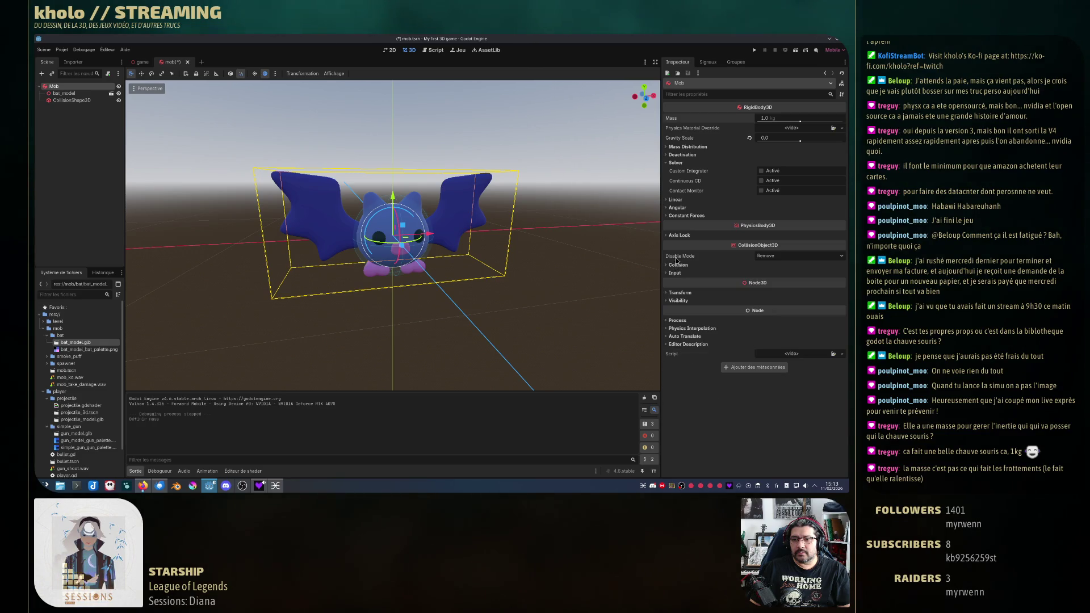
{"action": "left_click", "coordinate": [691, 330]}
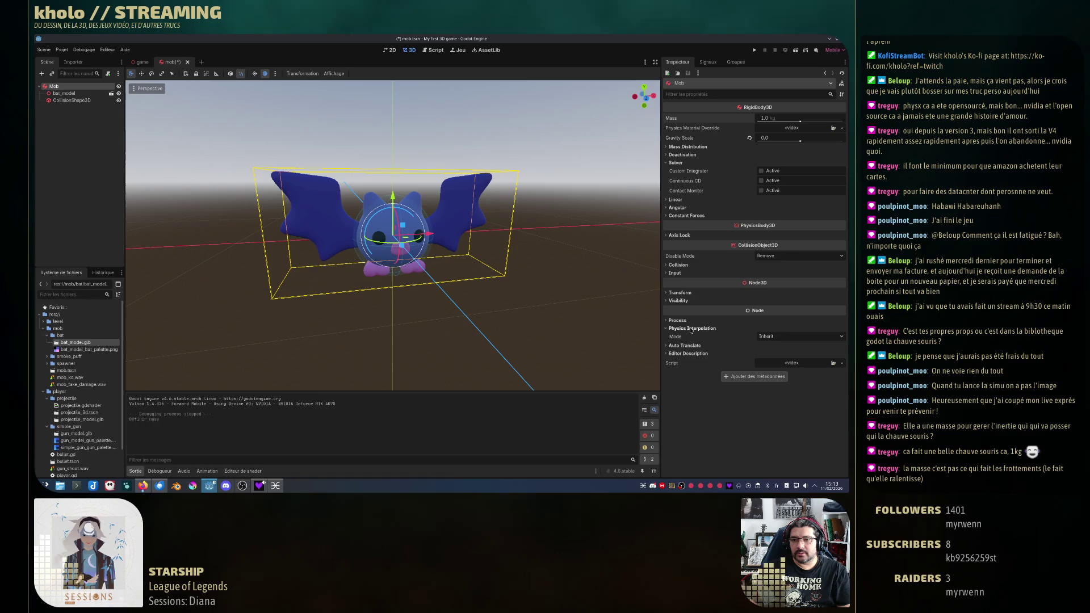
{"action": "left_click", "coordinate": [691, 329]}
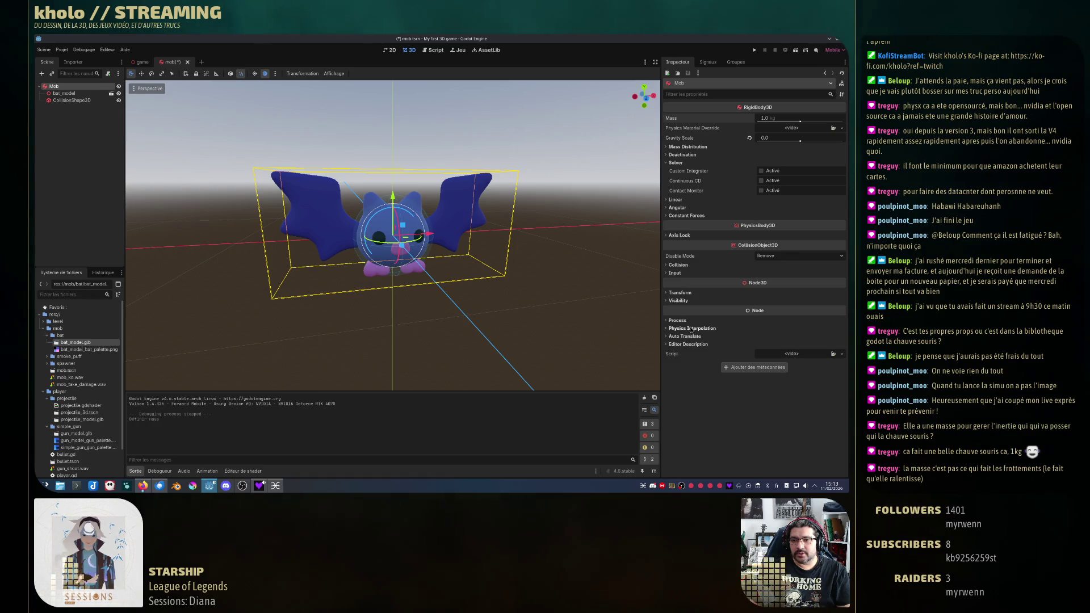
{"action": "left_click", "coordinate": [682, 216]}
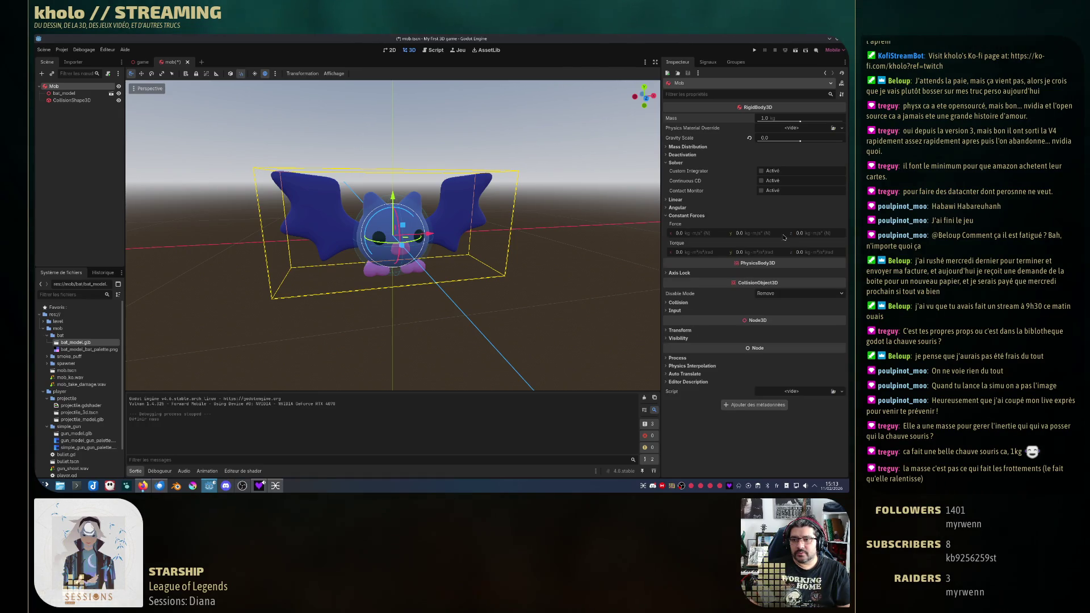
{"action": "left_click", "coordinate": [679, 216]}
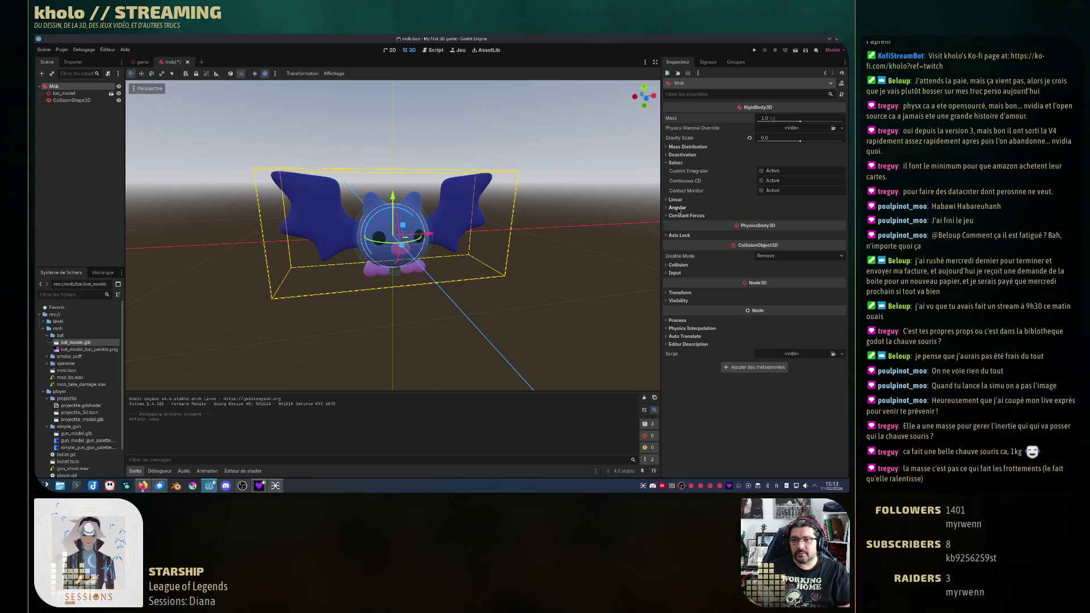
{"action": "left_click", "coordinate": [678, 208]}
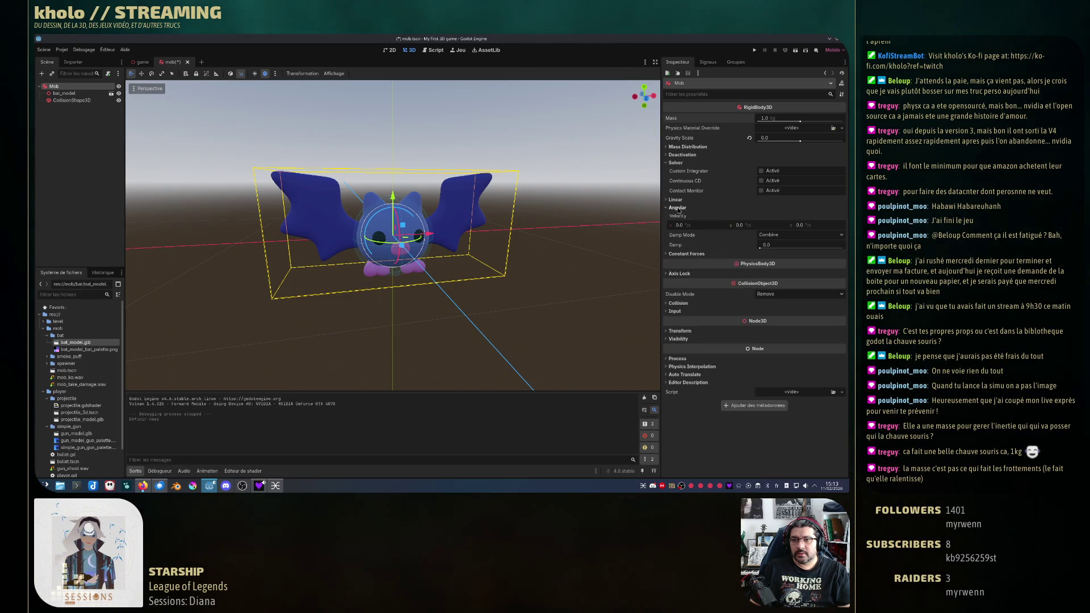
{"action": "left_click", "coordinate": [678, 209]}
{"action": "left_click", "coordinate": [676, 200]}
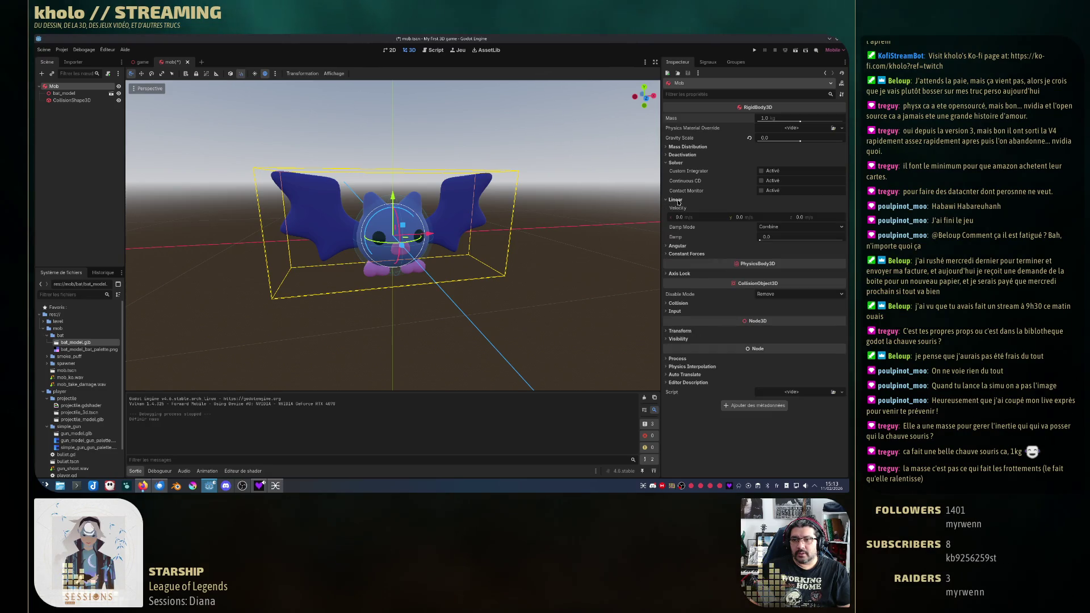
{"action": "left_click", "coordinate": [676, 200]}
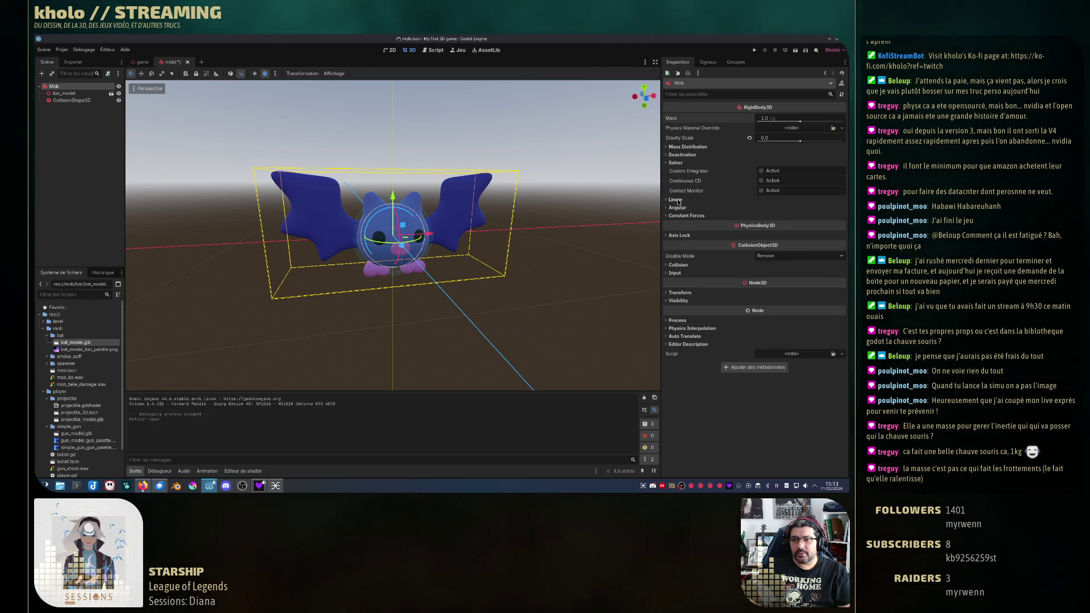
{"action": "left_click", "coordinate": [674, 163]}
{"action": "left_click", "coordinate": [679, 155]}
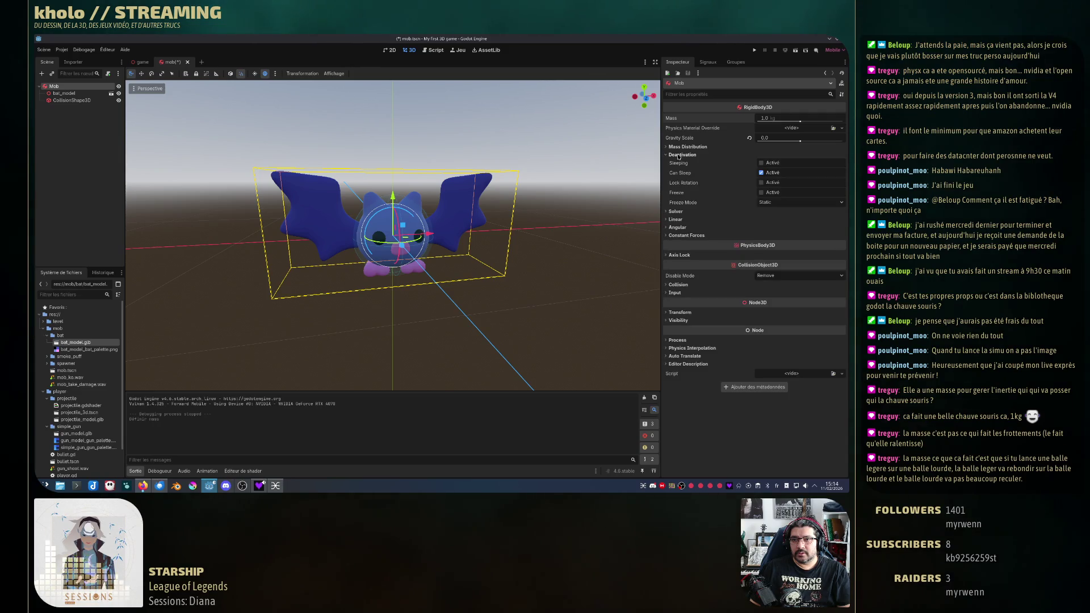
{"action": "left_click", "coordinate": [678, 155]}
{"action": "left_click", "coordinate": [680, 147]}
{"action": "left_click", "coordinate": [680, 148]}
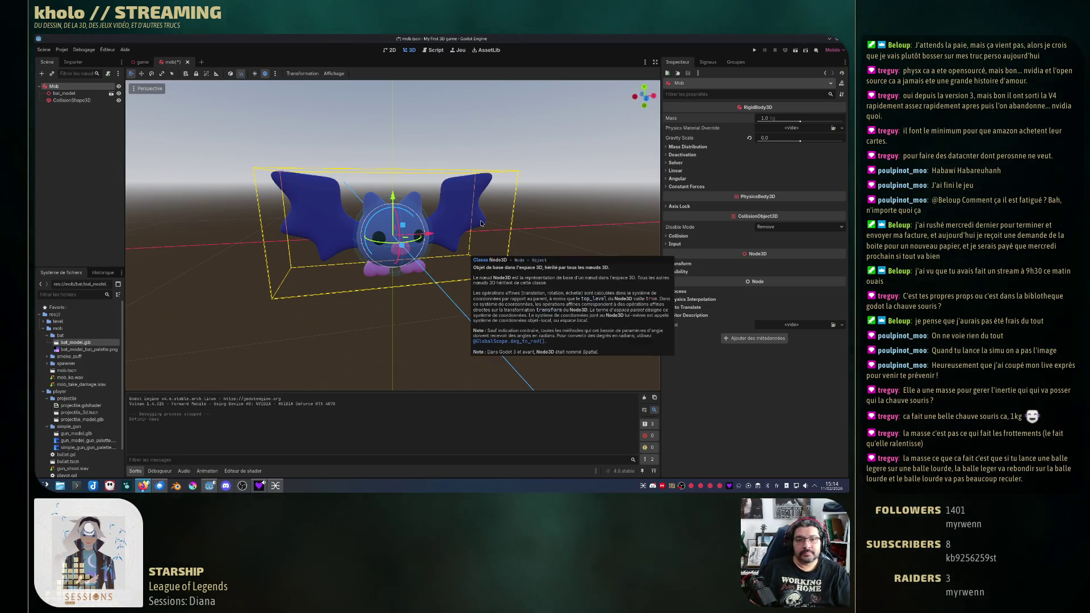
Step: Orbit to face the bat, zoom out, and show bat_model's properties in the Inspector
{"action": "left_click_drag", "start_coordinate": [469, 252], "coordinate": [394, 235]}
{"action": "scroll", "coordinate": [393, 235], "scroll_direction": "down", "scroll_amount": 5}
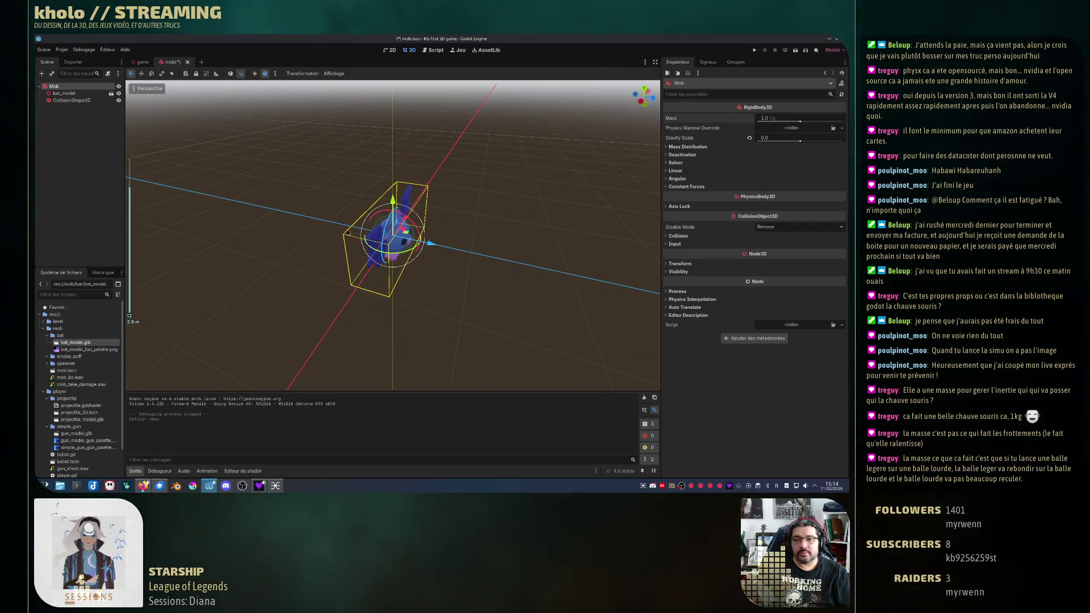
{"action": "left_click", "coordinate": [65, 93]}
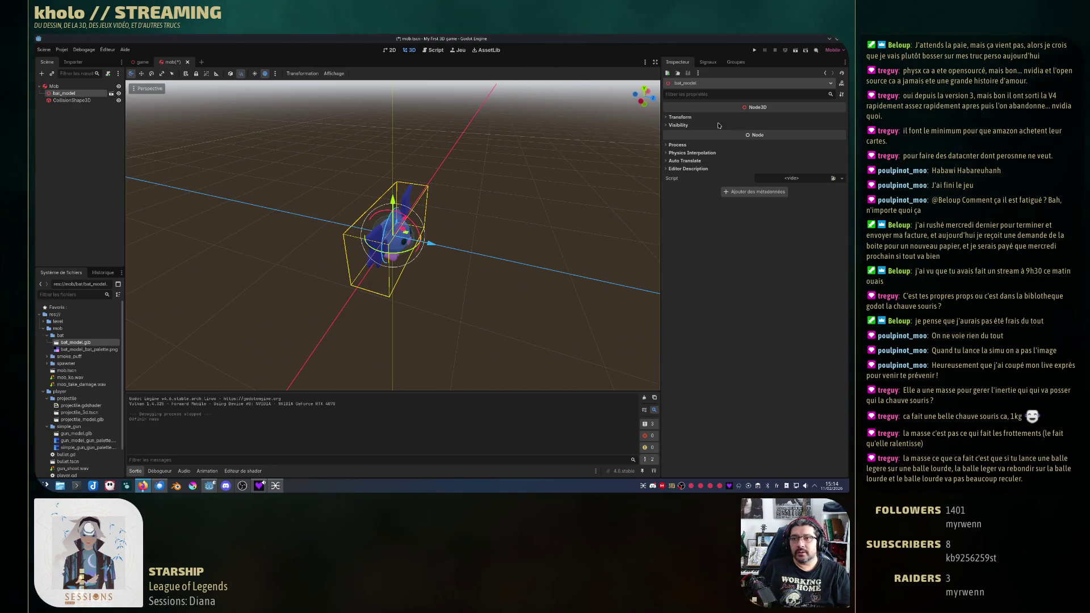
Step: Expand and collapse bat_model's Process and Auto Translate settings, then orbit around the bat model
{"action": "left_click", "coordinate": [668, 146]}
{"action": "left_click", "coordinate": [667, 145]}
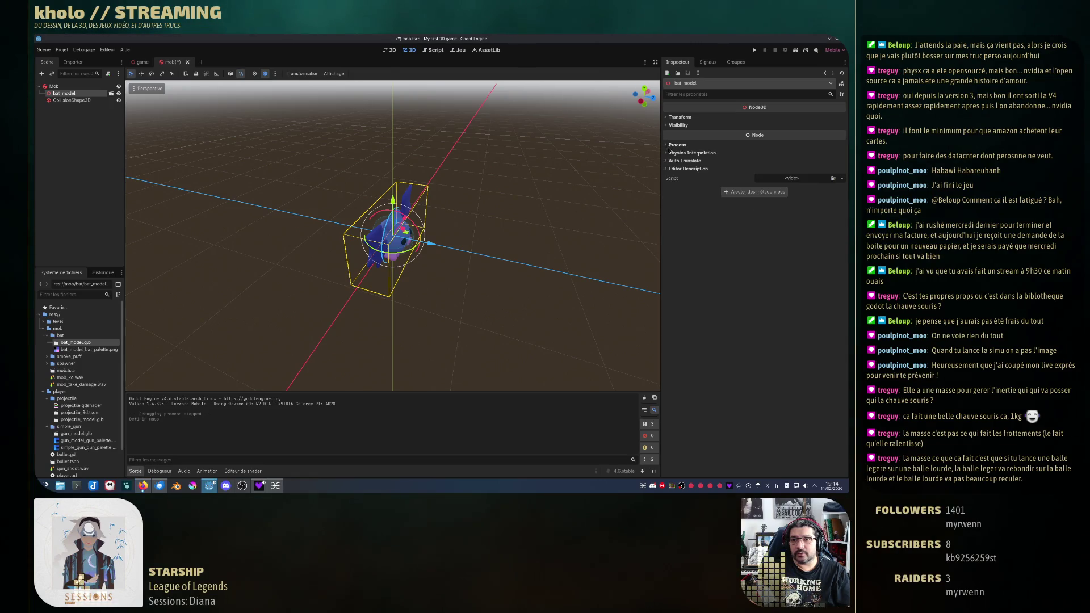
{"action": "left_click", "coordinate": [669, 161]}
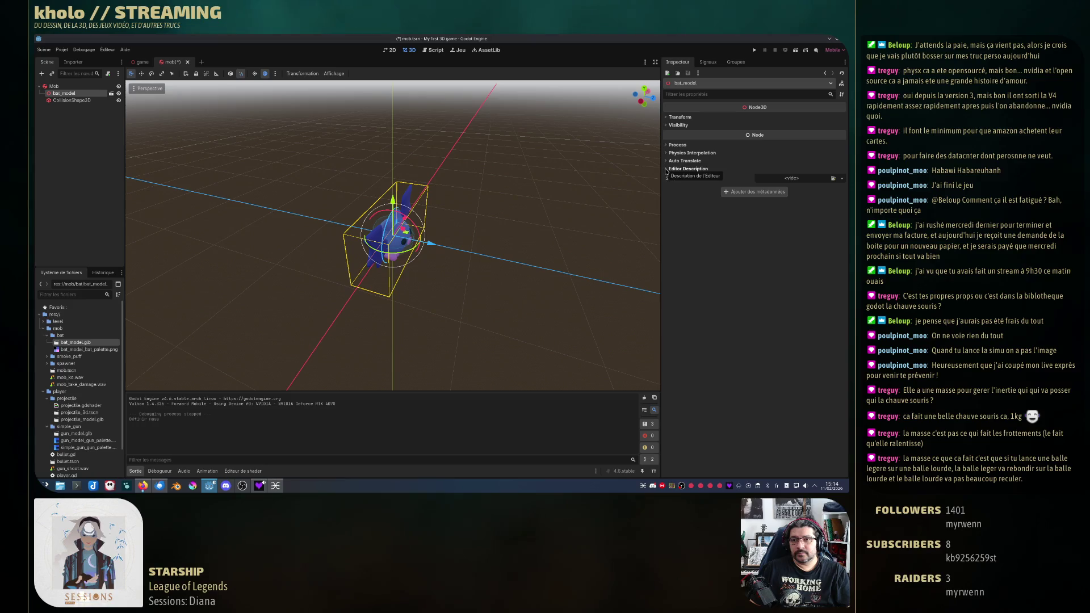
{"action": "left_click", "coordinate": [669, 162]}
{"action": "left_click_drag", "start_coordinate": [511, 201], "coordinate": [451, 227]}
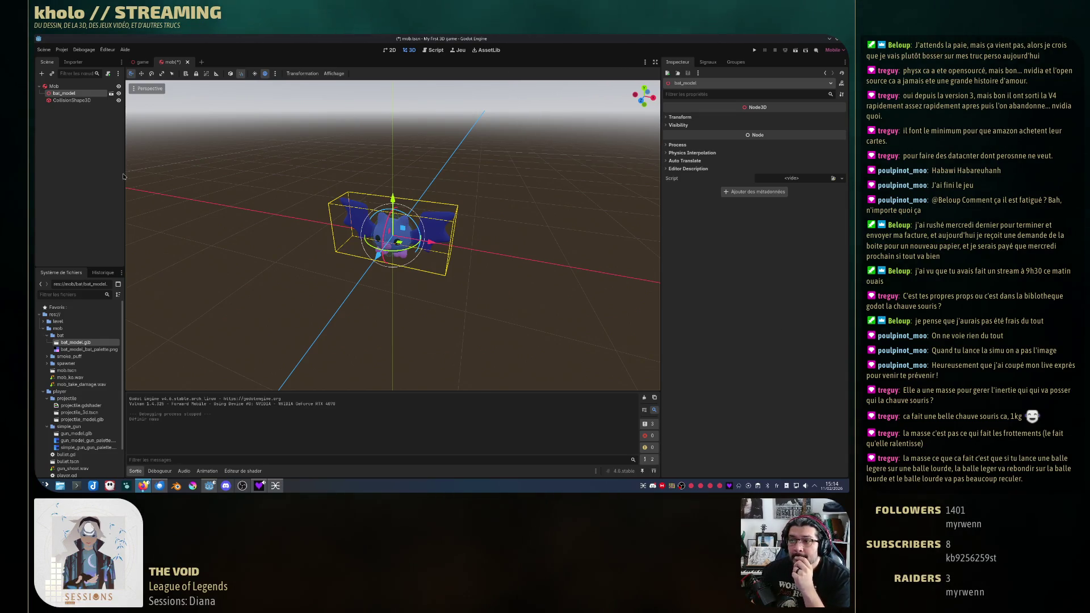
{"action": "left_click_drag", "start_coordinate": [72, 94], "coordinate": [48, 94]}
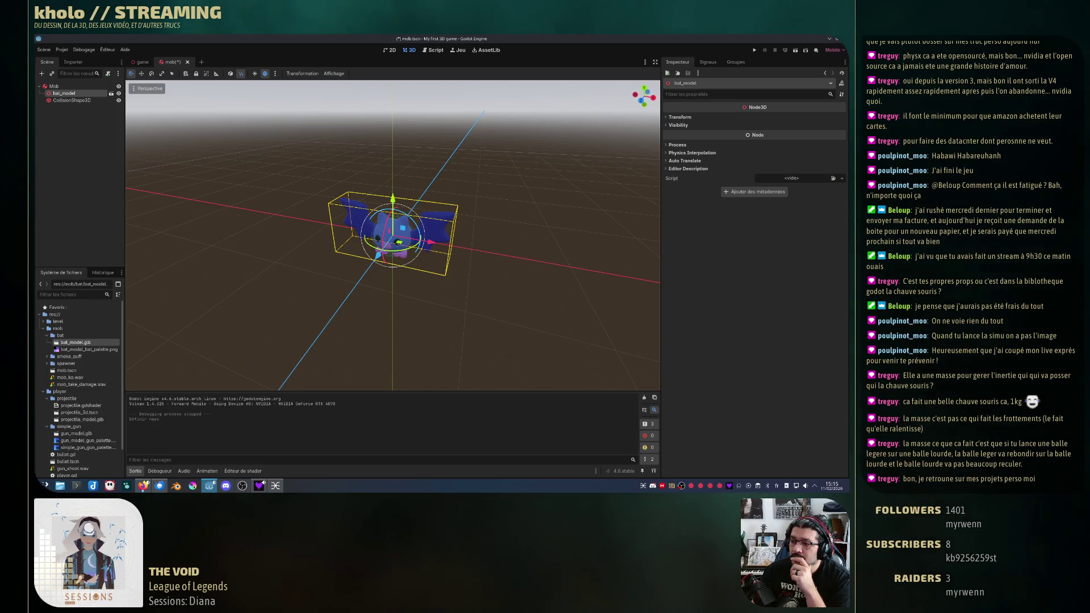
Step: Turn on 'Enfants modifiables' (Editable Children) for bat_model from its context menu
{"action": "right_click", "coordinate": [74, 94]}
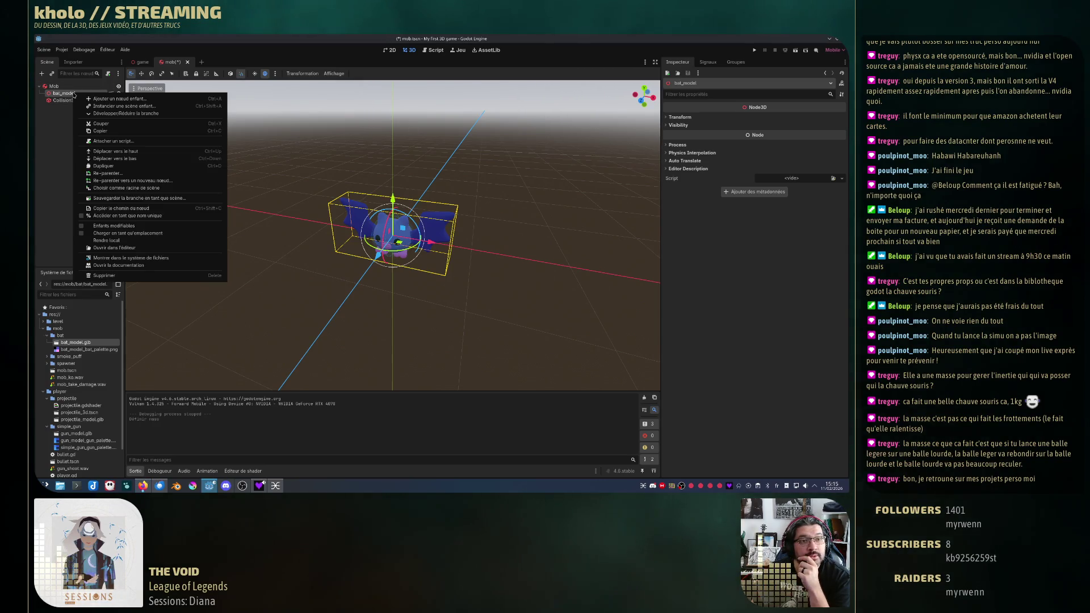
{"action": "left_click", "coordinate": [119, 226]}
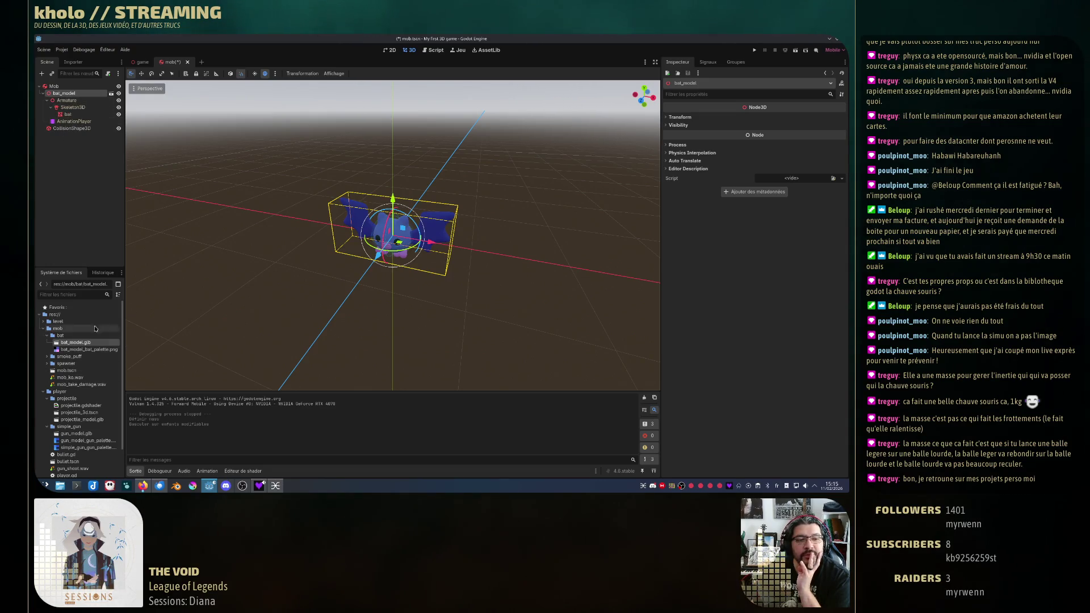
Step: Select the bat's AnimationPlayer to show the Idle timeline, check Current Animation, then reselect bat_model
{"action": "left_click", "coordinate": [69, 122]}
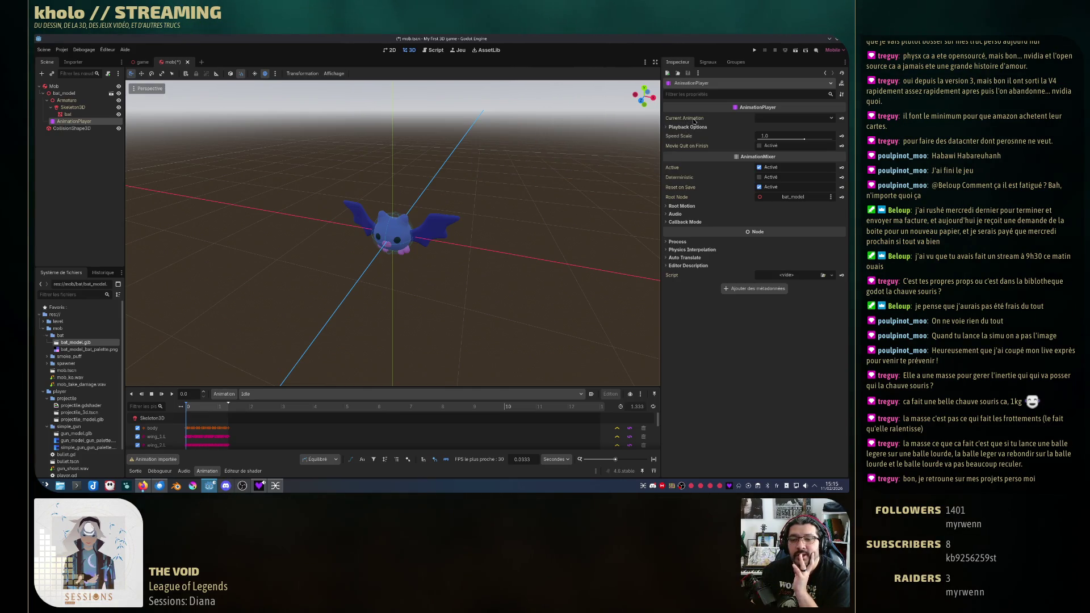
{"action": "mouse_move", "coordinate": [698, 125]}
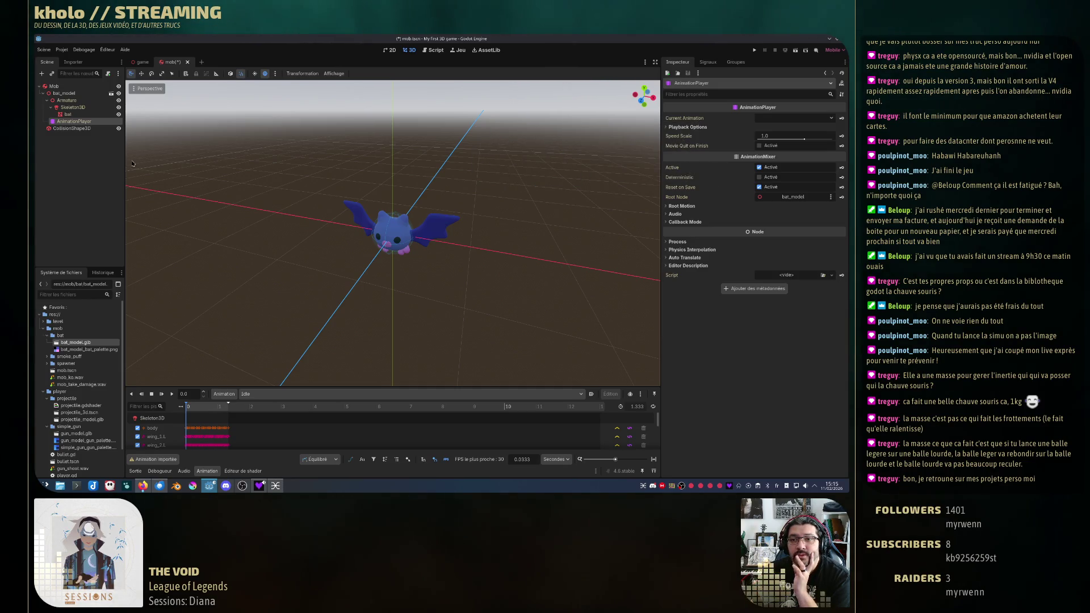
{"action": "left_click", "coordinate": [97, 94]}
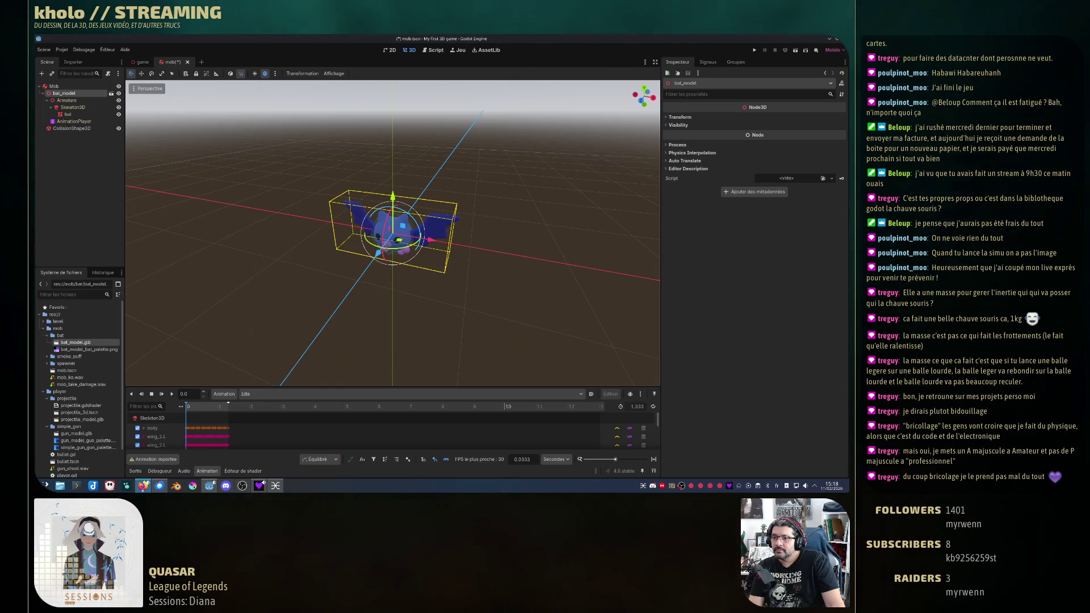
Step: Reselect AnimationPlayer and drag the Animation panel taller to reveal body, wing and foot tracks
{"action": "left_click", "coordinate": [74, 121]}
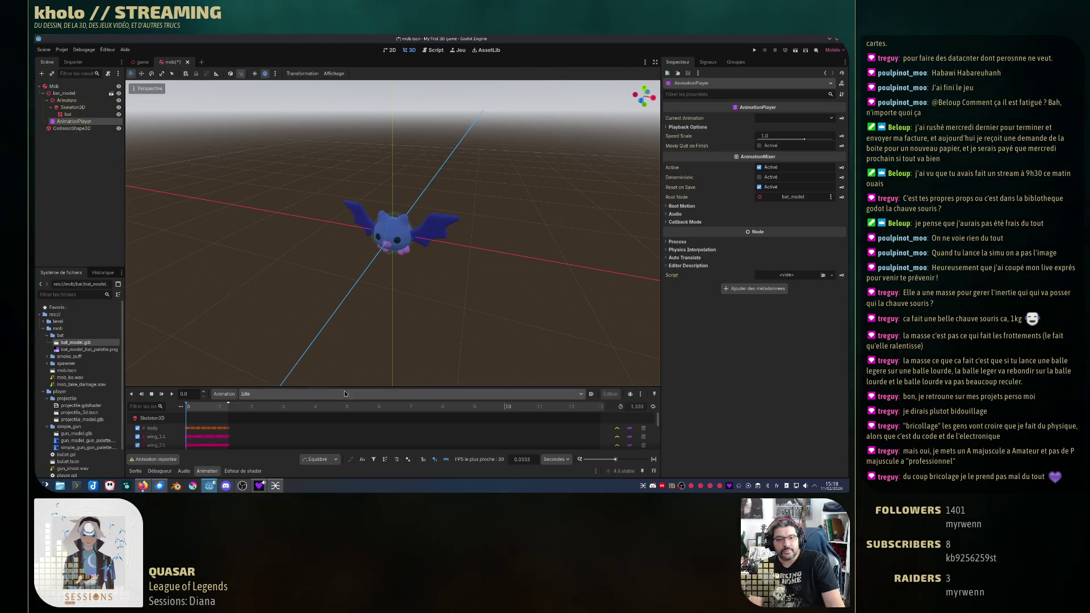
{"action": "left_click_drag", "start_coordinate": [351, 387], "coordinate": [351, 290]}
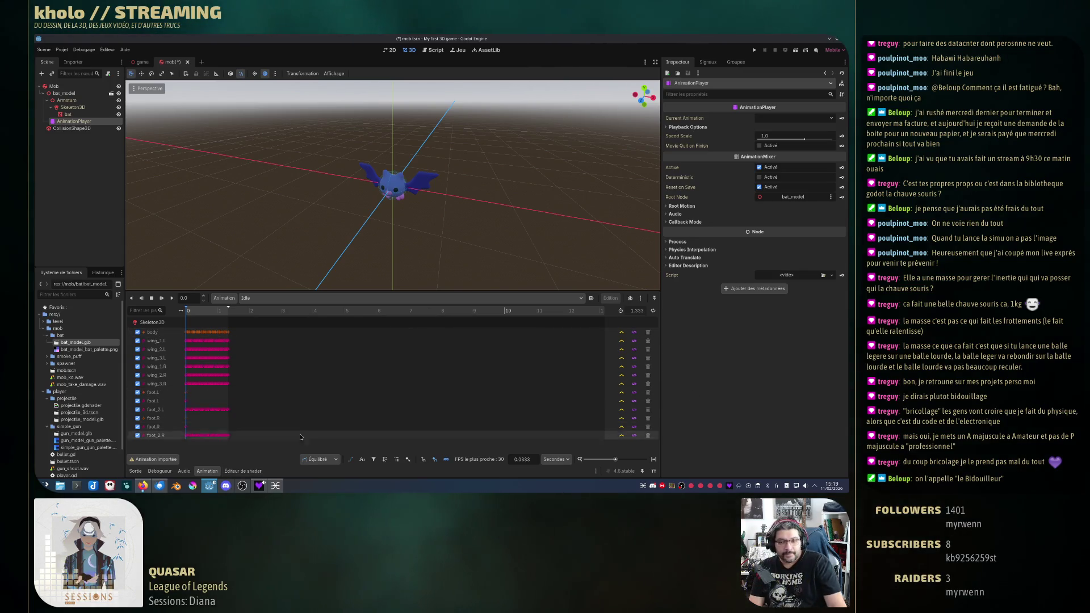
{"action": "scroll", "coordinate": [234, 370], "scroll_direction": "up", "scroll_amount": 10, "text": "ctrl"}
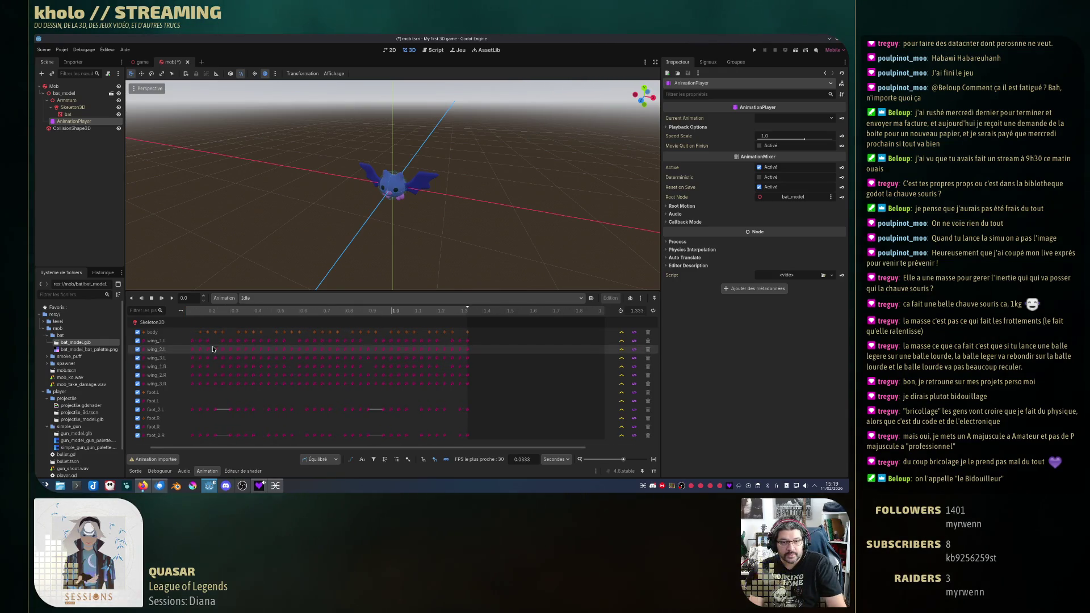
{"action": "mouse_move", "coordinate": [207, 343]}
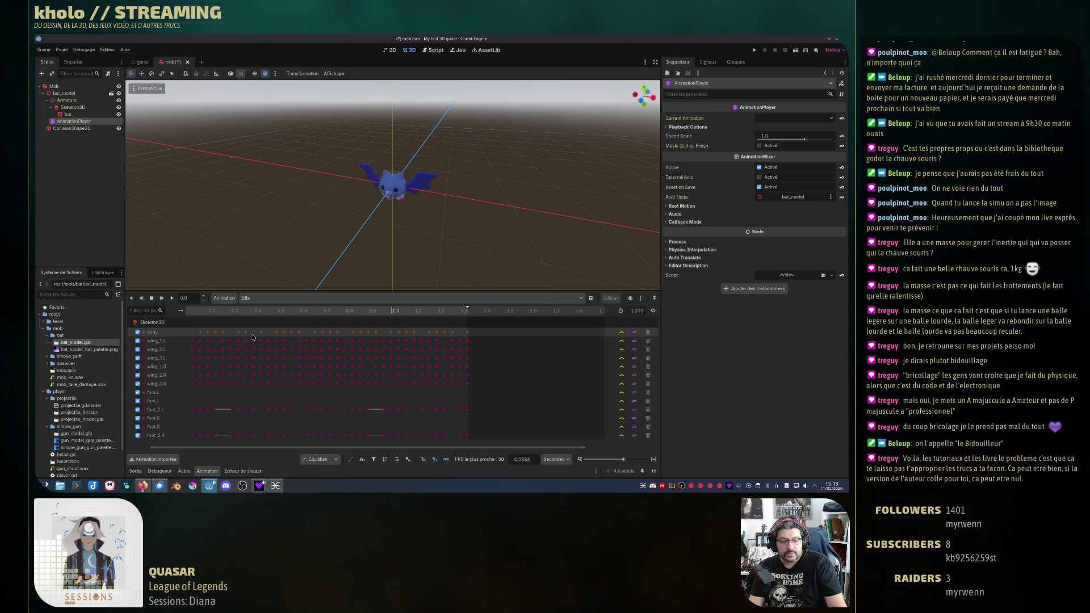
{"action": "mouse_move", "coordinate": [252, 337]}
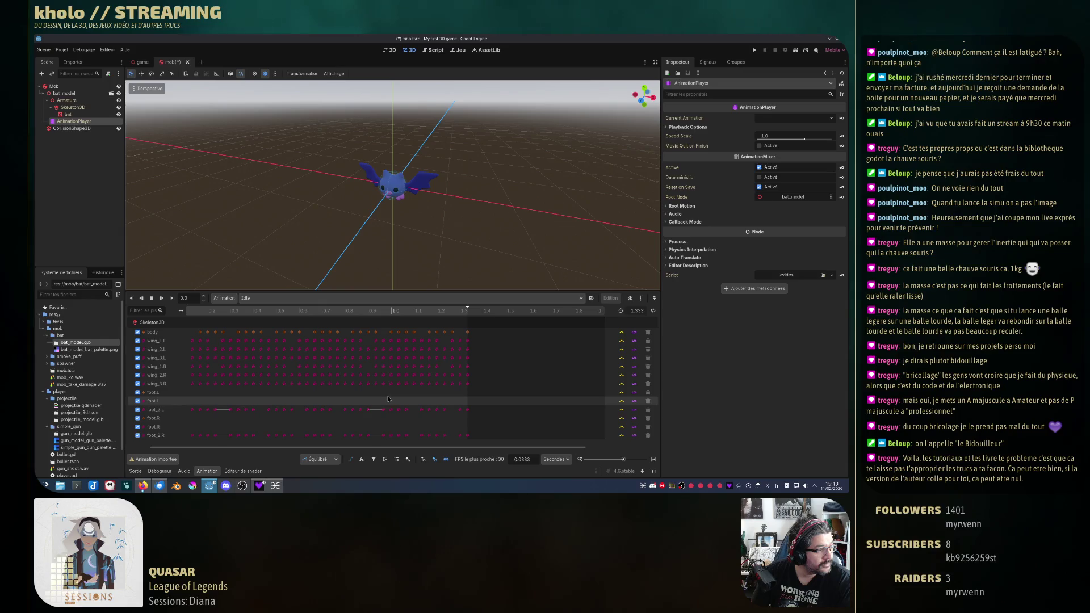
{"action": "mouse_move", "coordinate": [384, 388]}
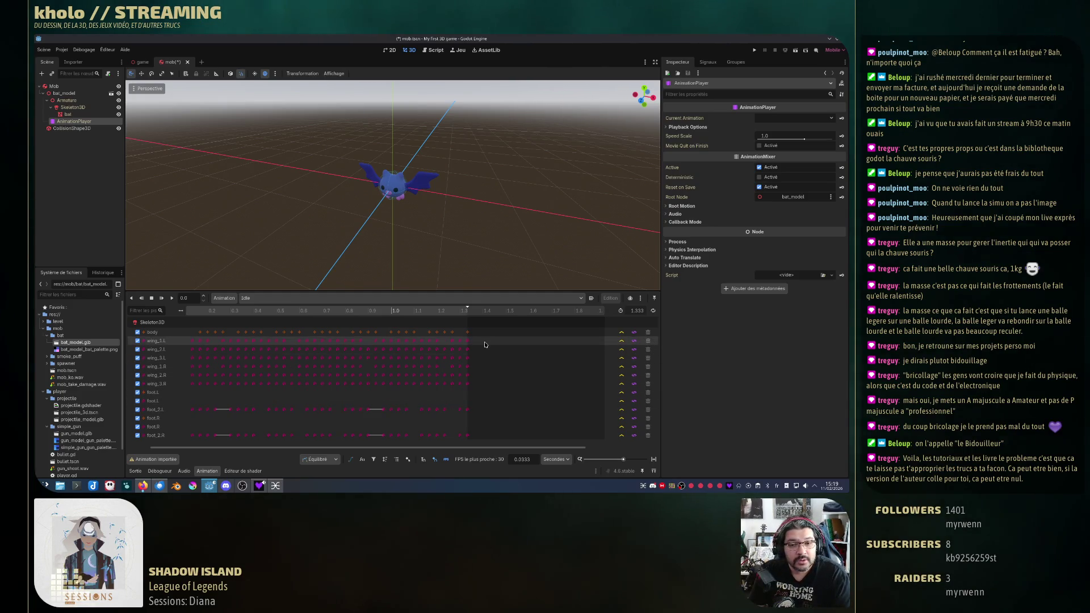
{"action": "scroll", "coordinate": [411, 374], "scroll_direction": "down", "scroll_amount": 3}
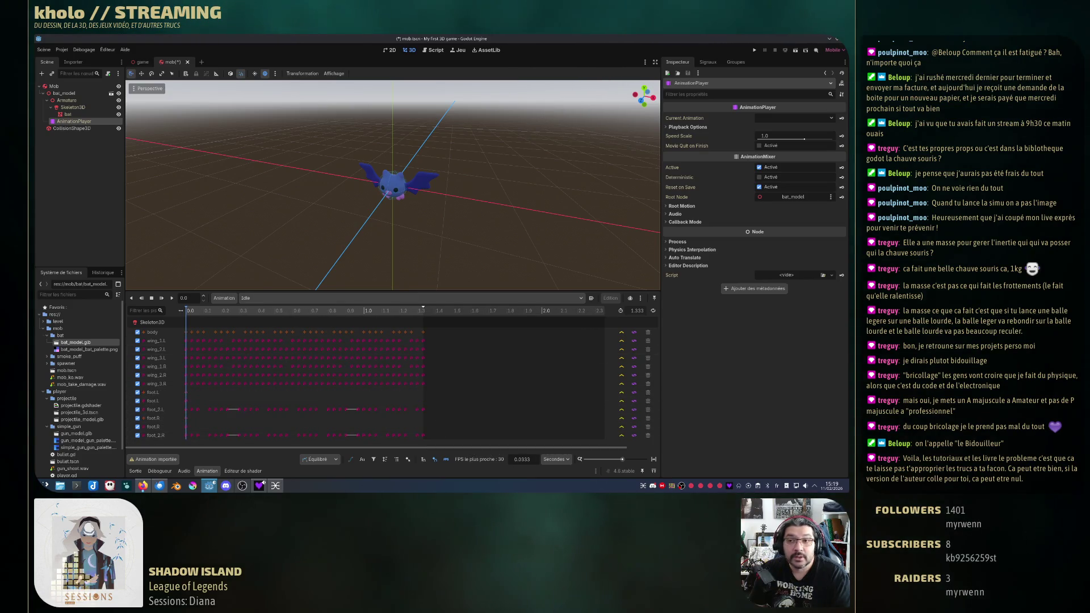
{"action": "mouse_move", "coordinate": [776, 117]}
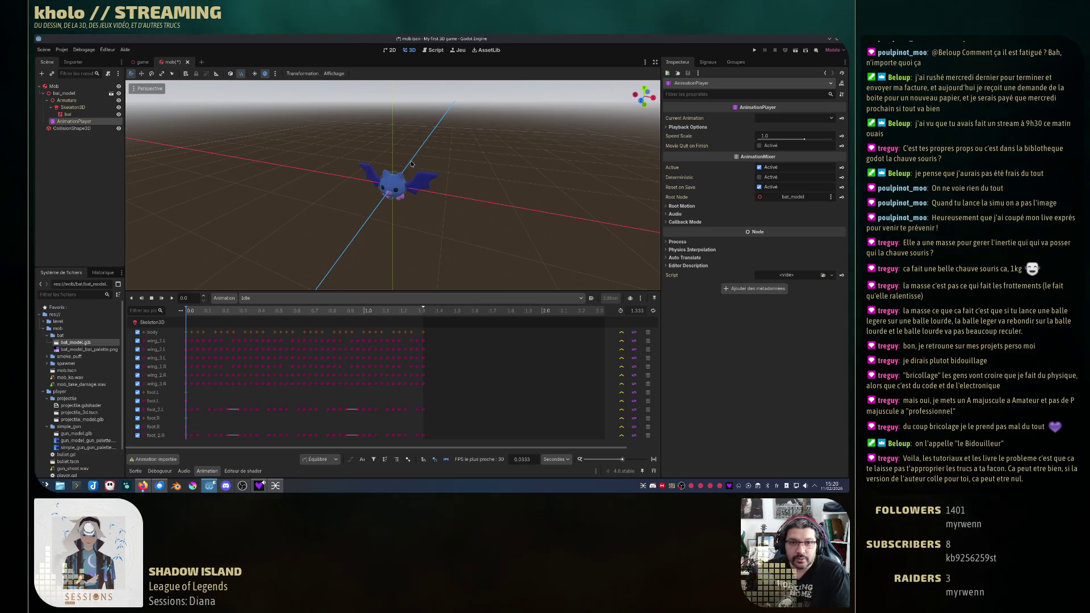
Step: Snap to front view, zoom in on the bat, widen the 3D viewport, and orbit to a side view
{"action": "mouse_move", "coordinate": [512, 209]}
{"action": "left_mouse_down"}
{"action": "mouse_move", "coordinate": [455, 209]}
{"action": "mouse_move", "coordinate": [516, 232]}
{"action": "left_mouse_up"}
{"action": "key", "text": "KP_1"}
{"action": "scroll", "coordinate": [451, 208], "scroll_direction": "up", "scroll_amount": 3}
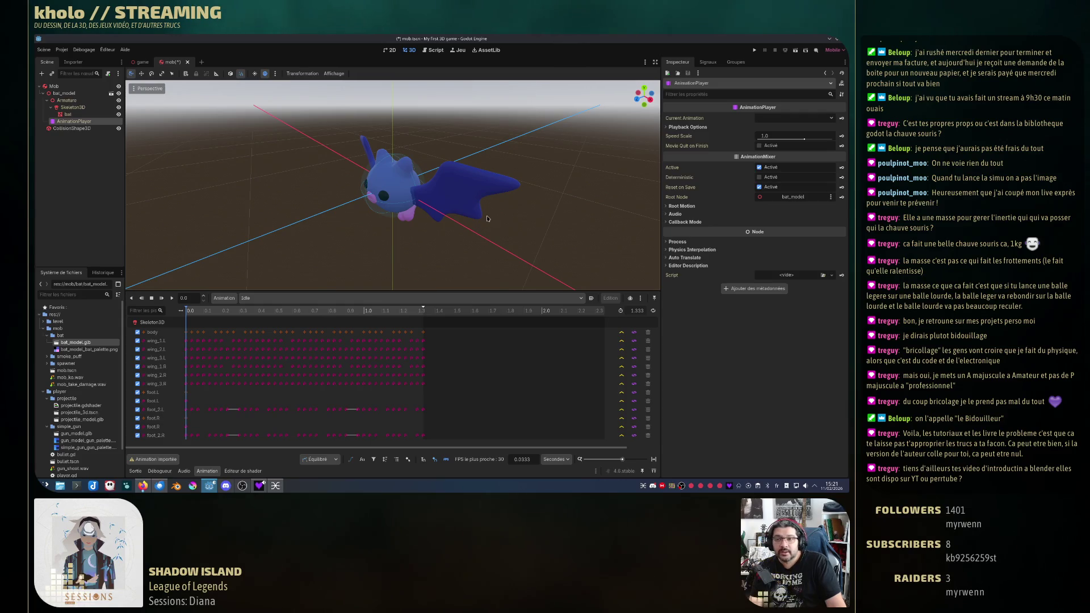
{"action": "mouse_move", "coordinate": [481, 237]}
{"action": "left_mouse_down"}
{"action": "mouse_move", "coordinate": [541, 234]}
{"action": "mouse_move", "coordinate": [483, 228]}
{"action": "mouse_move", "coordinate": [515, 216]}
{"action": "mouse_move", "coordinate": [424, 183]}
{"action": "mouse_move", "coordinate": [423, 169]}
{"action": "mouse_move", "coordinate": [466, 169]}
{"action": "left_mouse_up"}
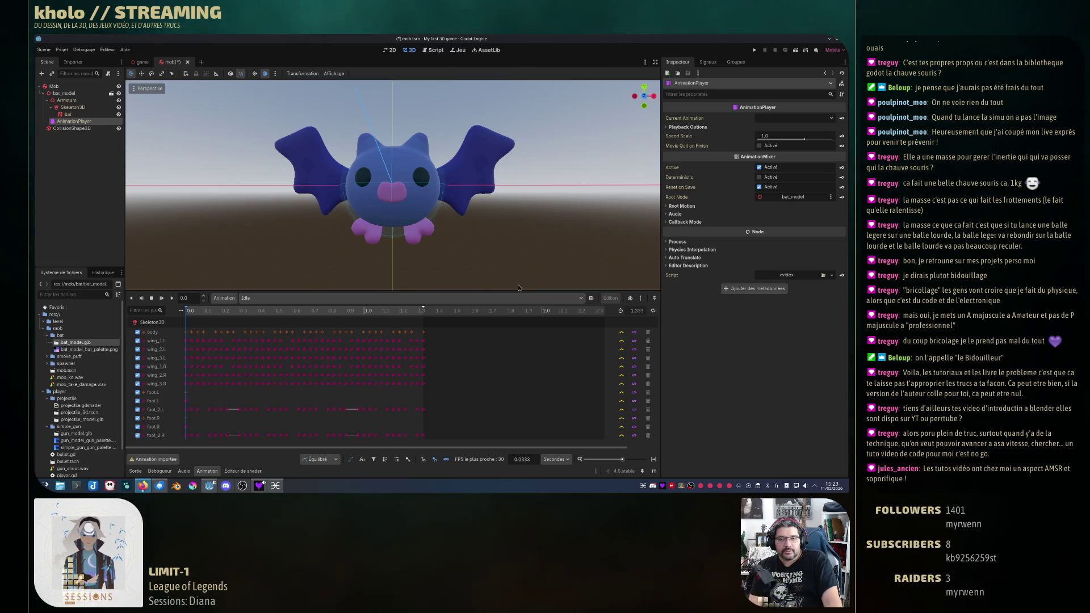
{"action": "left_click_drag", "start_coordinate": [518, 292], "coordinate": [516, 329]}
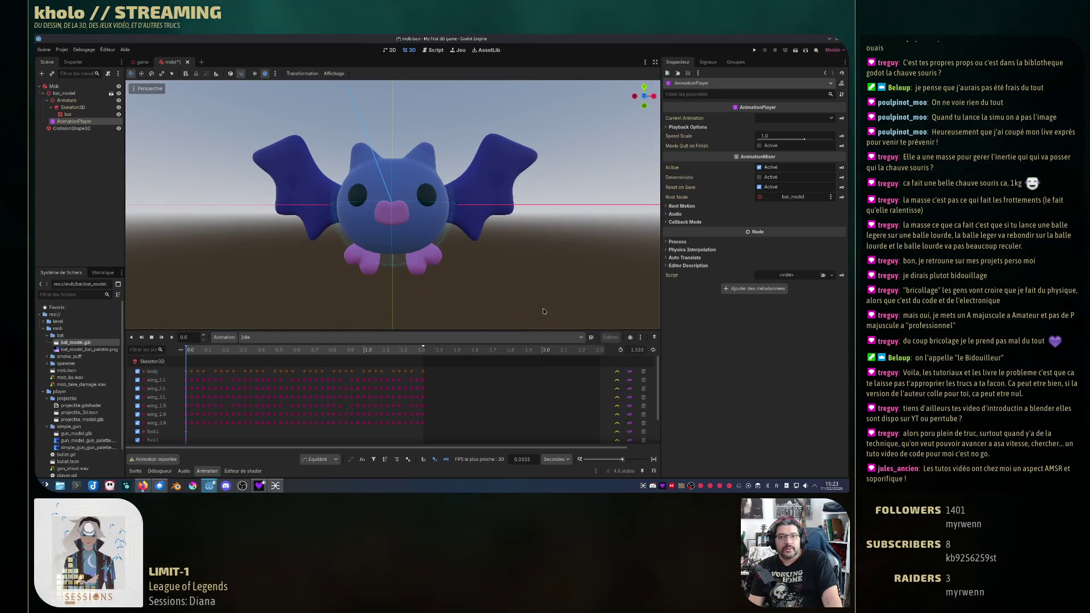
{"action": "left_click_drag", "start_coordinate": [491, 255], "coordinate": [433, 275]}
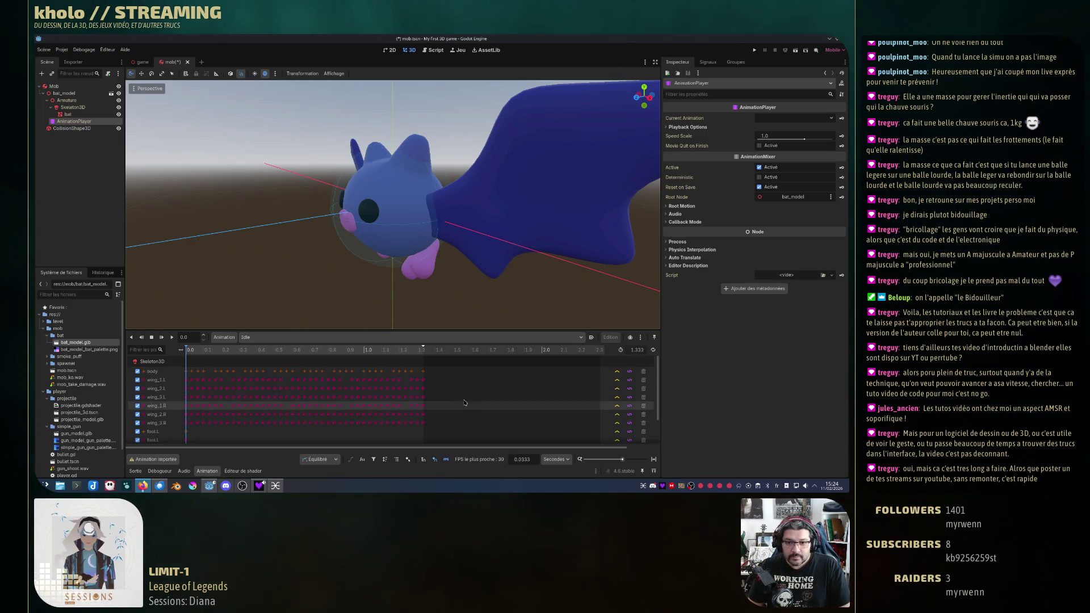
Step: Scroll the track list and play the Idle animation through to 1.3333 s
{"action": "scroll", "coordinate": [464, 403], "scroll_direction": "down", "scroll_amount": 2}
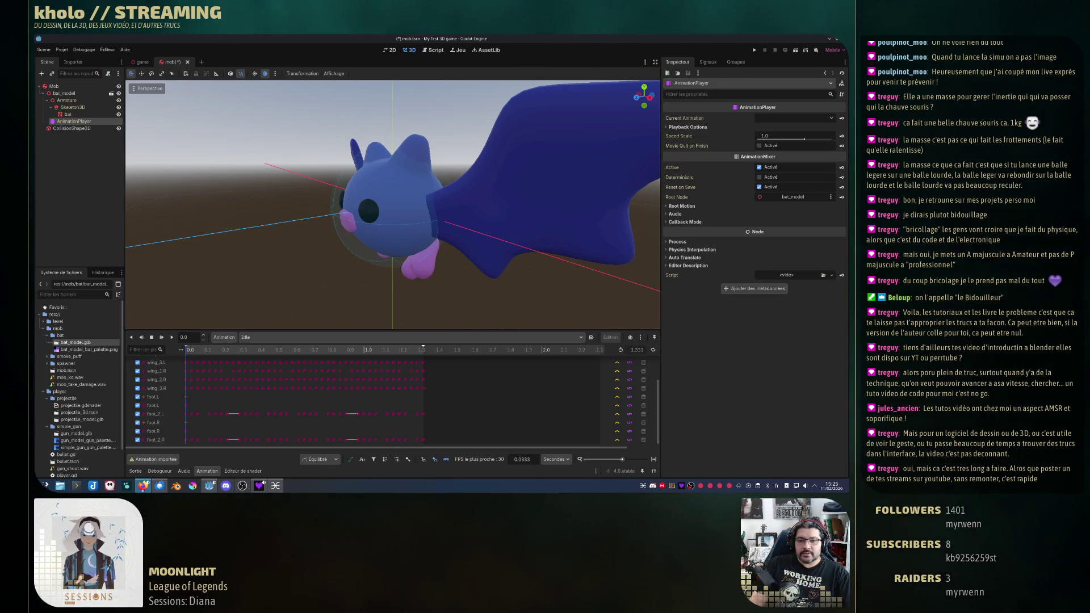
{"action": "left_click", "coordinate": [173, 338]}
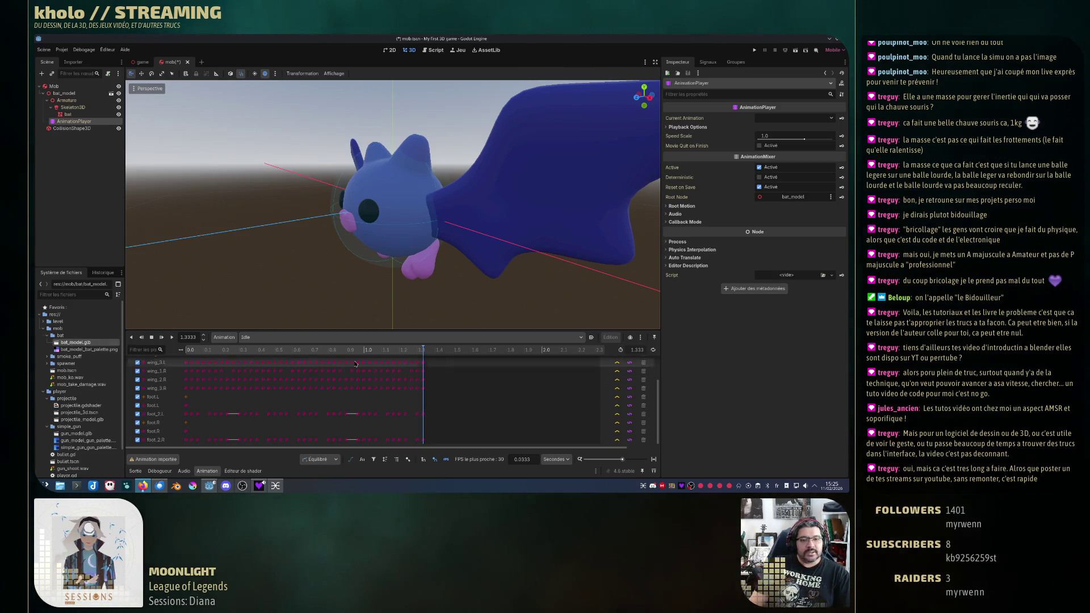
Step: In bat_model.glb's advanced import settings, set Idle's loop mode to Linear and close the window
{"action": "double_click", "coordinate": [76, 342]}
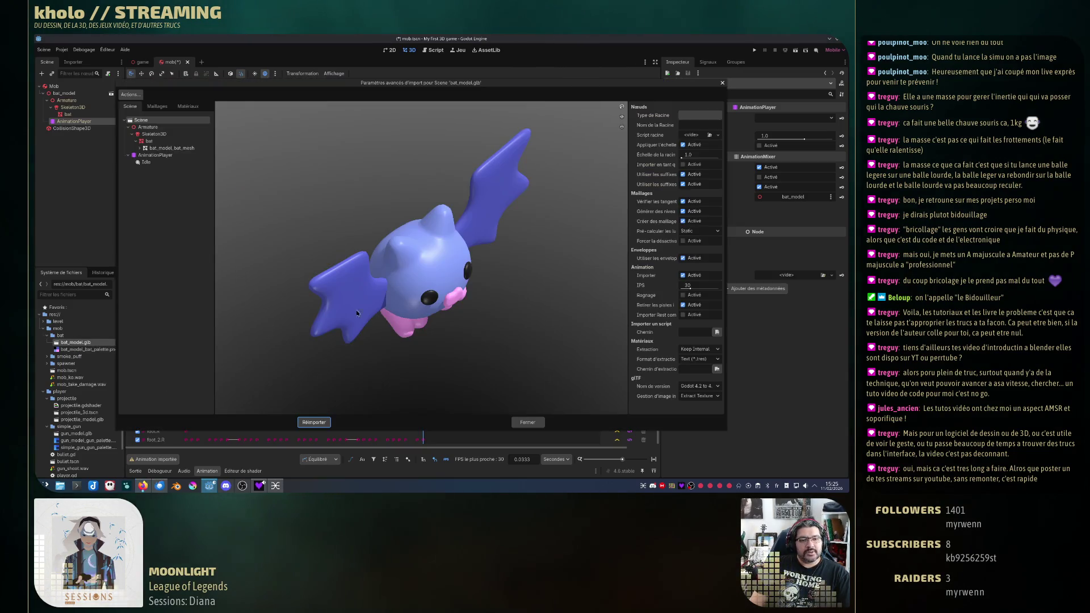
{"action": "left_click", "coordinate": [165, 162]}
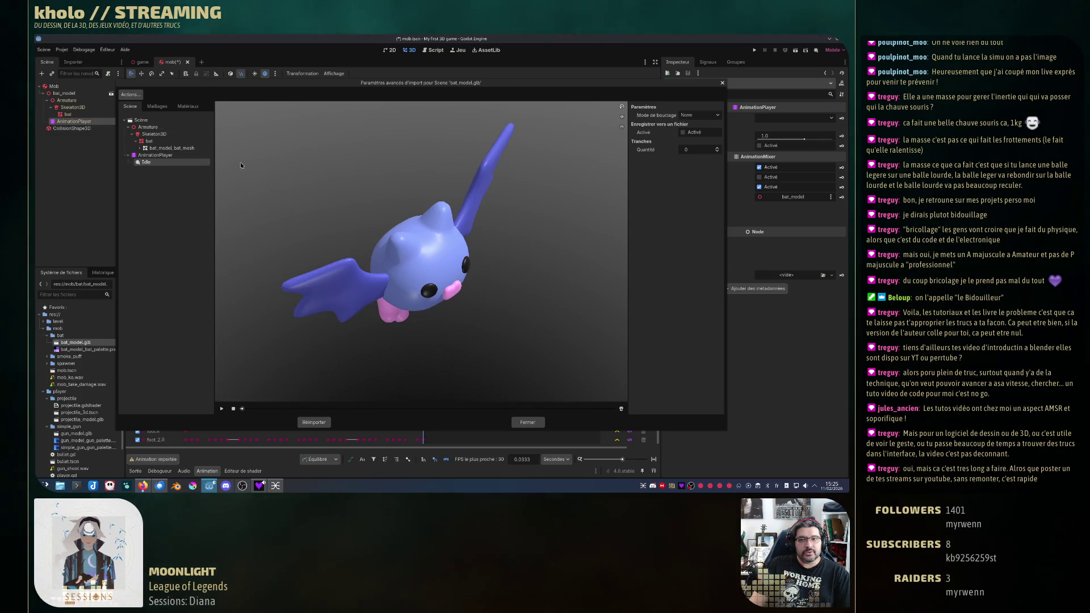
{"action": "left_click", "coordinate": [698, 115]}
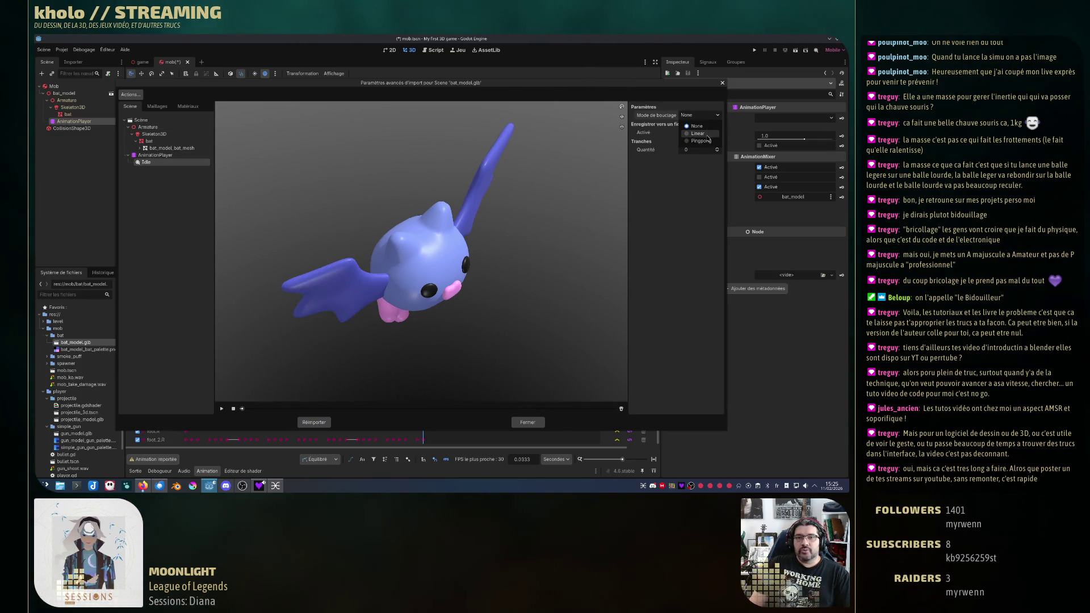
{"action": "left_click", "coordinate": [704, 135]}
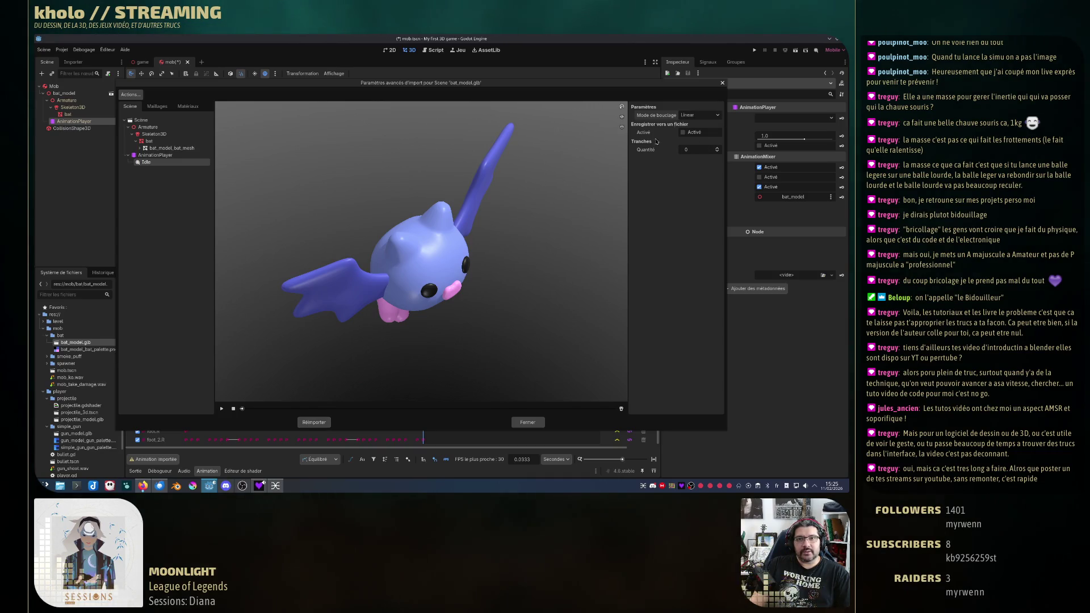
{"action": "left_click", "coordinate": [723, 84]}
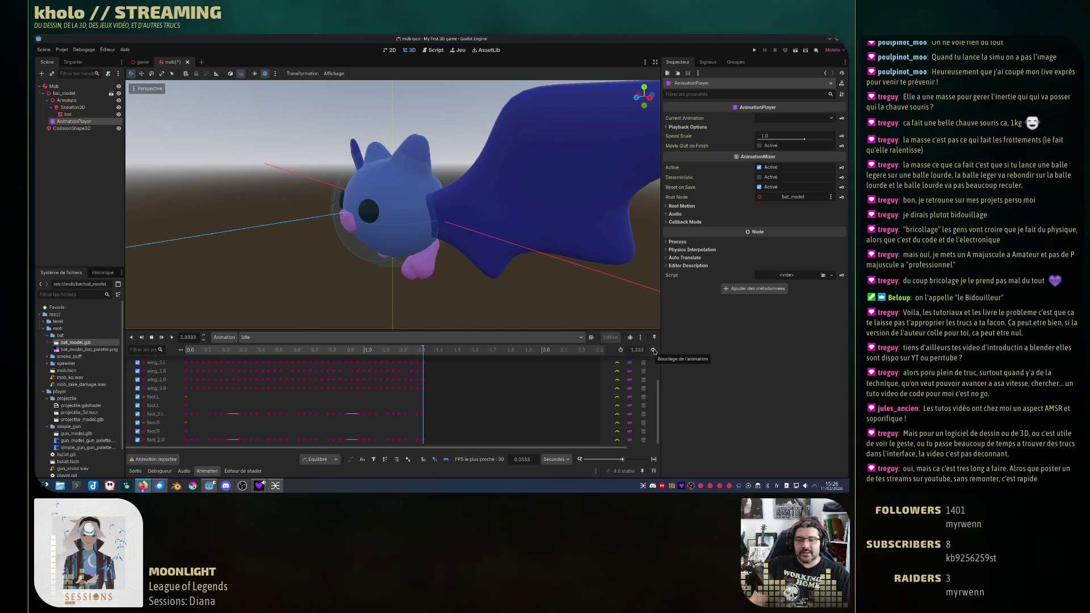
{"action": "left_click", "coordinate": [654, 351]}
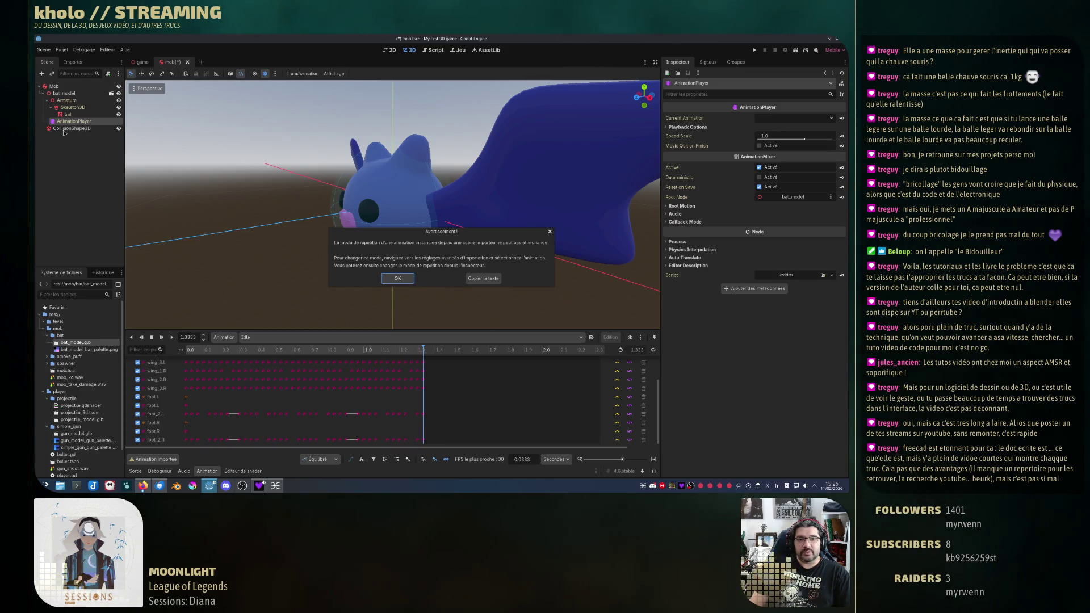
{"action": "left_click", "coordinate": [401, 278]}
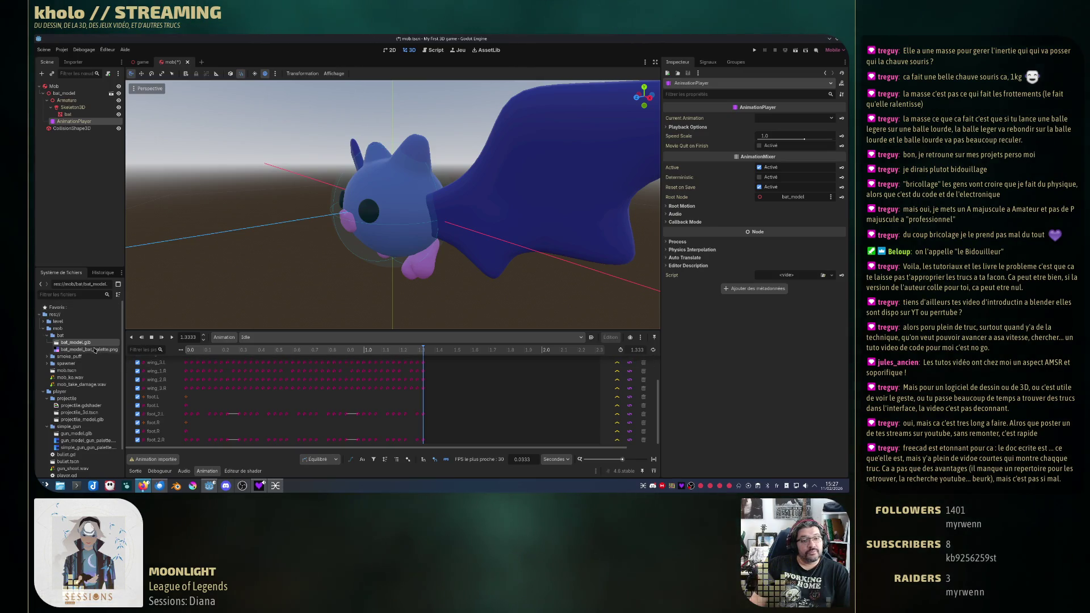
Step: Reopen bat_model.glb's import settings, choose Linear in Idle's Mode de bouclage, then close them
{"action": "double_click", "coordinate": [80, 342]}
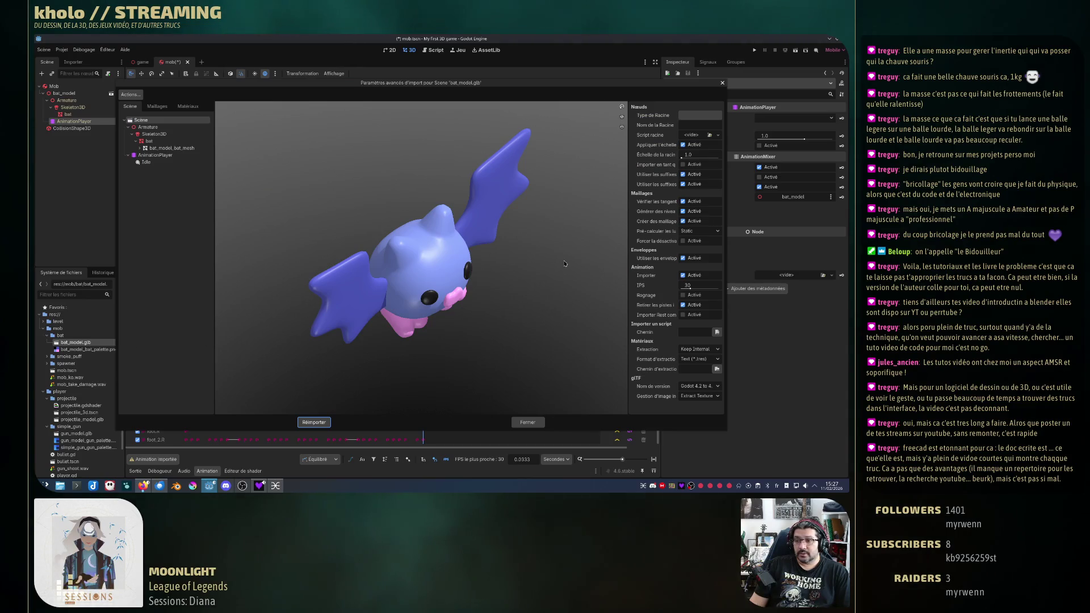
{"action": "left_click", "coordinate": [158, 164]}
{"action": "left_click", "coordinate": [700, 115]}
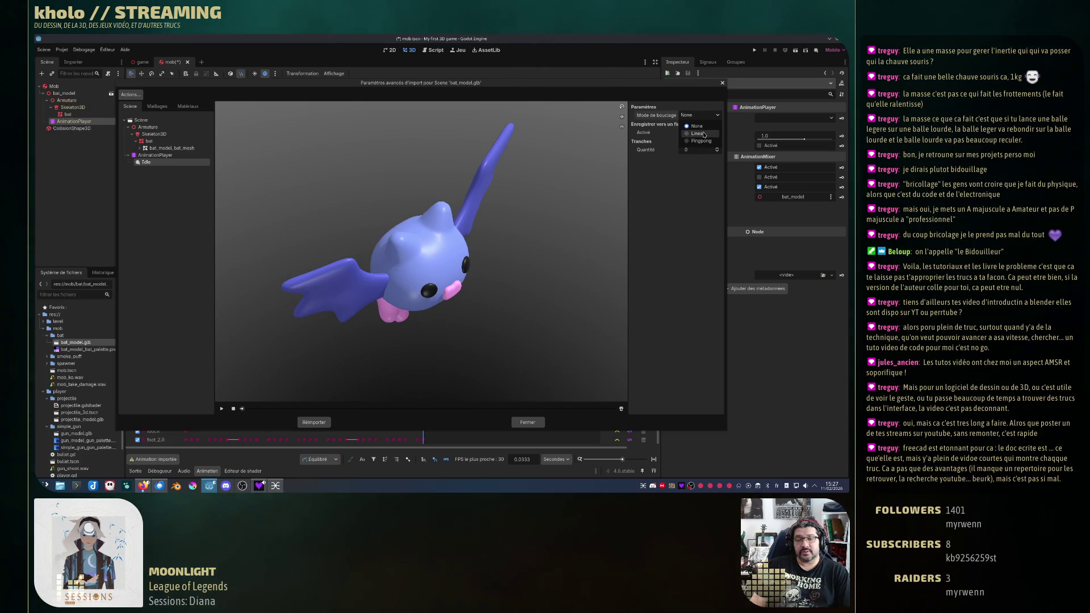
{"action": "left_click", "coordinate": [699, 134]}
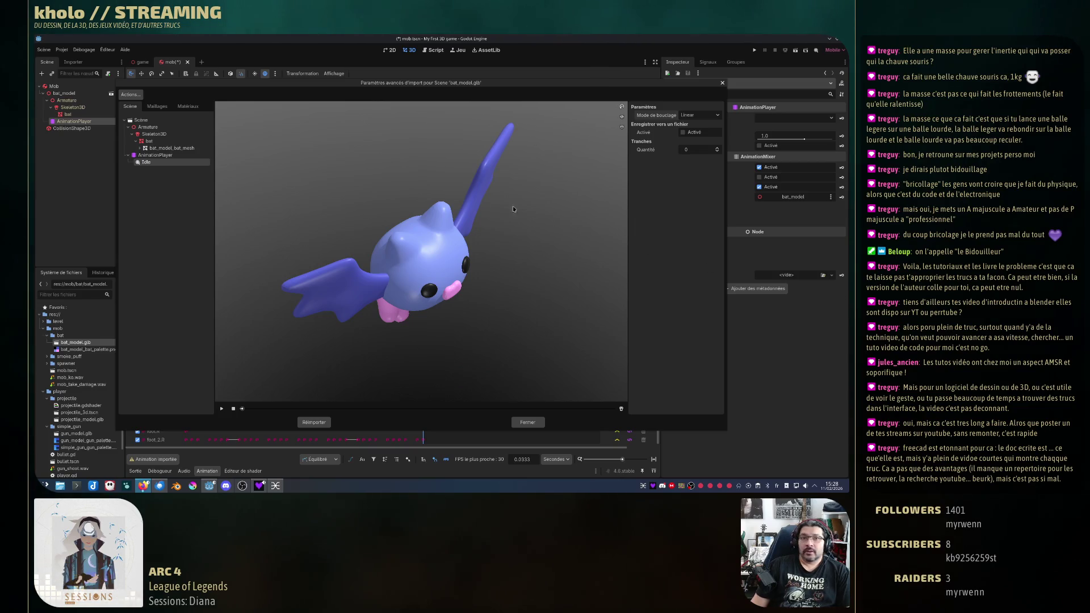
{"action": "left_click_drag", "start_coordinate": [116, 371], "coordinate": [120, 370]}
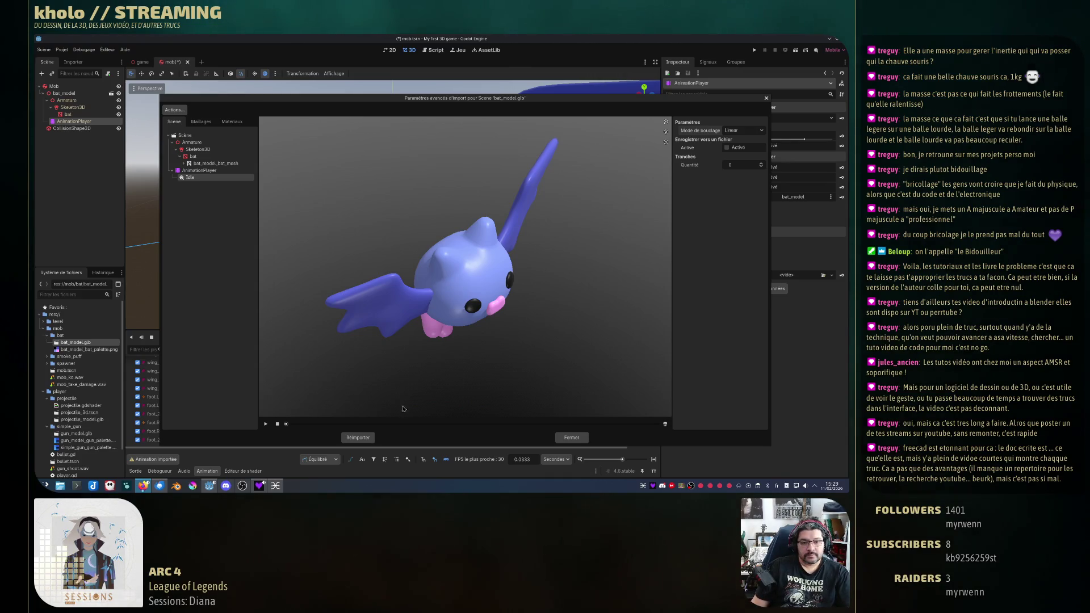
{"action": "left_click", "coordinate": [358, 437]}
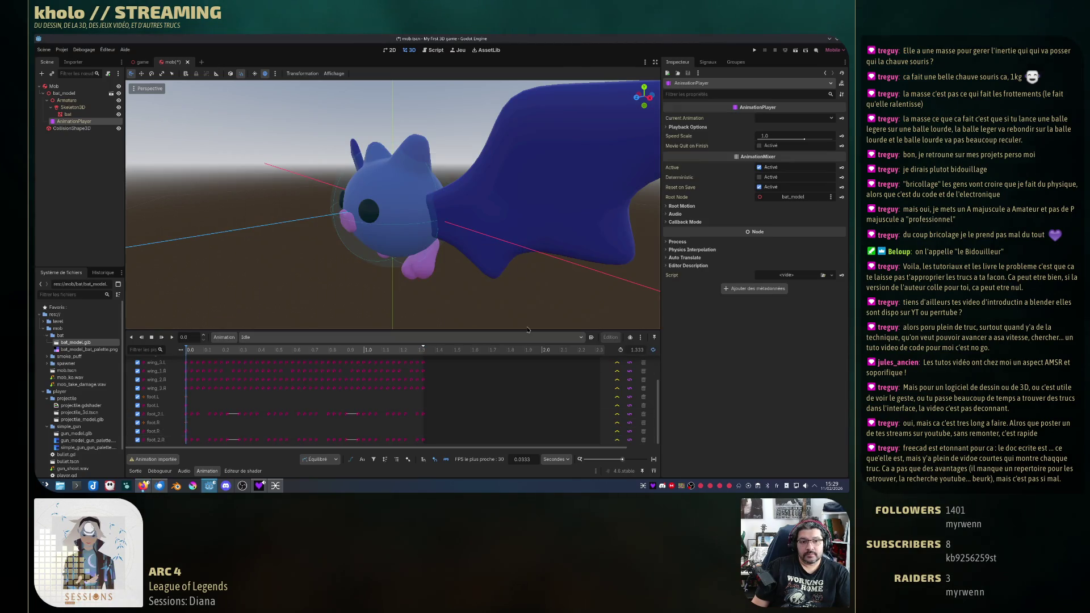
Step: Enable looping on Idle, preview and pause it, then run the project to test the bat
{"action": "left_click", "coordinate": [654, 350]}
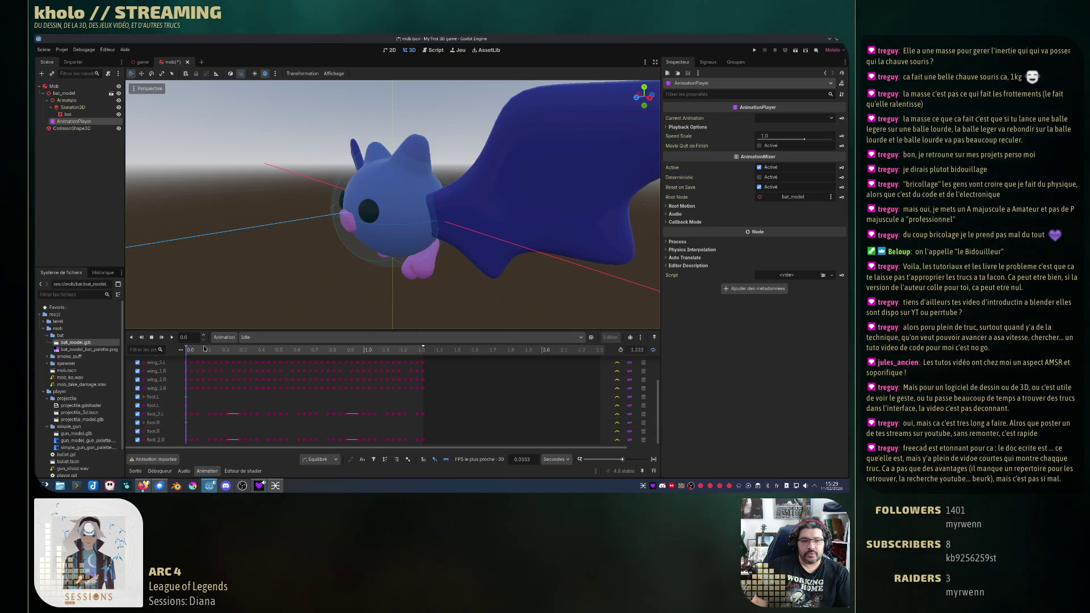
{"action": "left_click", "coordinate": [172, 338]}
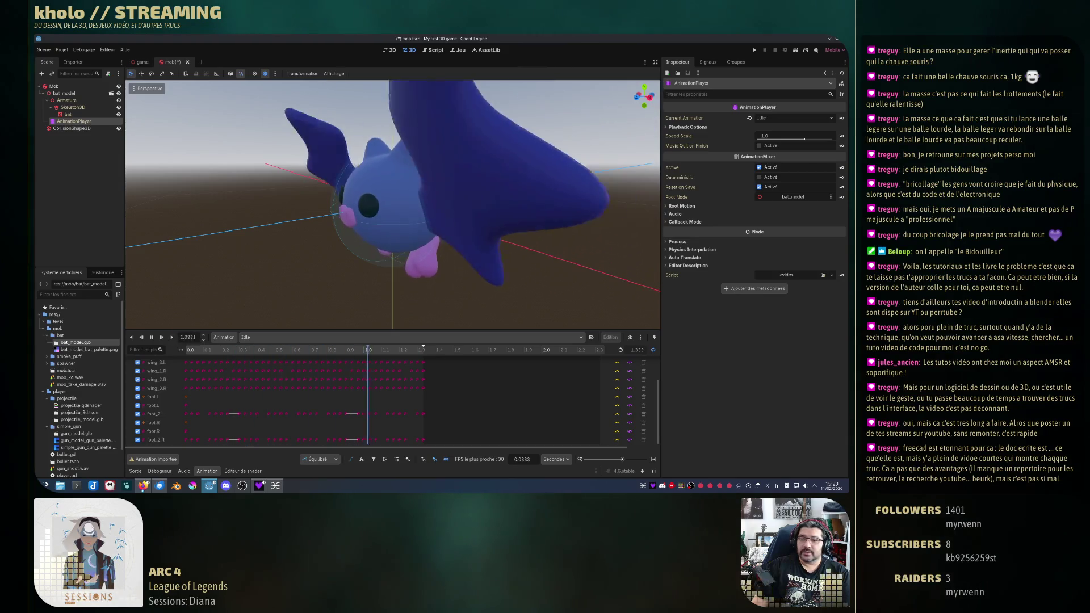
{"action": "key", "text": "s"}
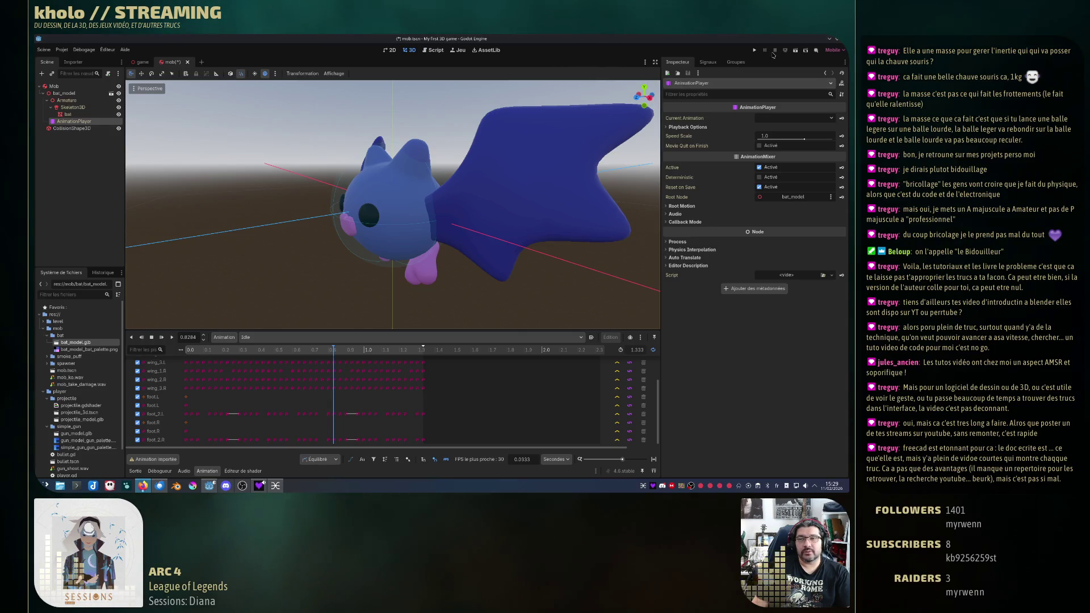
{"action": "left_click", "coordinate": [754, 51]}
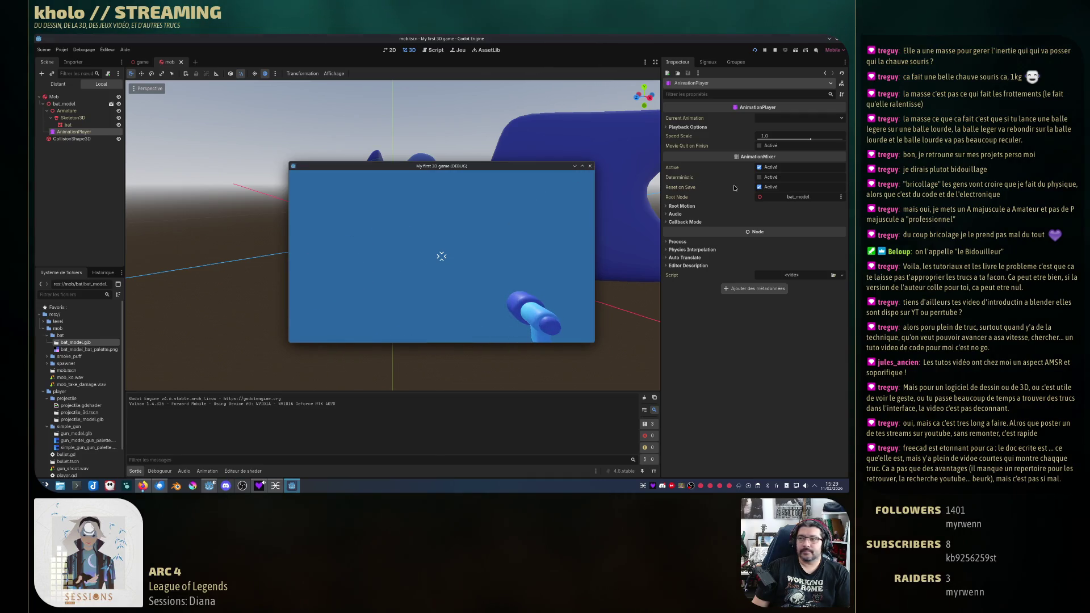
Step: Stop the running game, then pick Idle in the AnimationPlayer's Current Animation dropdown
{"action": "left_click", "coordinate": [590, 166]}
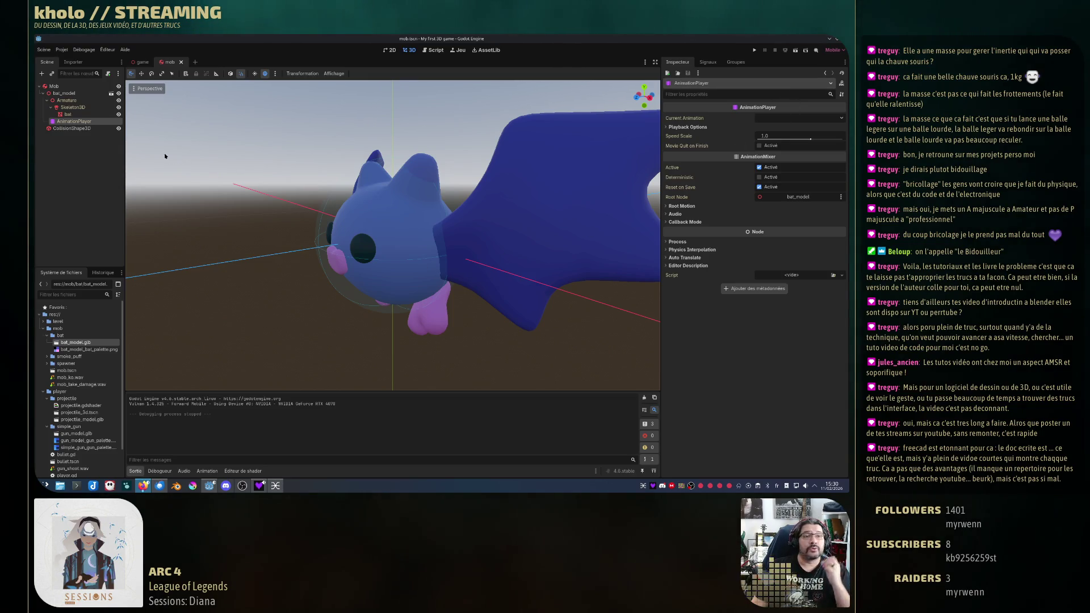
{"action": "left_click", "coordinate": [778, 118]}
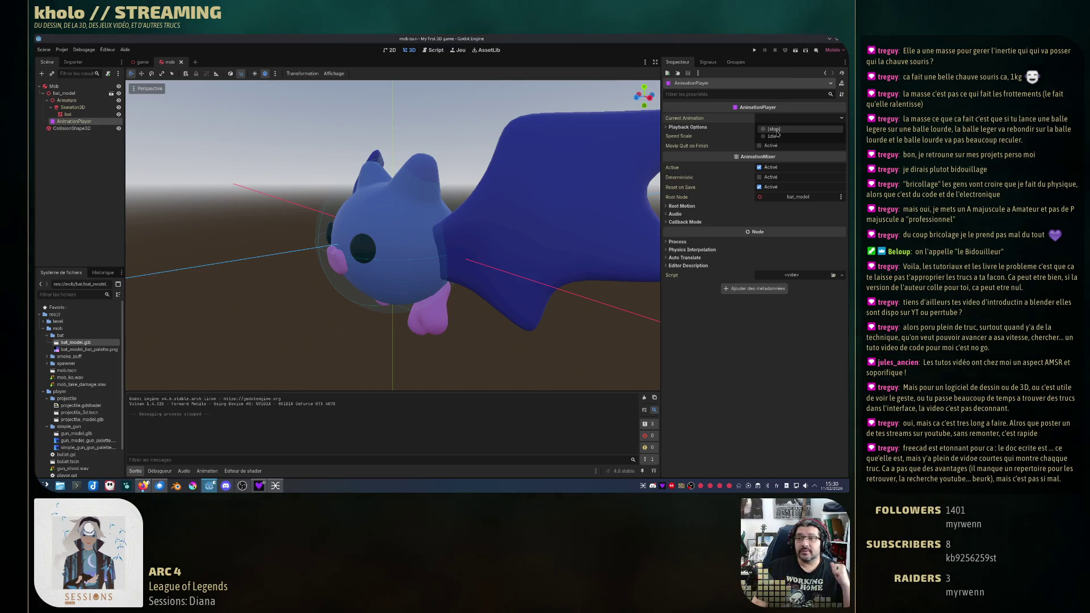
{"action": "left_click", "coordinate": [775, 139]}
{"action": "mouse_move", "coordinate": [687, 186]}
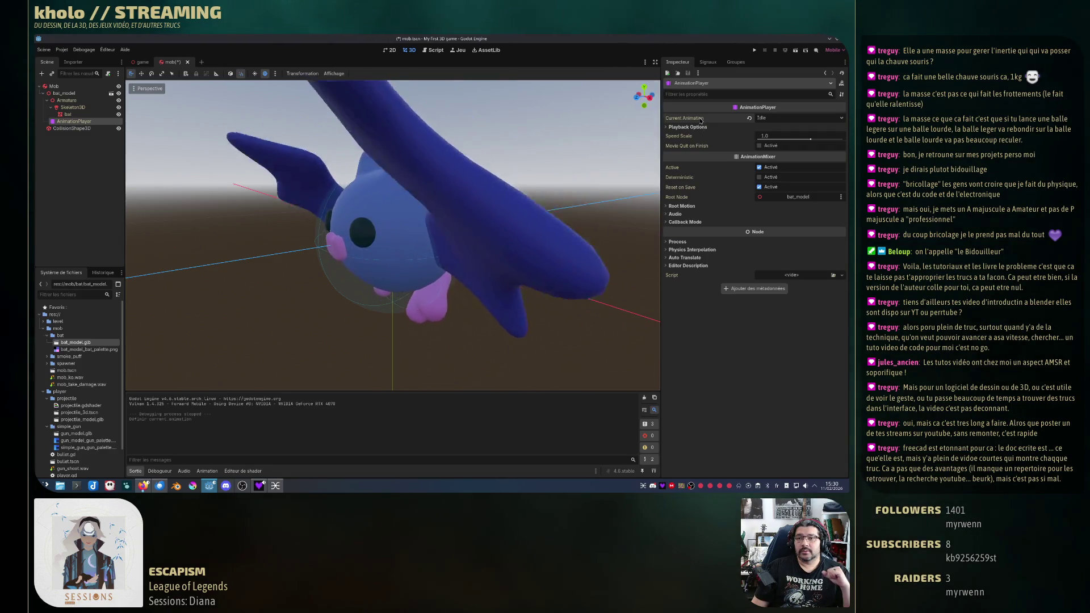
{"action": "mouse_move", "coordinate": [701, 120]}
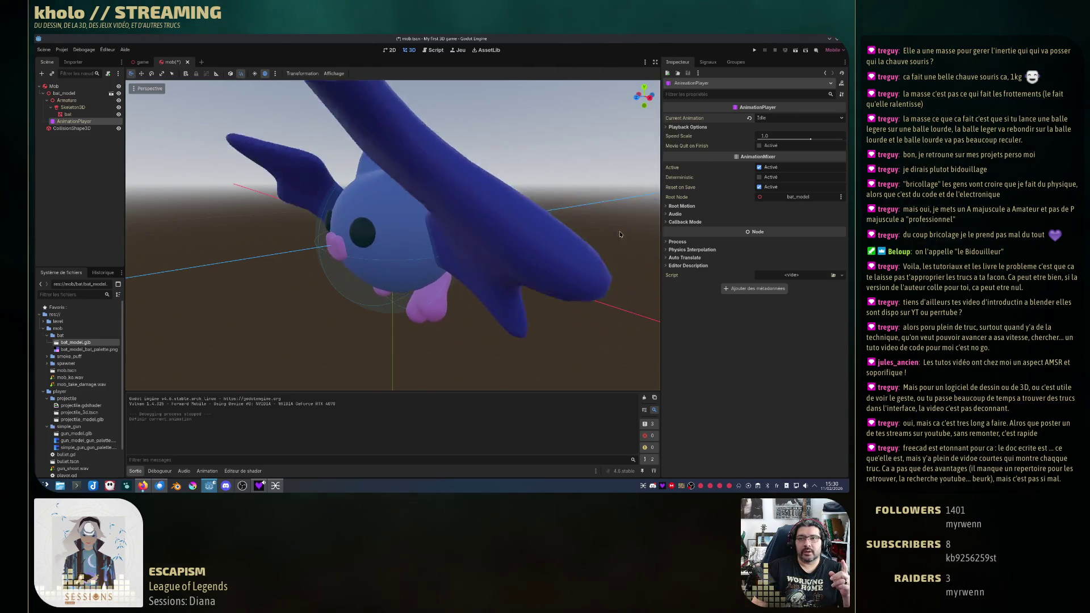
Step: Test-run the game, walking toward the bat, then turn on Autoplay on Load for Idle
{"action": "left_click", "coordinate": [755, 50]}
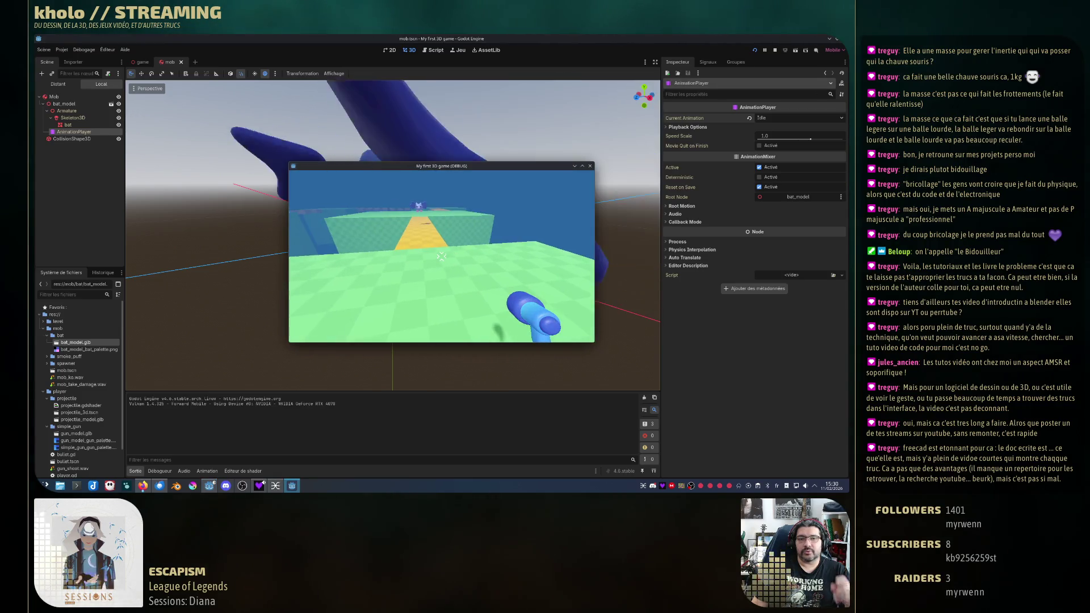
{"action": "key", "text": "w"}
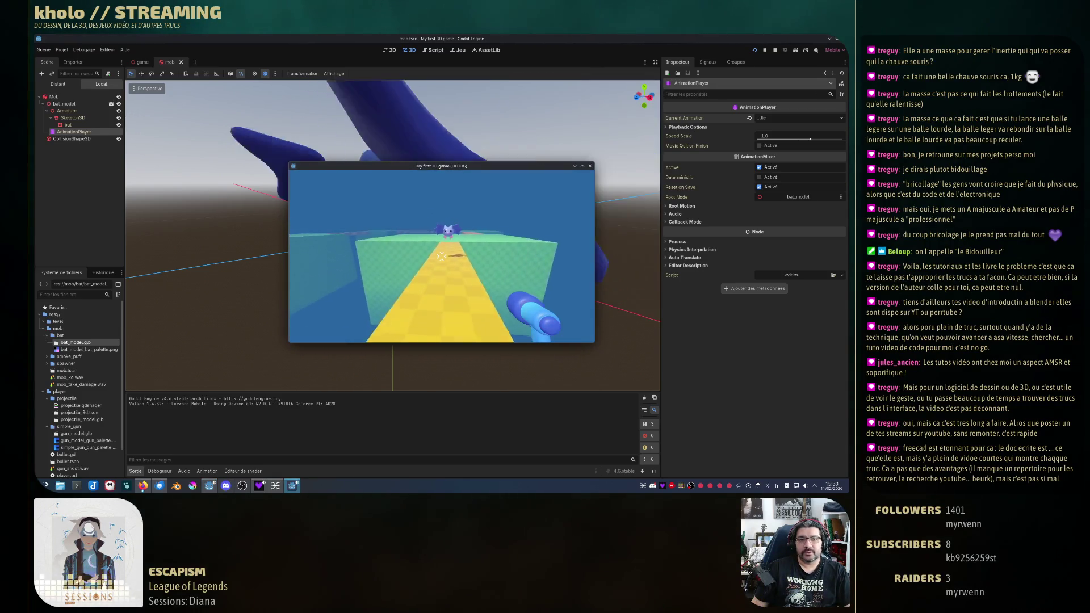
{"action": "mouse_move", "coordinate": [541, 215]}
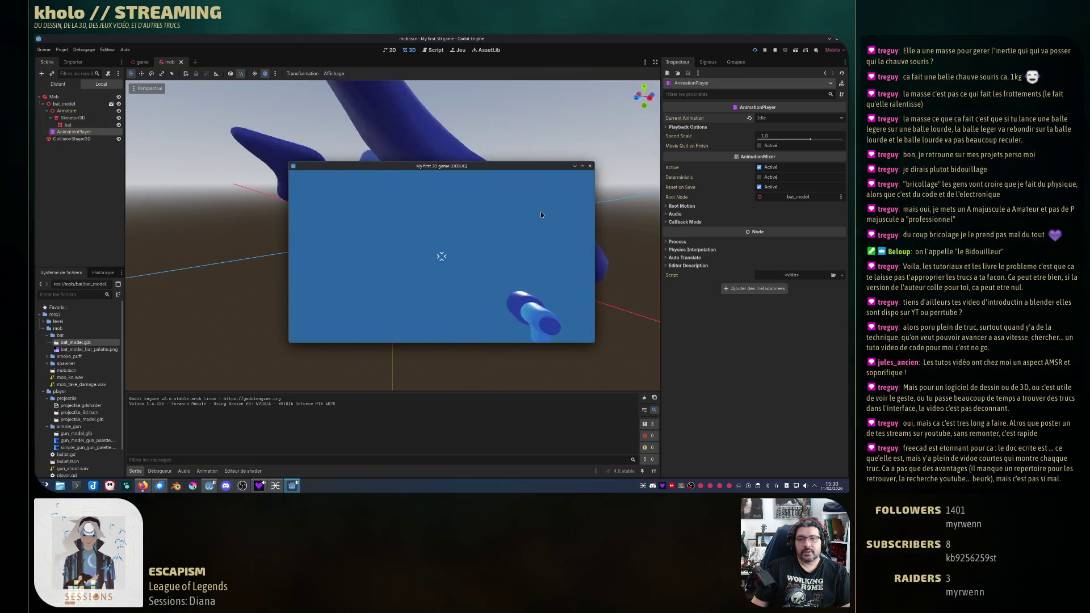
{"action": "left_click", "coordinate": [590, 167]}
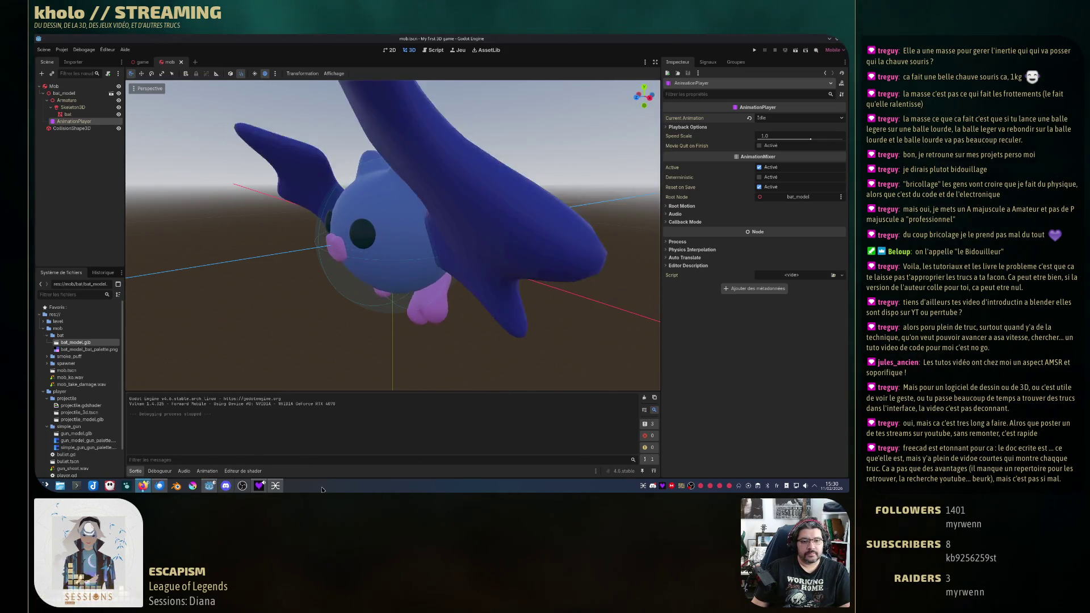
{"action": "left_click", "coordinate": [207, 471]}
{"action": "left_click", "coordinate": [592, 339]}
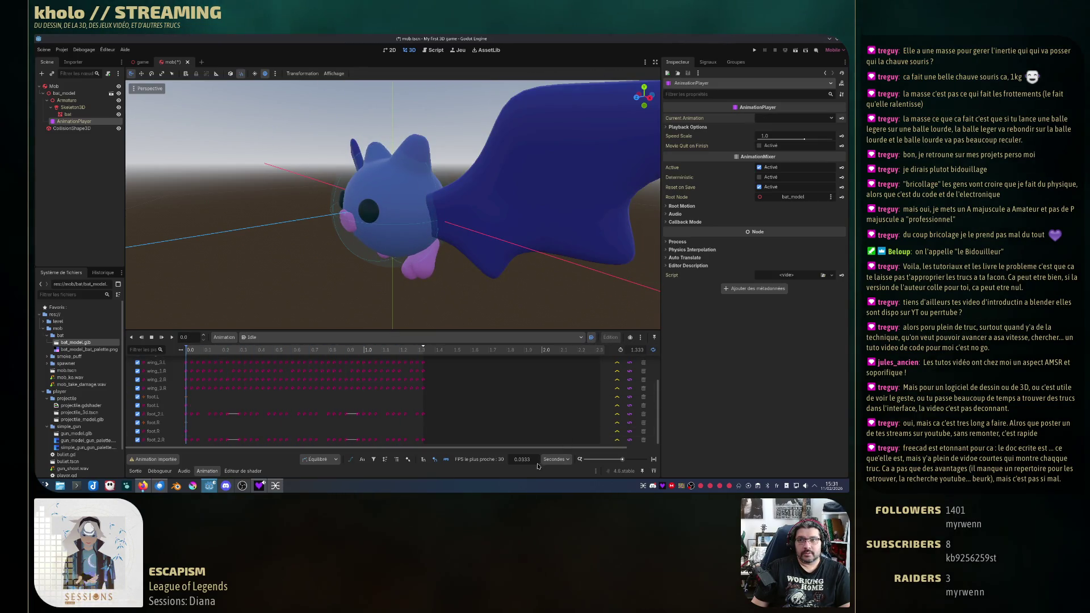
Step: Keep Idle's autoplay on load enabled and test-run the game to check the animation
{"action": "left_click", "coordinate": [591, 338]}
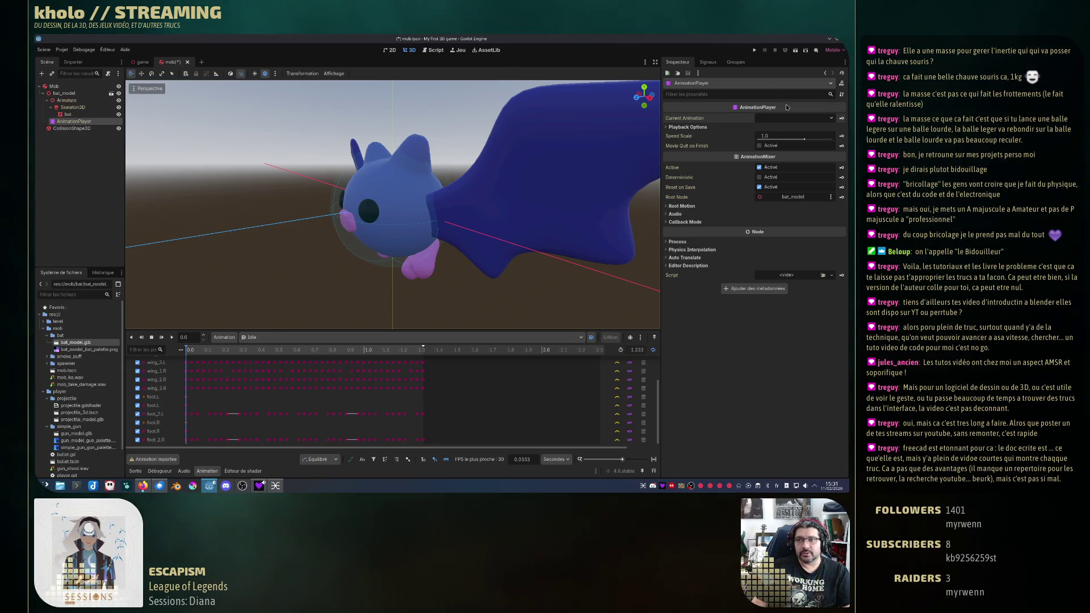
{"action": "left_click", "coordinate": [754, 50]}
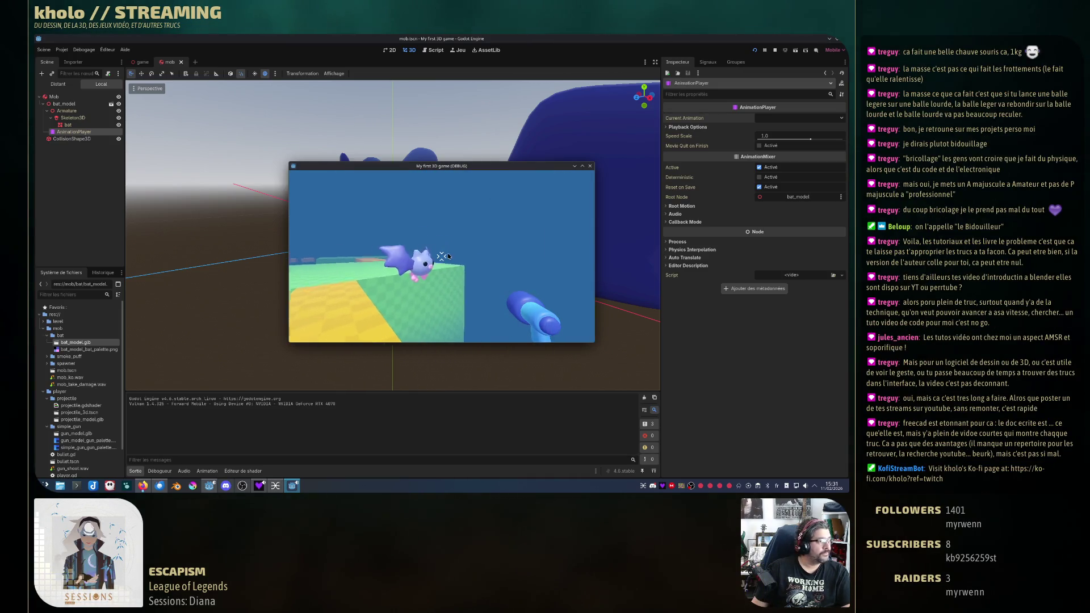
{"action": "left_click", "coordinate": [590, 166]}
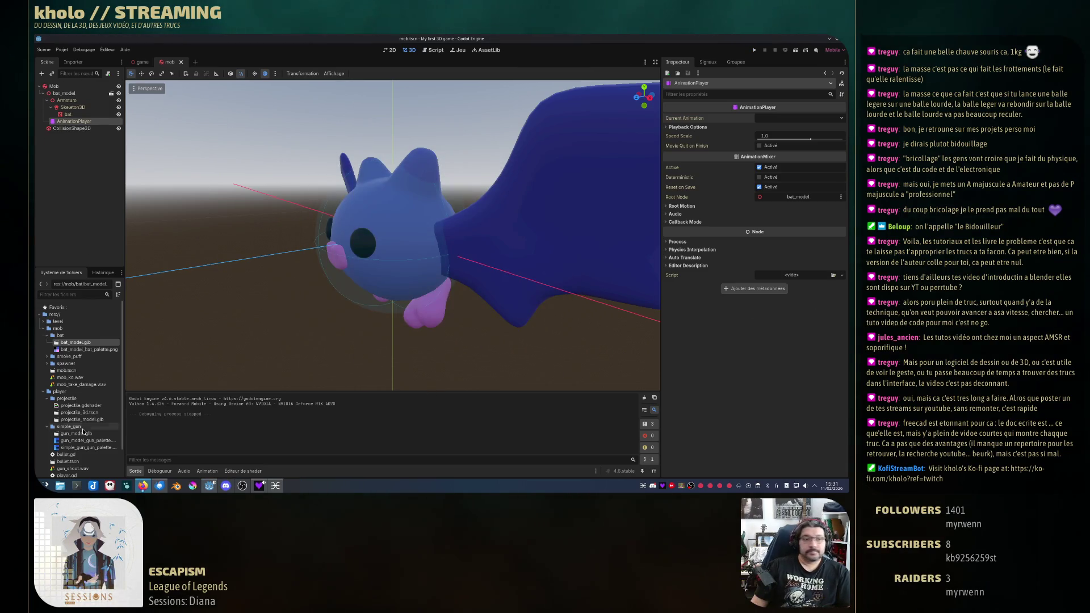
Step: Reopen the Idle animation timeline, then switch to the 'game' level scene
{"action": "left_click", "coordinate": [206, 471]}
{"action": "left_click", "coordinate": [207, 471]}
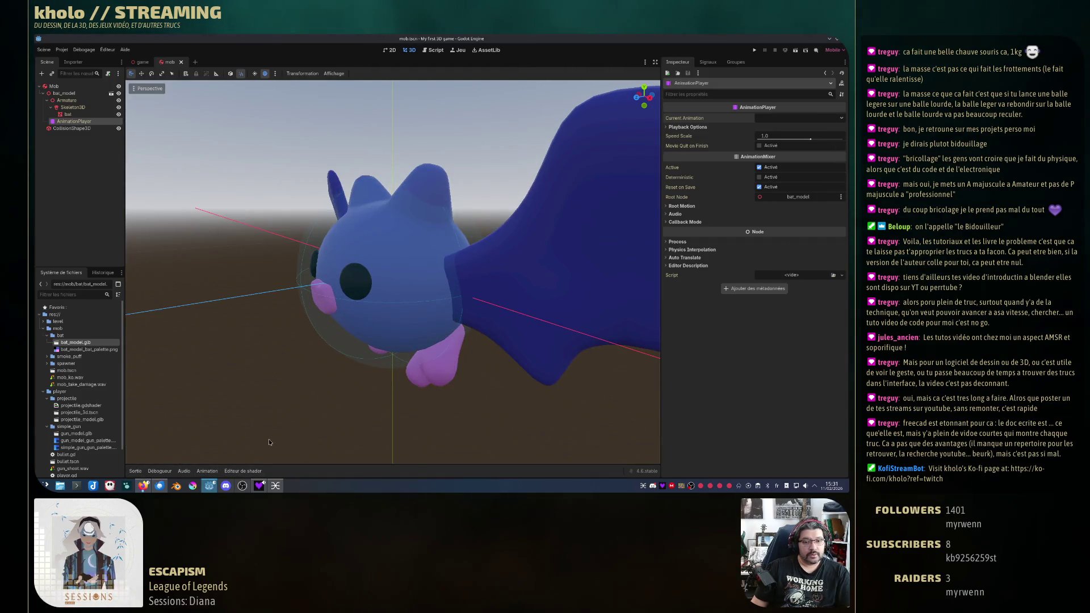
{"action": "left_click", "coordinate": [207, 471]}
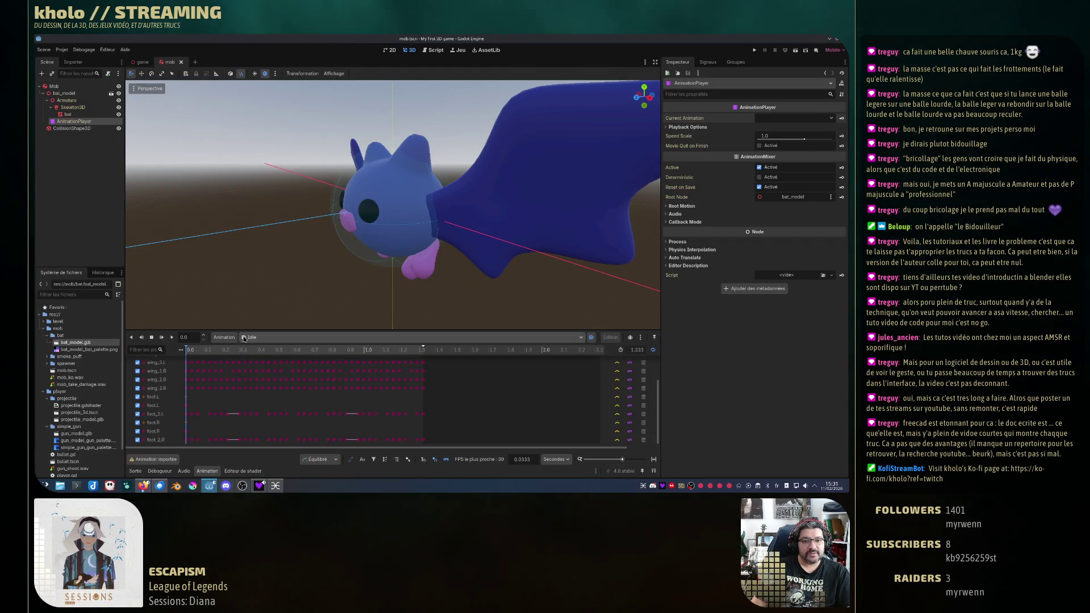
{"action": "scroll", "coordinate": [413, 298], "scroll_direction": "down", "scroll_amount": 5}
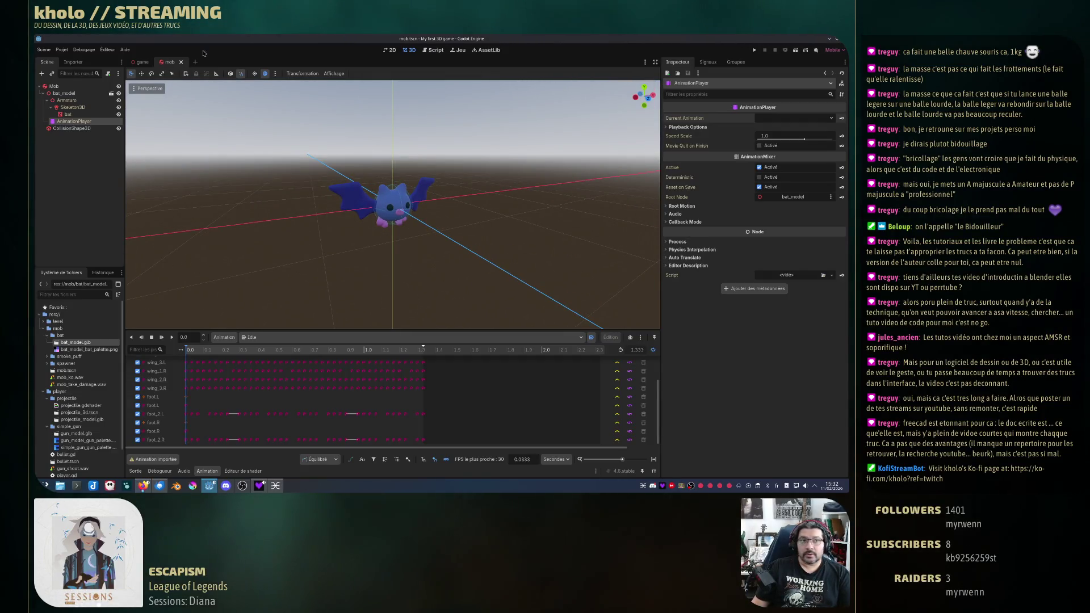
{"action": "left_click", "coordinate": [142, 63]}
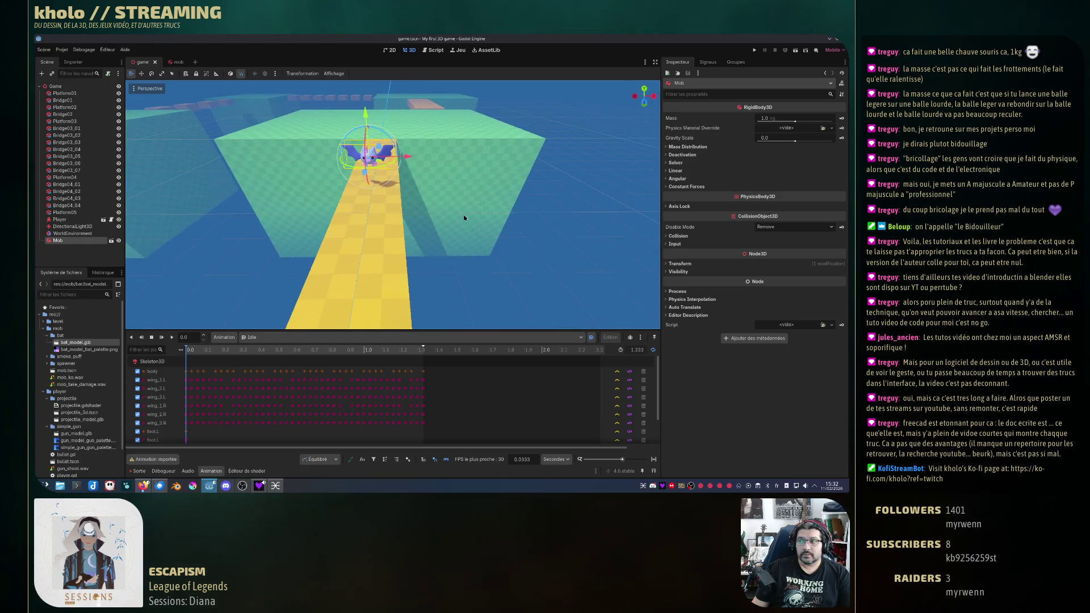
Step: Run the game level with F6 to watch the bat hover and flap, then return to the mob scene
{"action": "key", "text": "F6"}
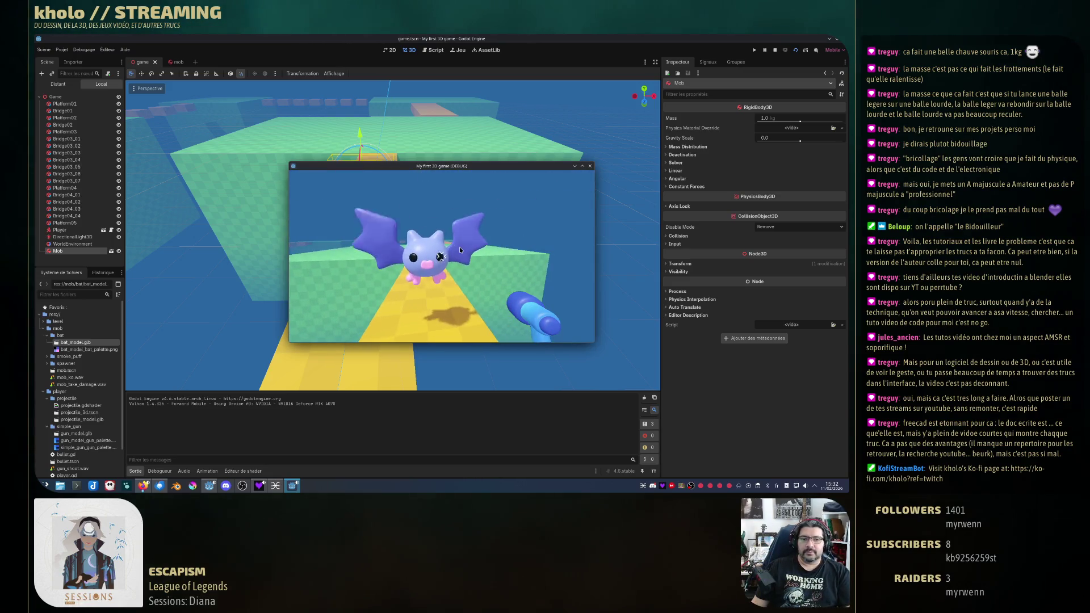
{"action": "left_click", "coordinate": [775, 50]}
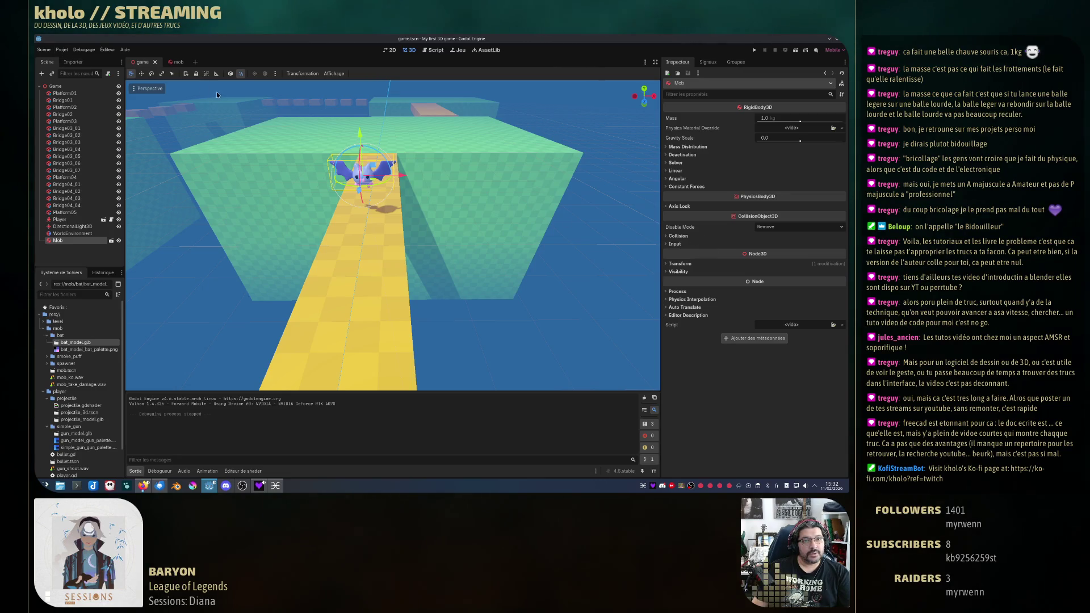
{"action": "left_click", "coordinate": [173, 62]}
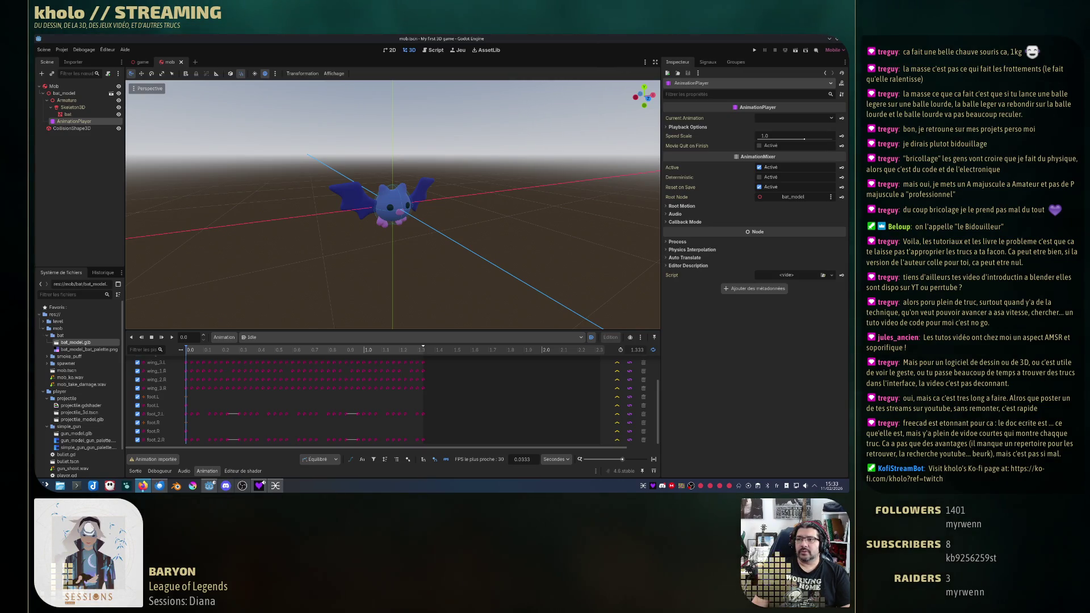
Step: Create a new inherited scene from bat_model.glb via 'Nouvelle scène héritée'
{"action": "left_click", "coordinate": [111, 93]}
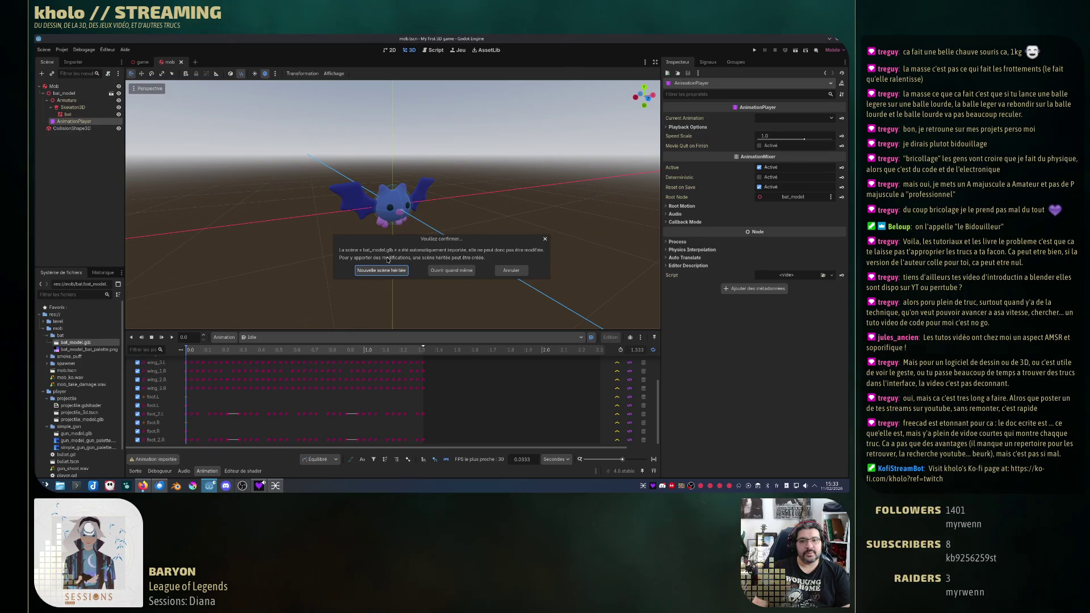
{"action": "left_click", "coordinate": [387, 271]}
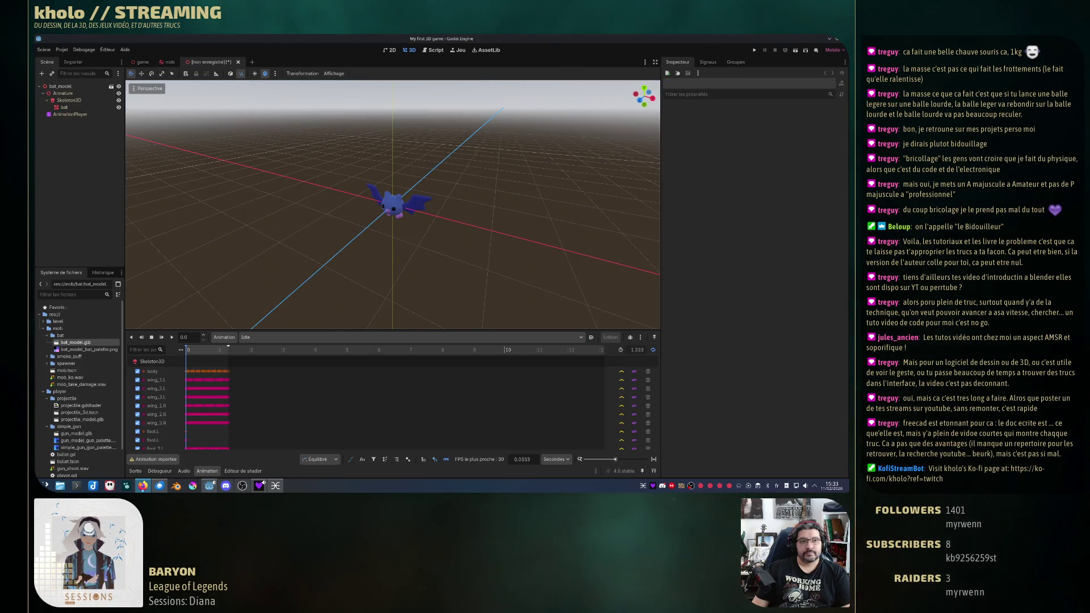
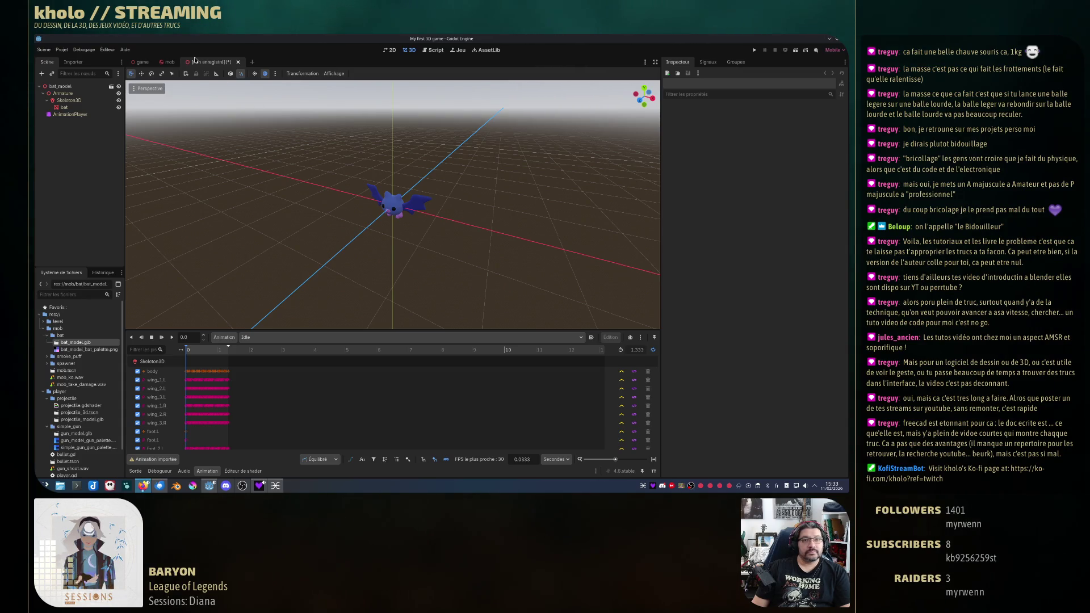
Step: Save the inherited bat scene as bat_model.tscn in res://mob/bat and select it in FileSystem
{"action": "key", "text": "ctrl+s"}
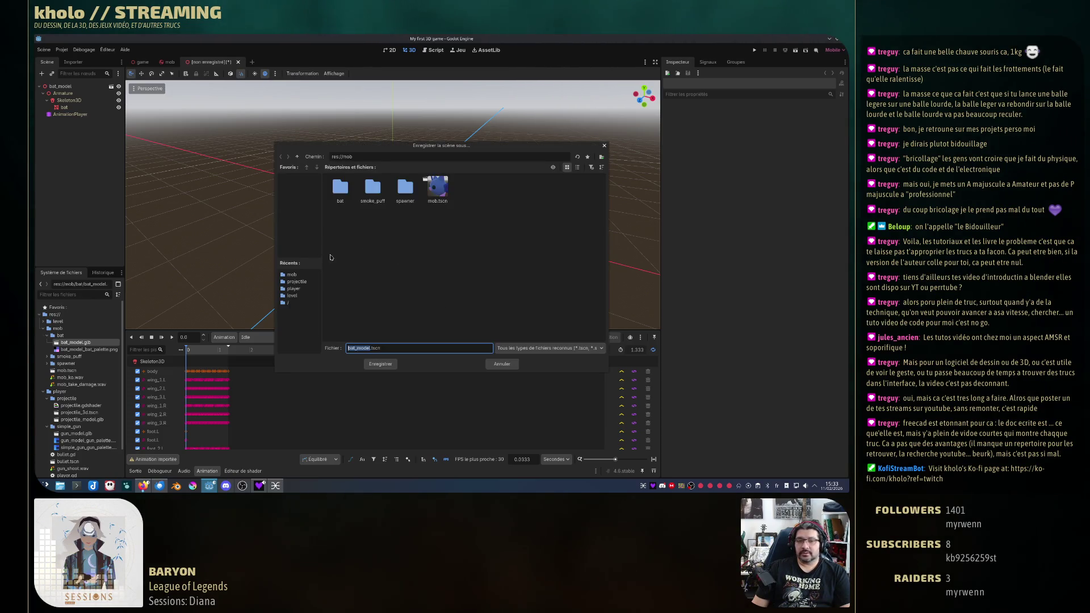
{"action": "double_click", "coordinate": [340, 188]}
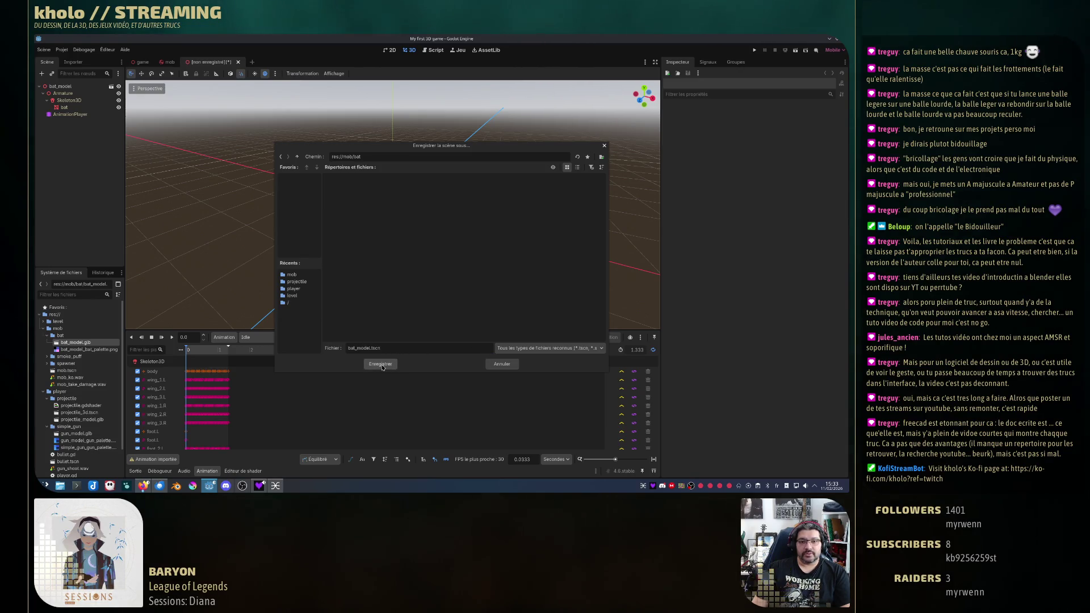
{"action": "left_click", "coordinate": [382, 367]}
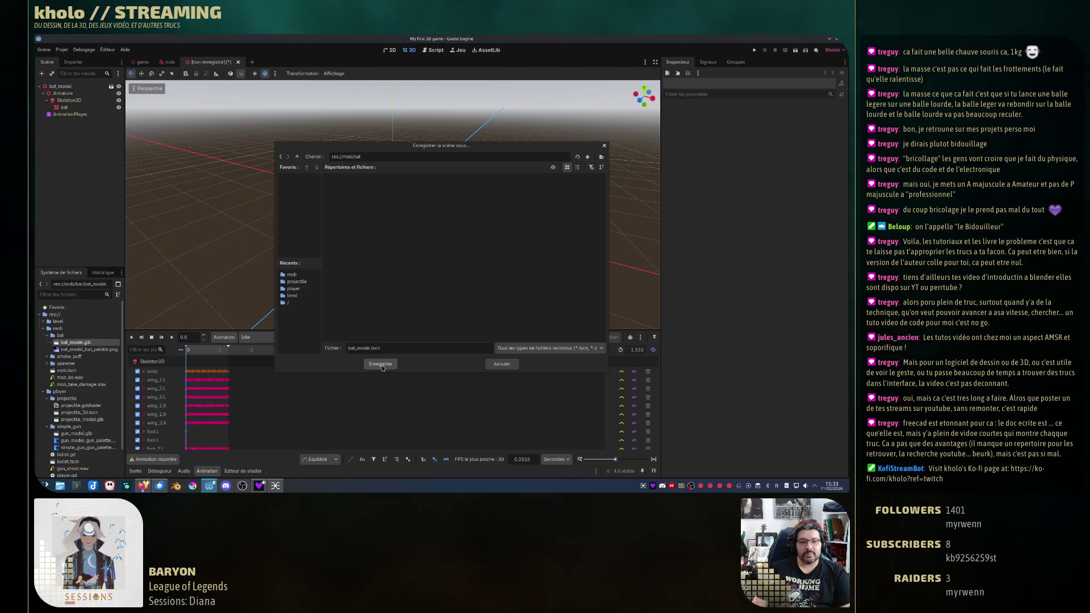
{"action": "left_click", "coordinate": [382, 368]}
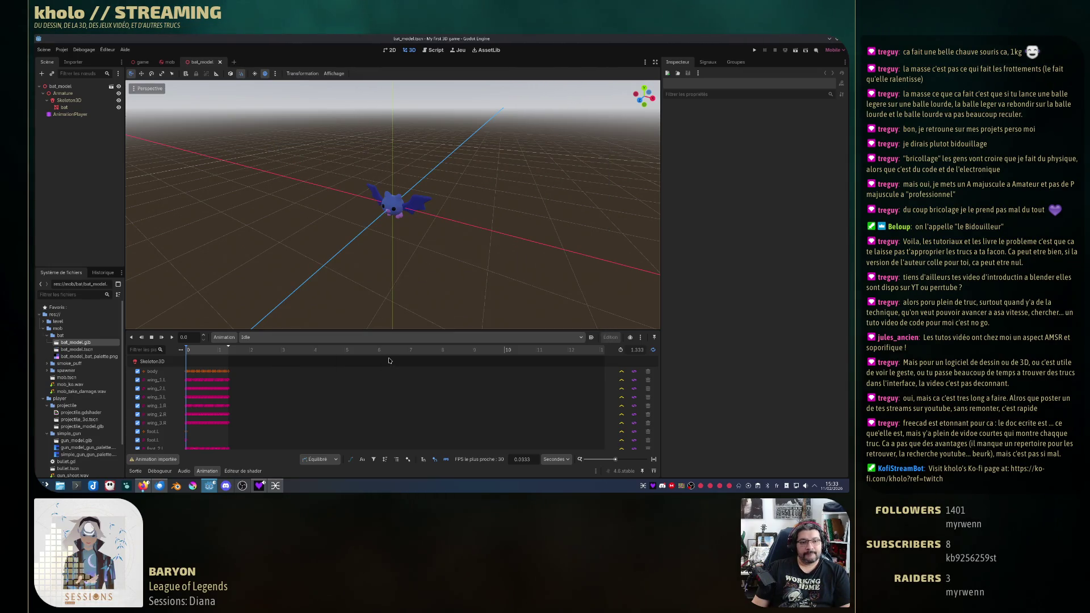
{"action": "left_click", "coordinate": [77, 349]}
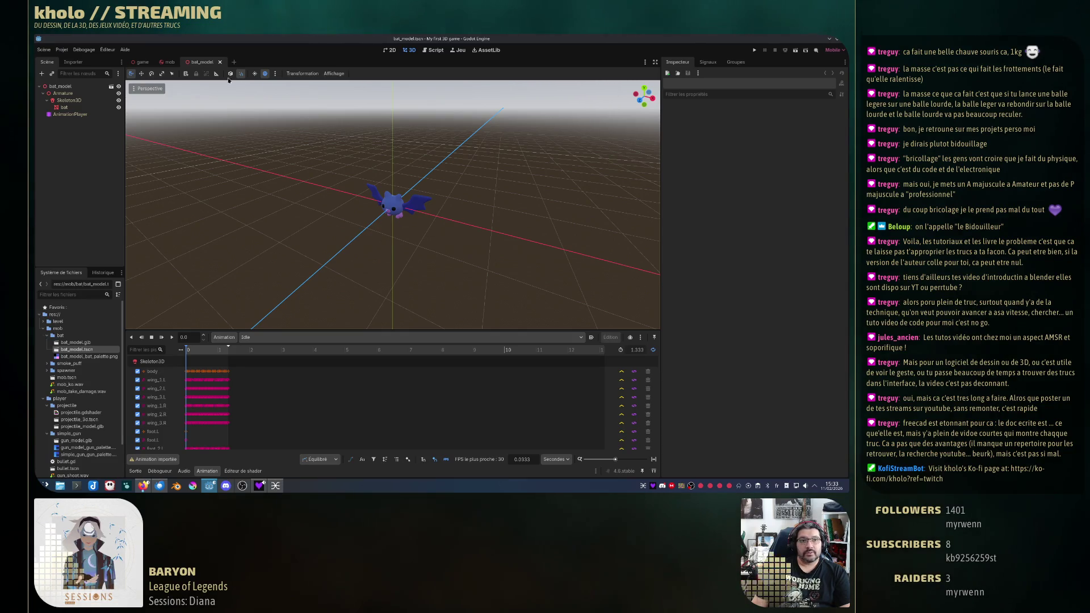
Step: In the Mob scene, instance bat_model.tscn under Mob and delete the old bat_model node
{"action": "left_click", "coordinate": [171, 61]}
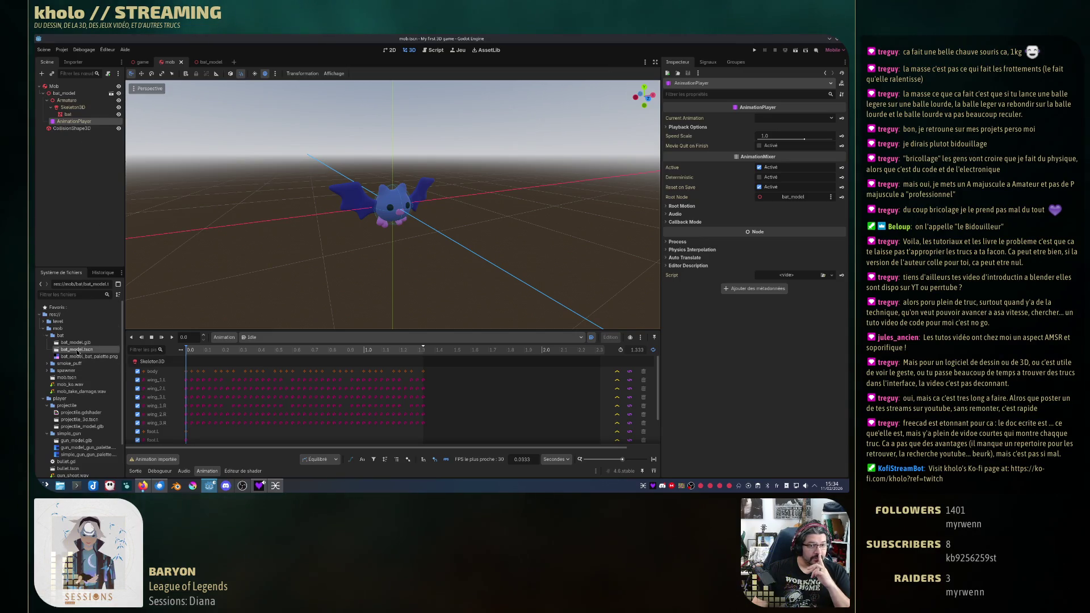
{"action": "left_click_drag", "start_coordinate": [67, 89], "coordinate": [68, 90]}
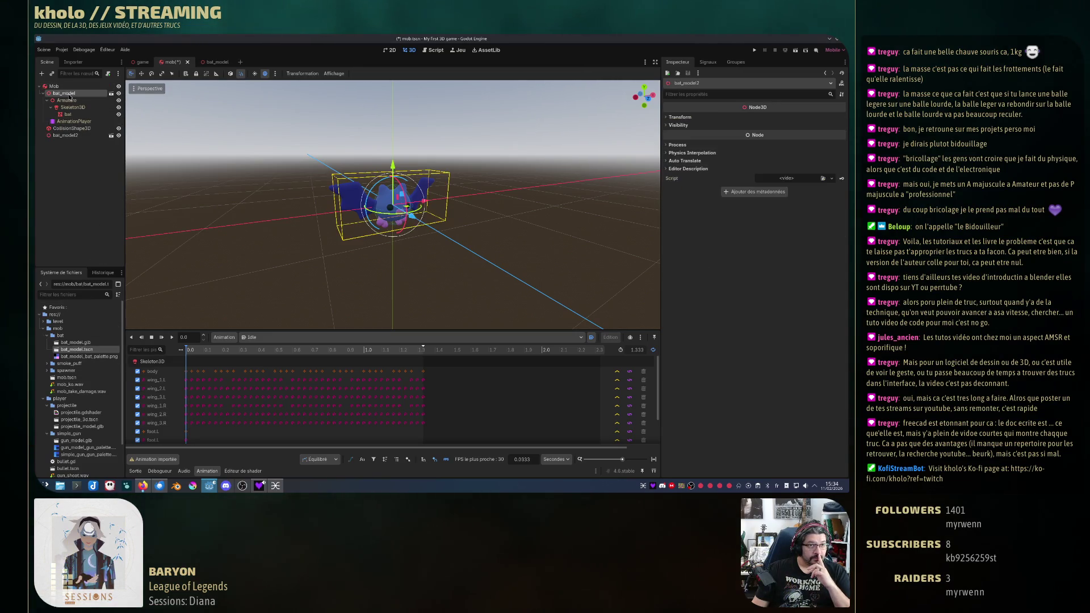
{"action": "key", "text": "Delete"}
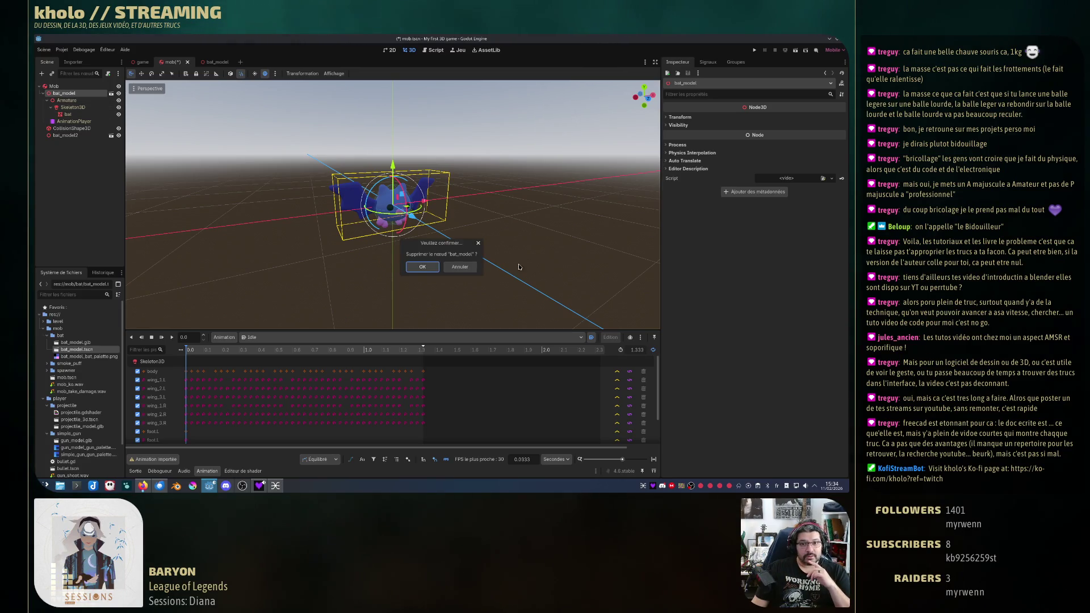
{"action": "key", "text": "Return"}
Step: Move bat_model2 above CollisionShape3D and rename it bat_model
{"action": "left_click_drag", "start_coordinate": [65, 100], "coordinate": [71, 92]}
{"action": "double_click", "coordinate": [79, 93]}
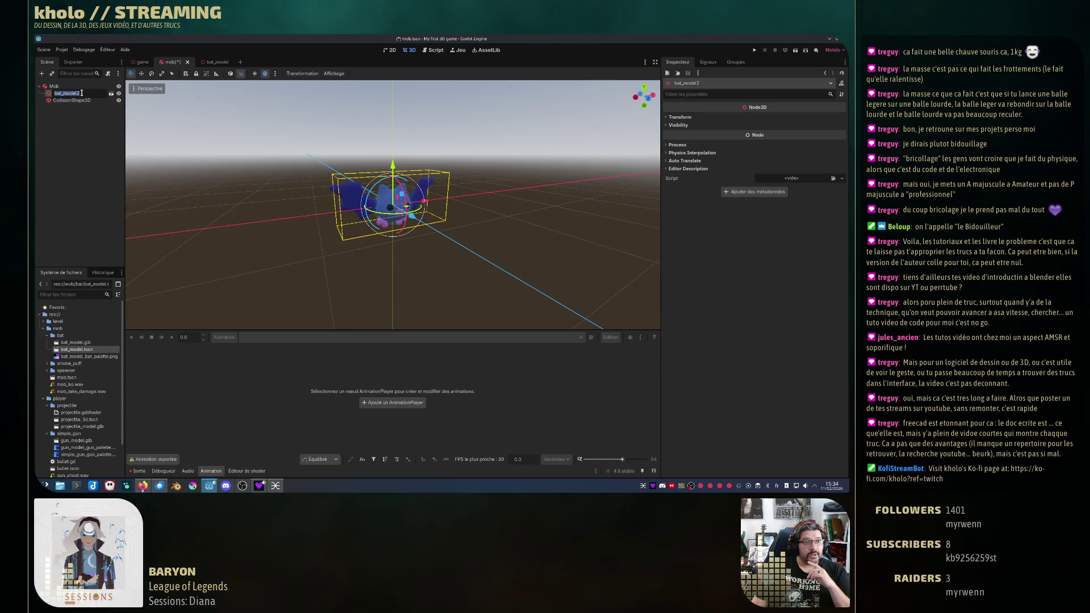
{"action": "type", "text": "bat_model"}
{"action": "key", "text": "Return"}
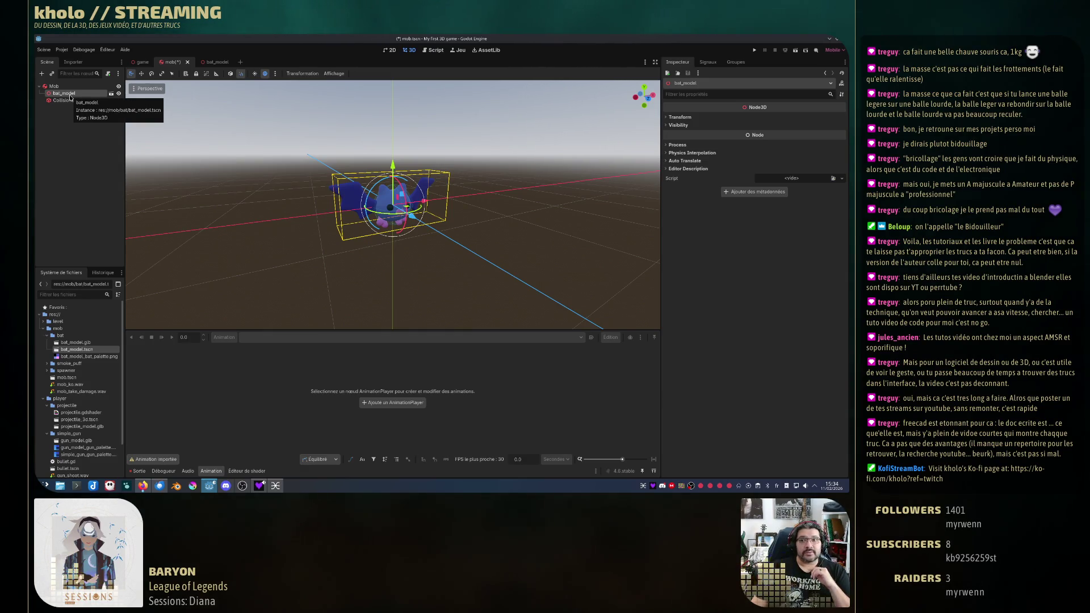
Step: Enable Editable Children on the bat_model instance
{"action": "double_click", "coordinate": [70, 95]}
{"action": "right_click", "coordinate": [54, 93]}
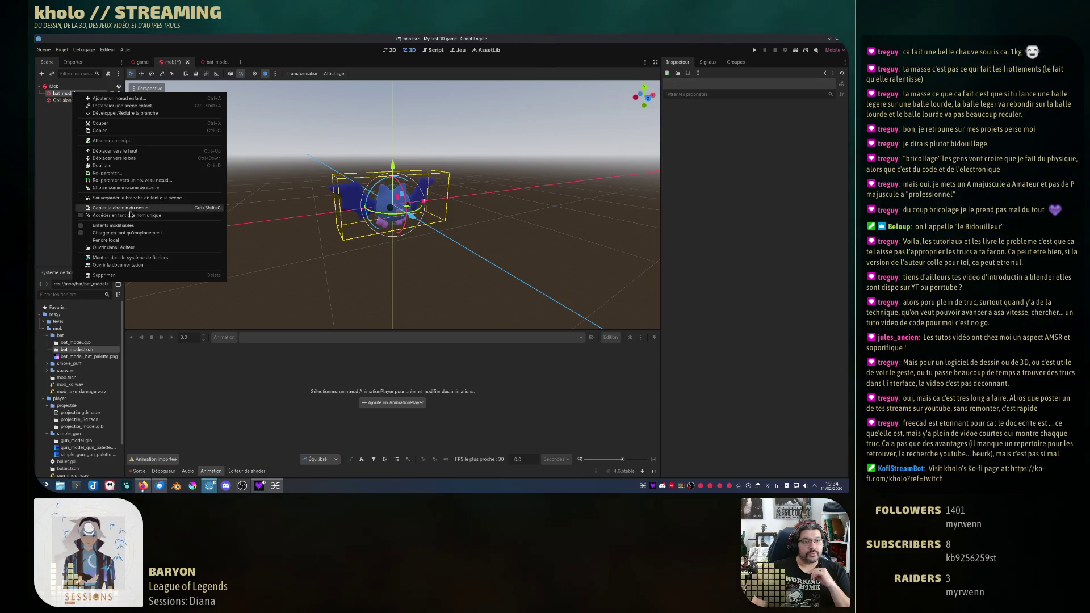
{"action": "left_click", "coordinate": [135, 211]}
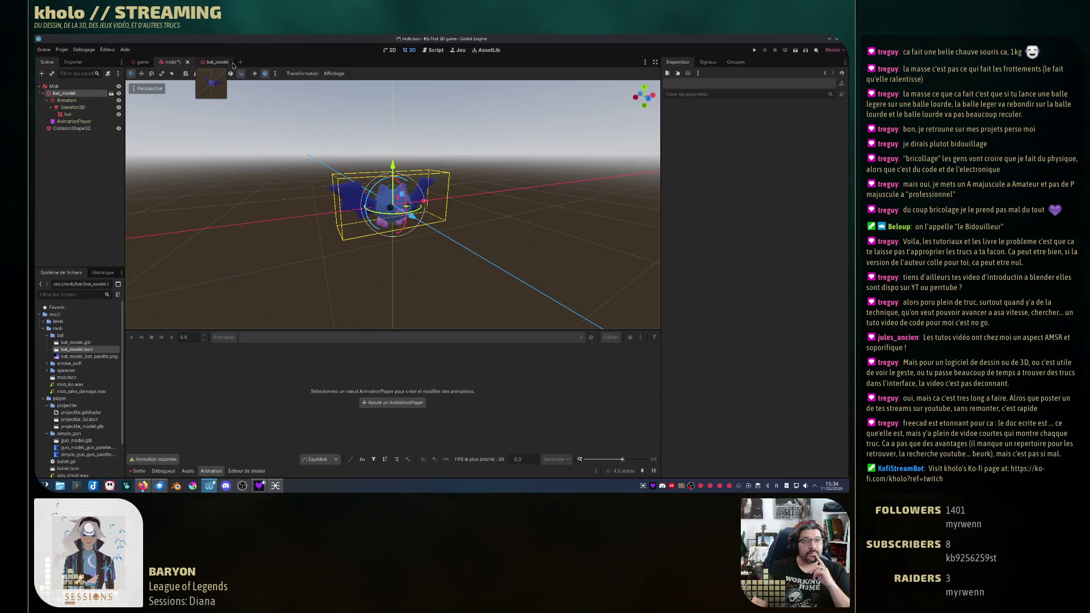
{"action": "left_click", "coordinate": [215, 64]}
Step: Turn on Autoplay on Load for the Idle animation in the bat_model AnimationPlayer
{"action": "right_click", "coordinate": [81, 114]}
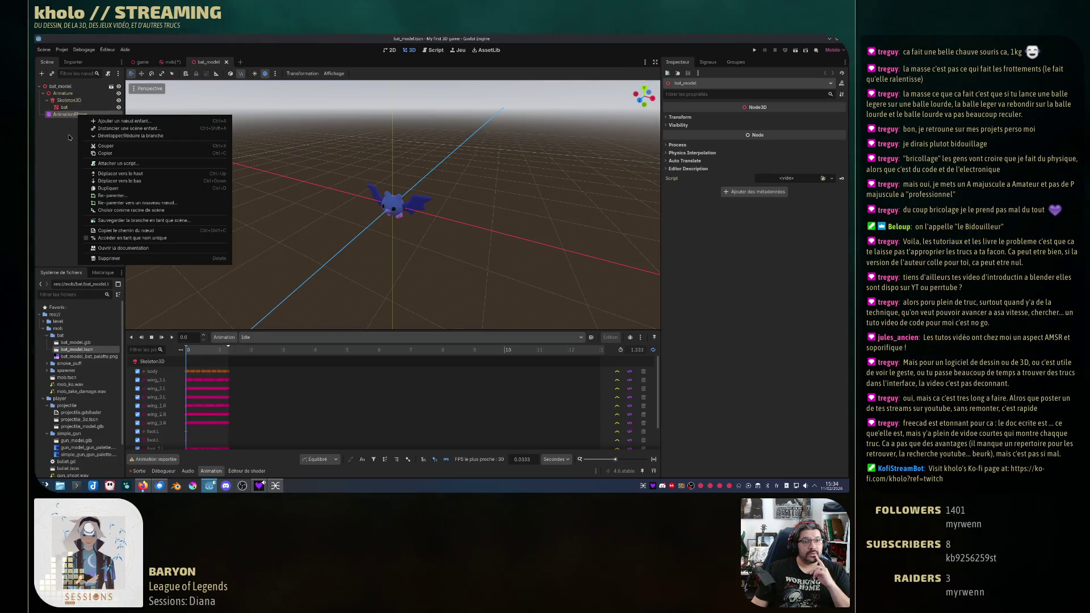
{"action": "key", "text": "Escape"}
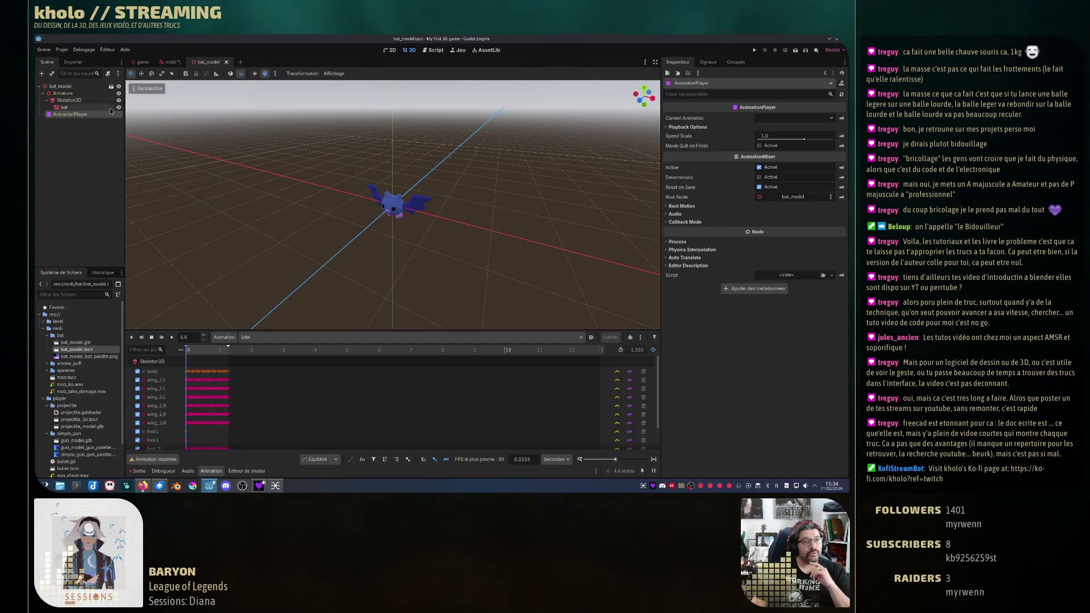
{"action": "left_click", "coordinate": [59, 87]}
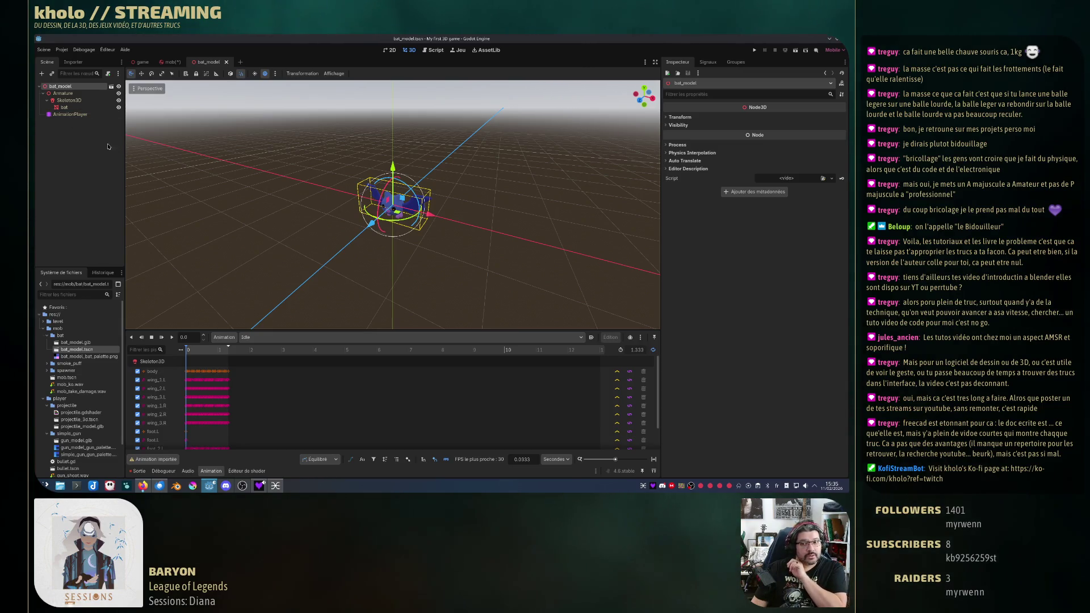
{"action": "left_click", "coordinate": [557, 323]}
{"action": "left_click", "coordinate": [591, 338]}
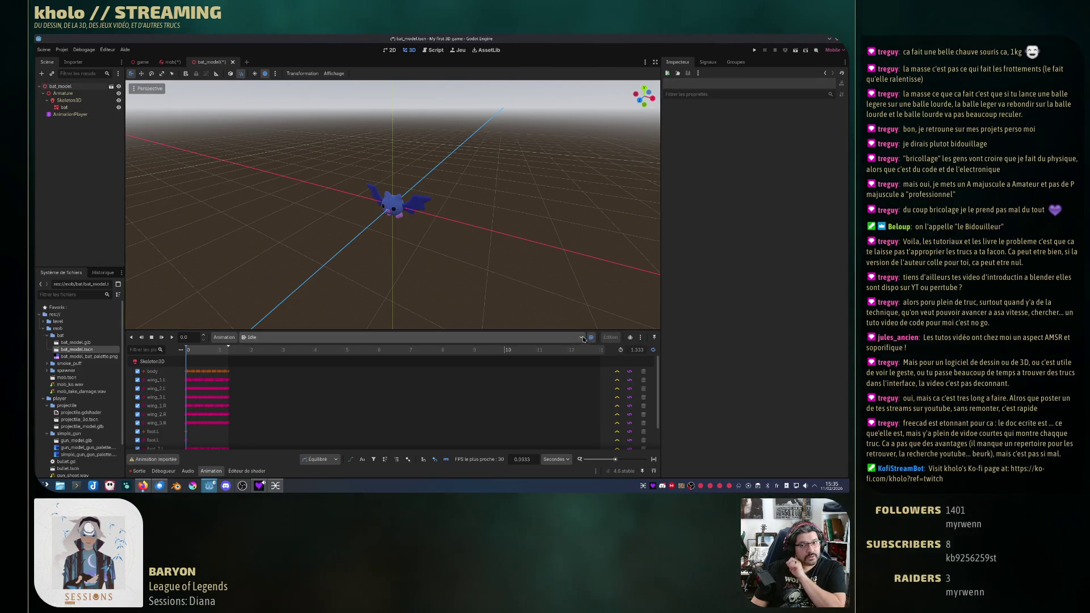
{"action": "left_click", "coordinate": [70, 114]}
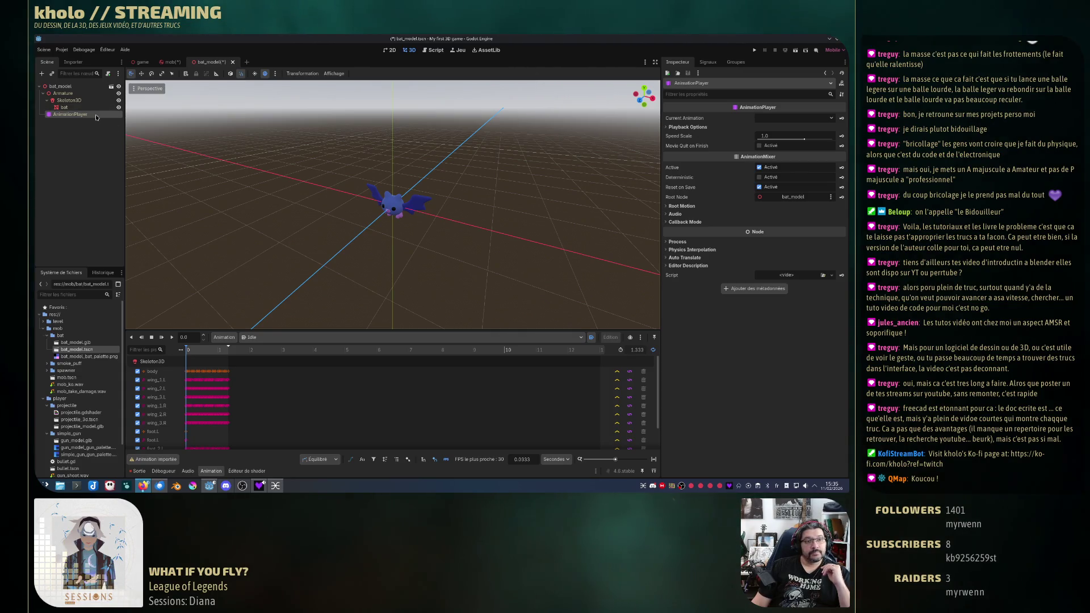
{"action": "left_click", "coordinate": [73, 107]}
{"action": "left_click", "coordinate": [79, 114]}
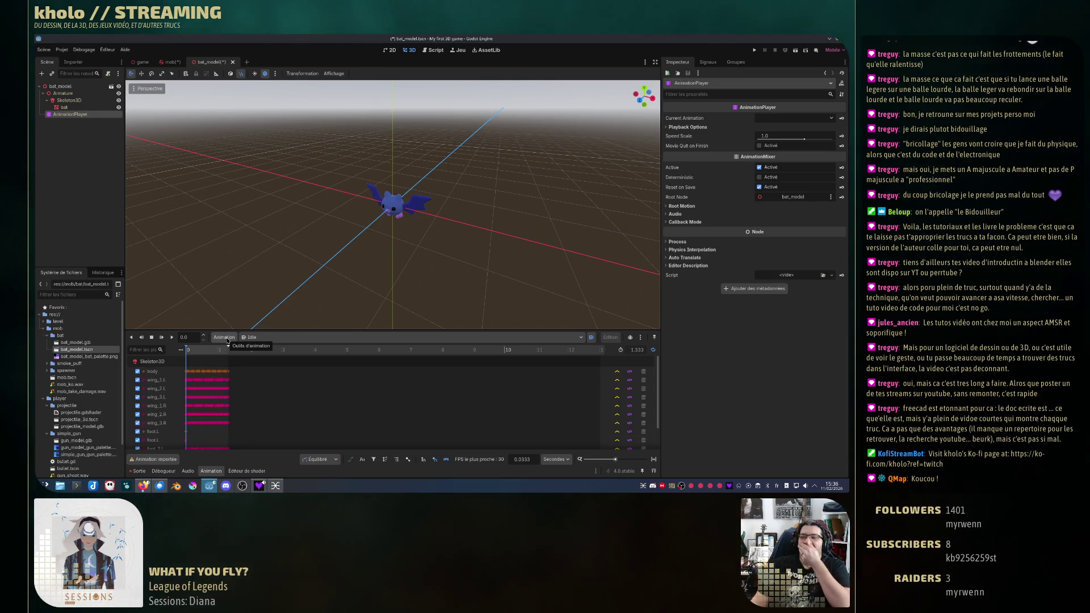
Step: Create a new animation library named Custom in the animation library manager
{"action": "left_click", "coordinate": [225, 338]}
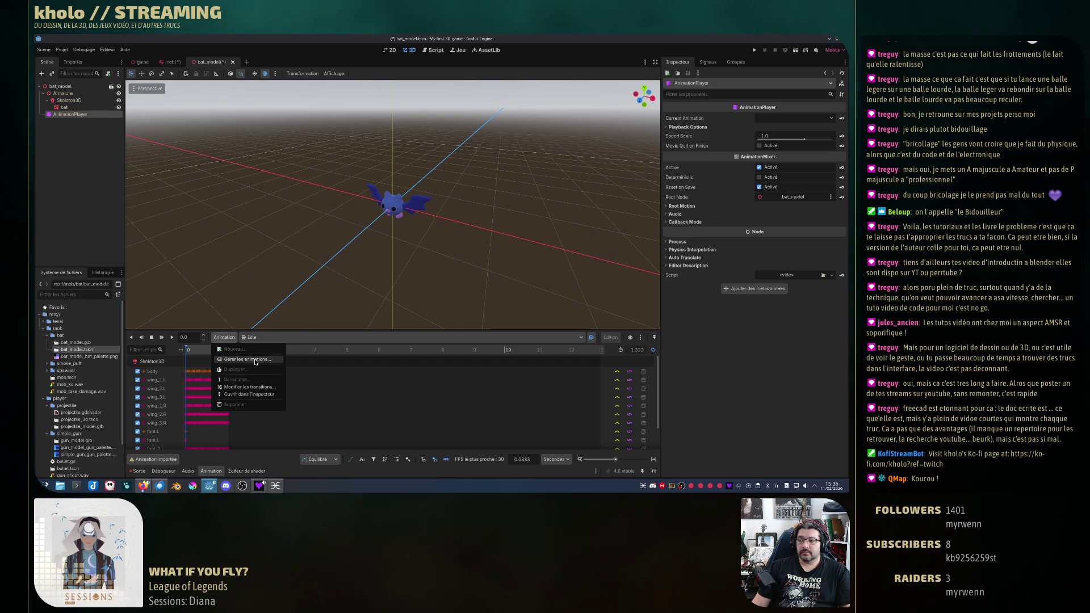
{"action": "left_click", "coordinate": [255, 362]}
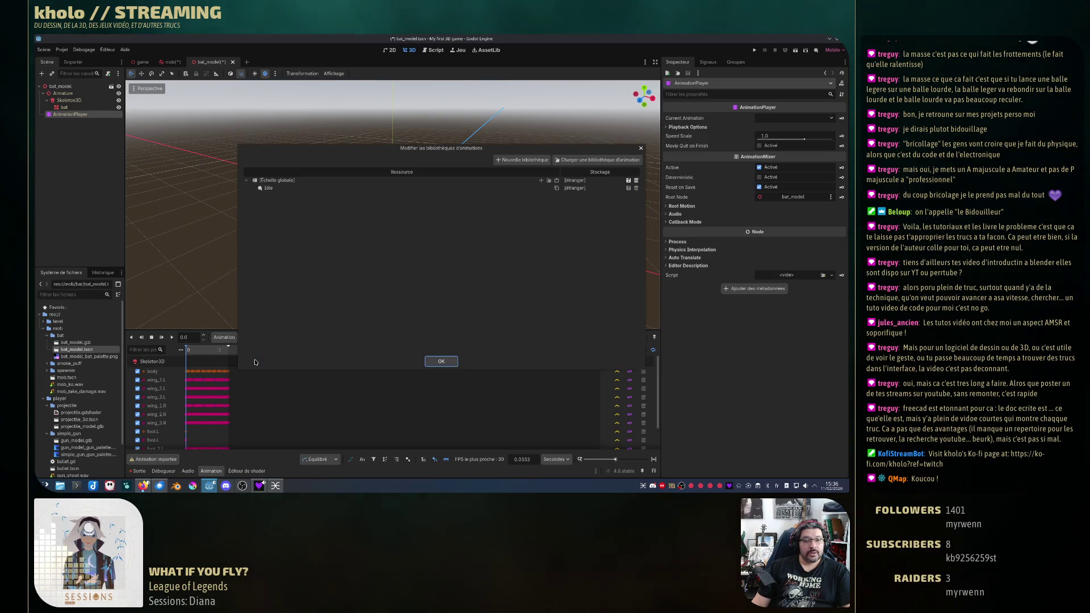
{"action": "left_click", "coordinate": [527, 161]}
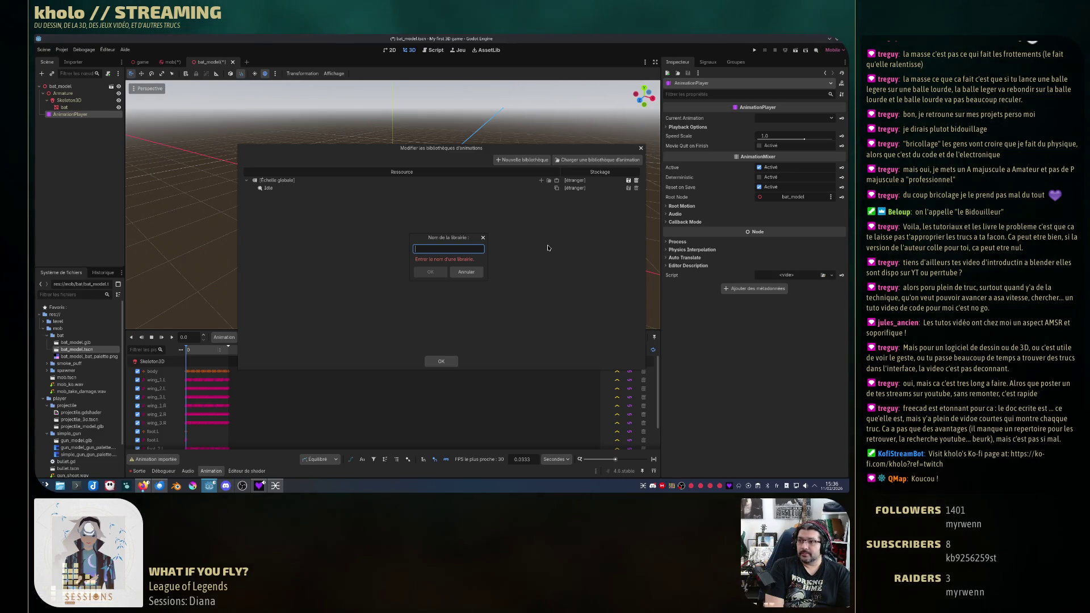
{"action": "type", "text": "Custom"}
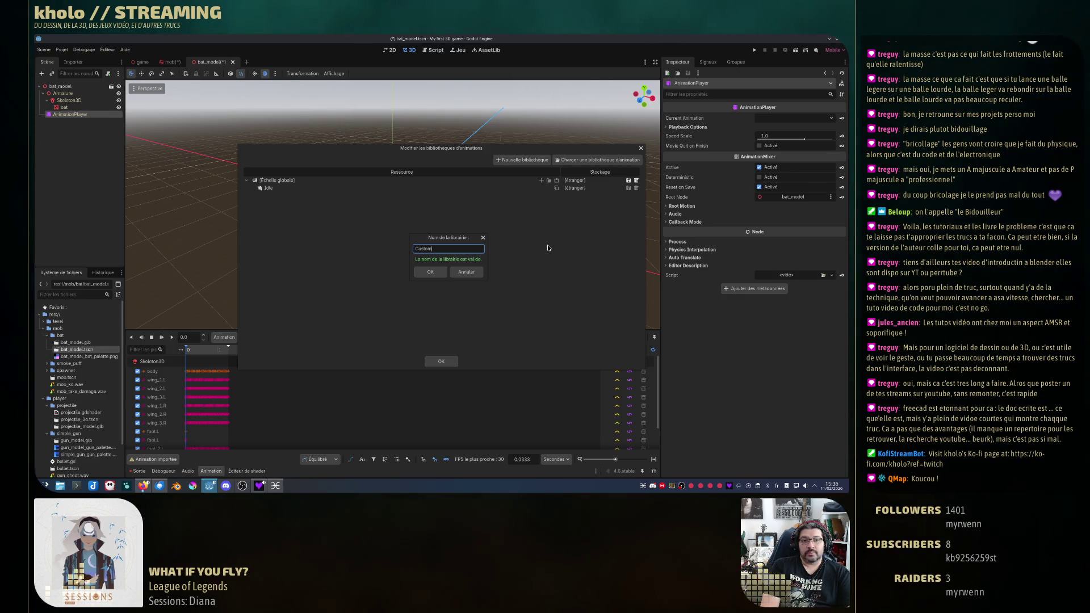
{"action": "key", "text": "Return"}
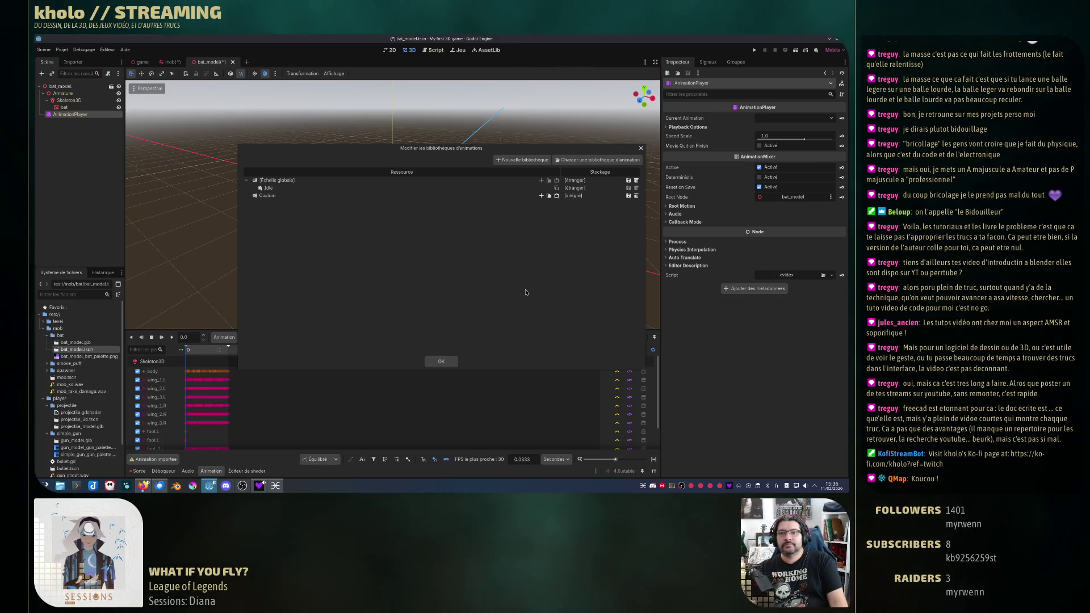
Step: Add a new animation named Hurt to the Custom library and close the manager
{"action": "left_click", "coordinate": [541, 195]}
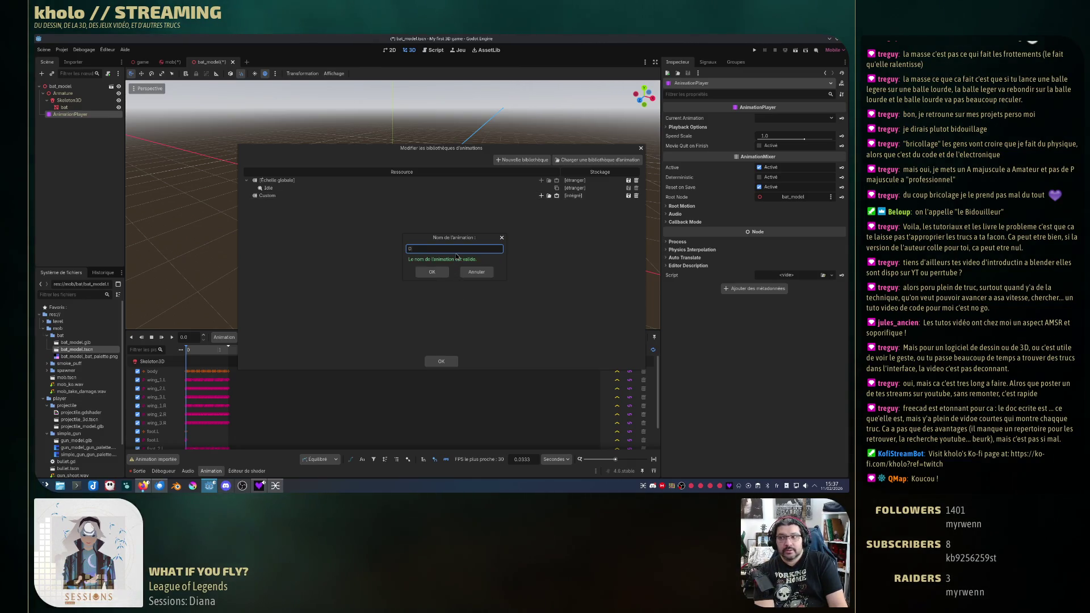
{"action": "type", "text": "Hurt"}
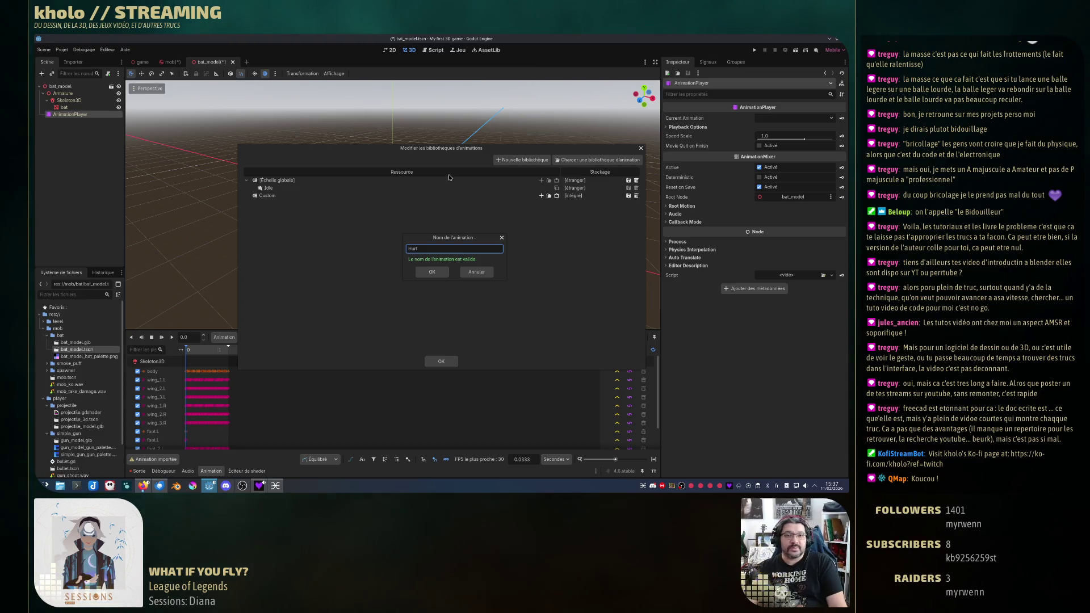
{"action": "left_click", "coordinate": [430, 273]}
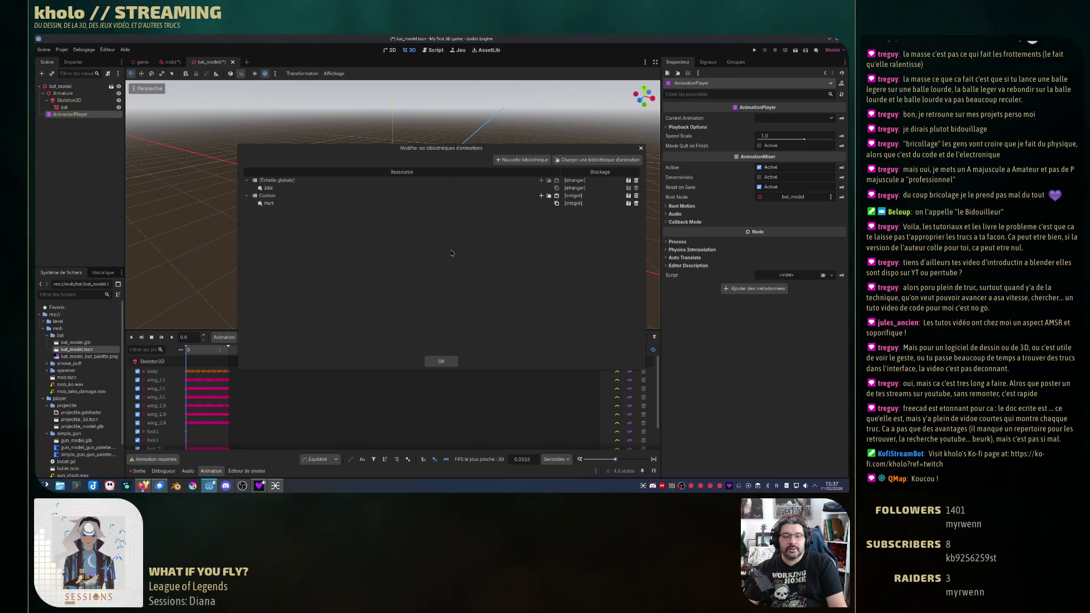
{"action": "left_click", "coordinate": [443, 363]}
Step: Choose Custom/Hurt in the animation selector, play it, and select the bat mesh node
{"action": "left_click", "coordinate": [250, 338]}
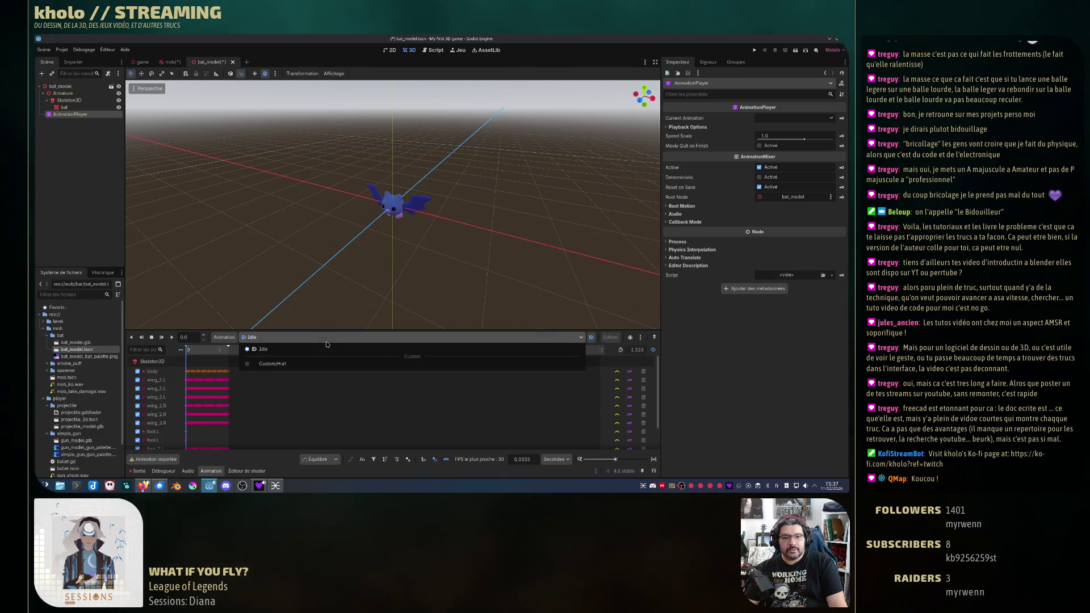
{"action": "left_click", "coordinate": [273, 364]}
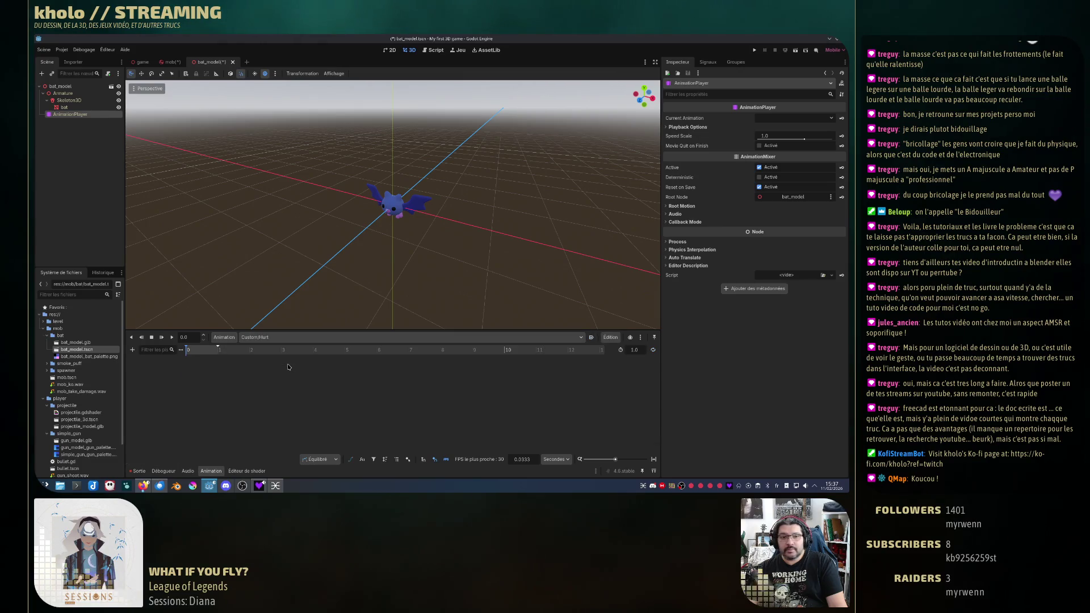
{"action": "left_click", "coordinate": [172, 337]}
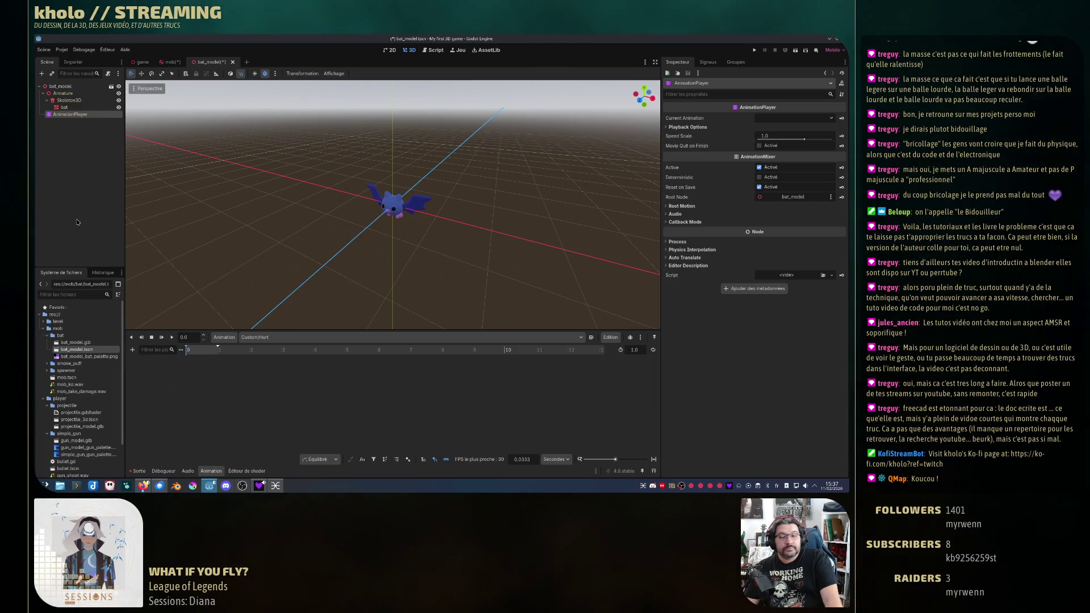
{"action": "left_click", "coordinate": [65, 107]}
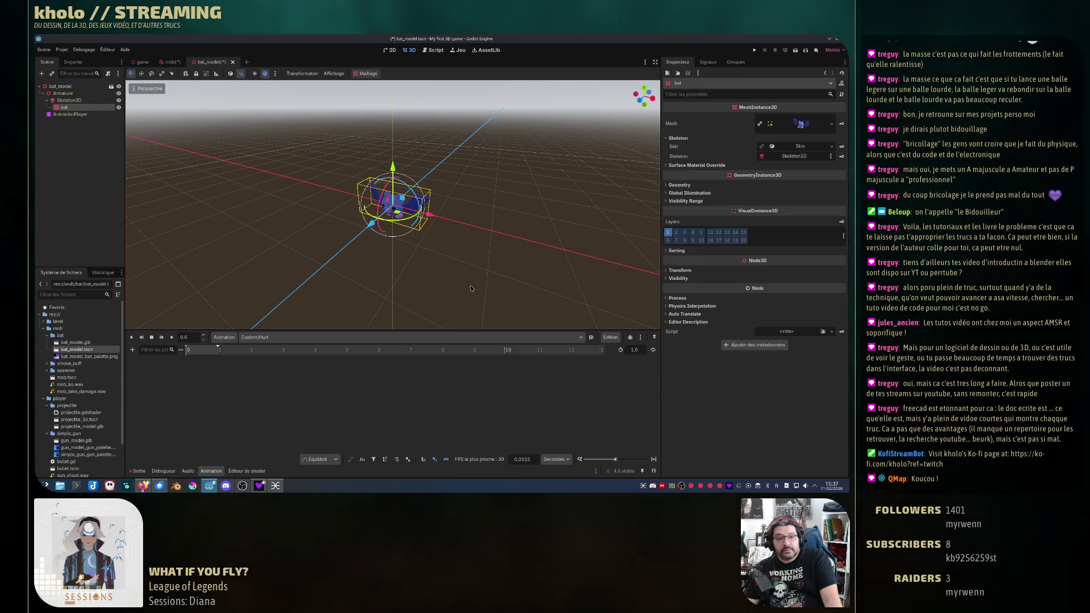
Step: Select the bat mesh node and expand its Transform section in the Inspector
{"action": "left_click", "coordinate": [69, 101]}
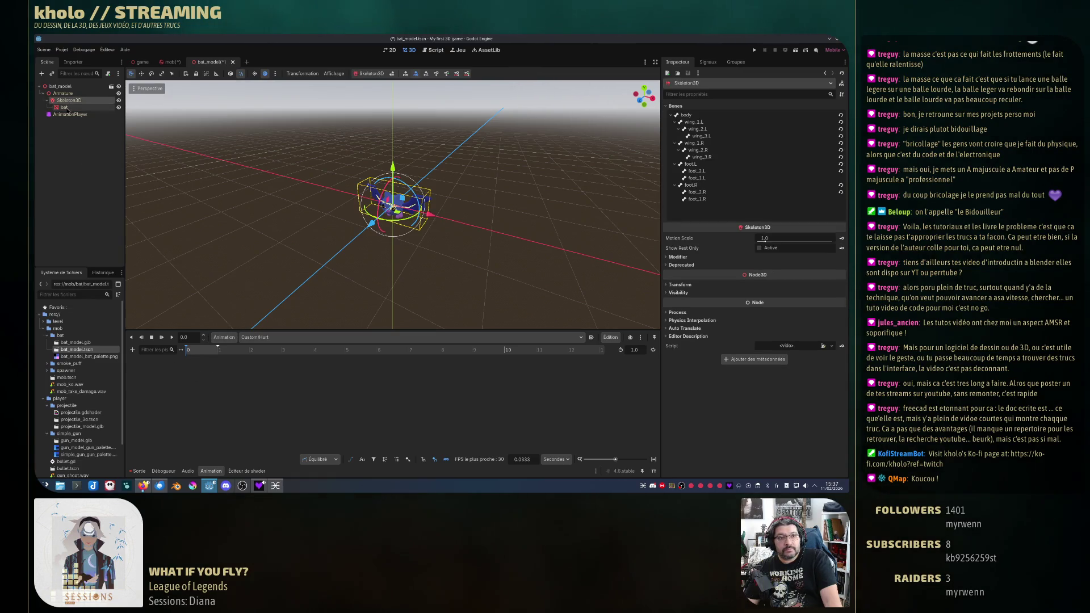
{"action": "left_click", "coordinate": [64, 108]}
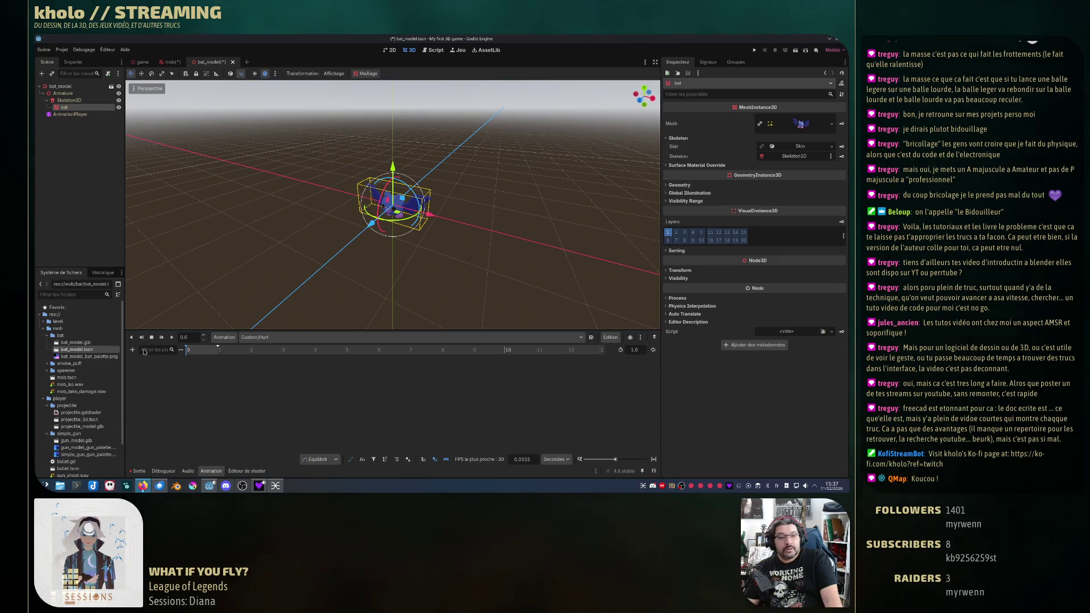
{"action": "left_click", "coordinate": [69, 101]}
{"action": "left_click", "coordinate": [64, 107]}
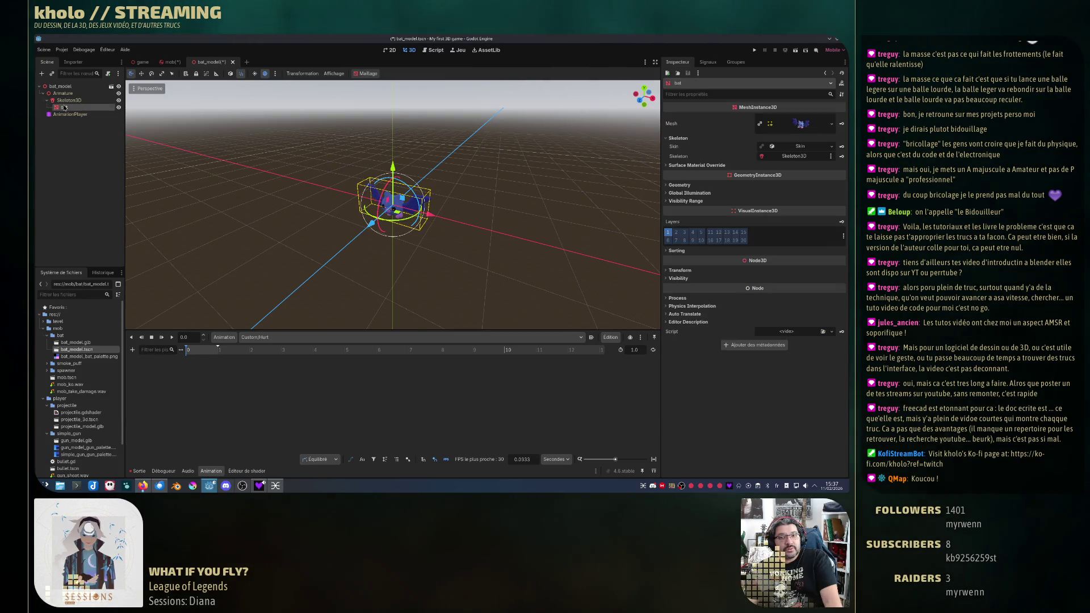
{"action": "left_click", "coordinate": [68, 101]}
{"action": "left_click", "coordinate": [65, 107]}
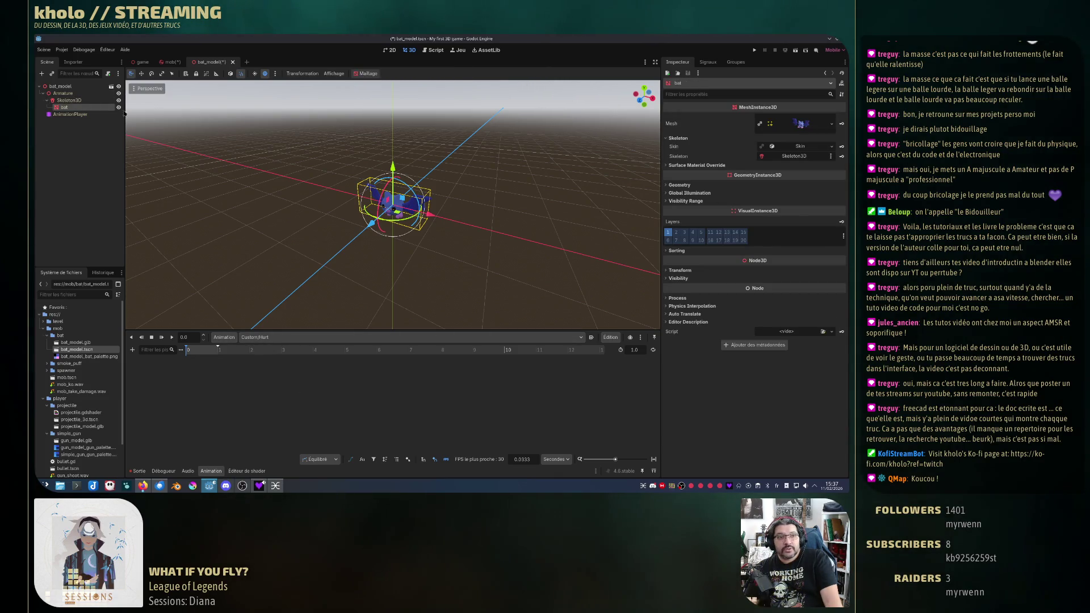
{"action": "left_click", "coordinate": [68, 101]}
{"action": "right_click", "coordinate": [71, 103]}
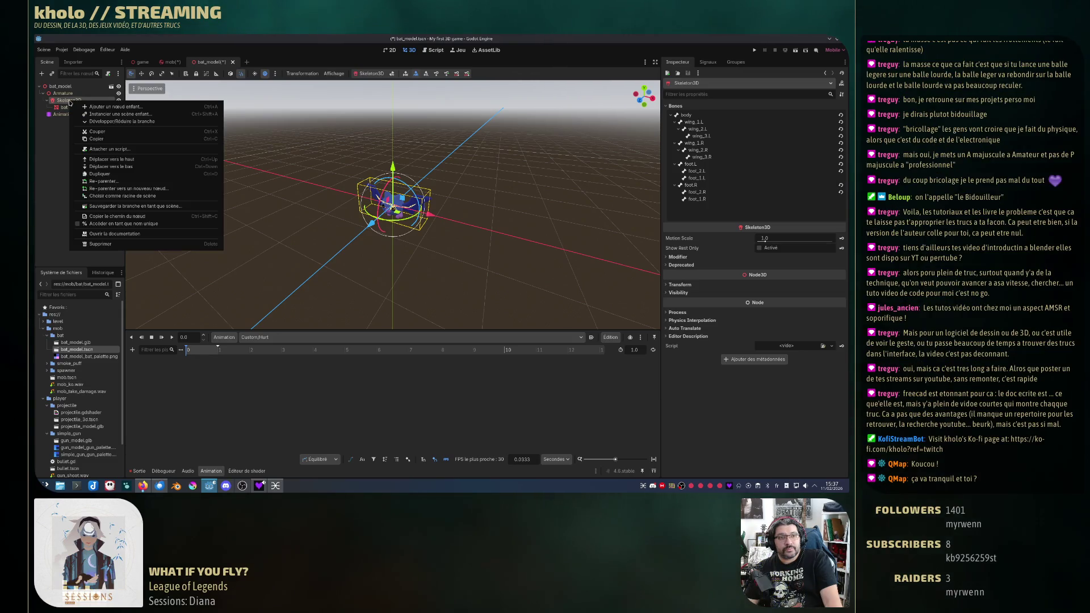
{"action": "left_click", "coordinate": [721, 133]}
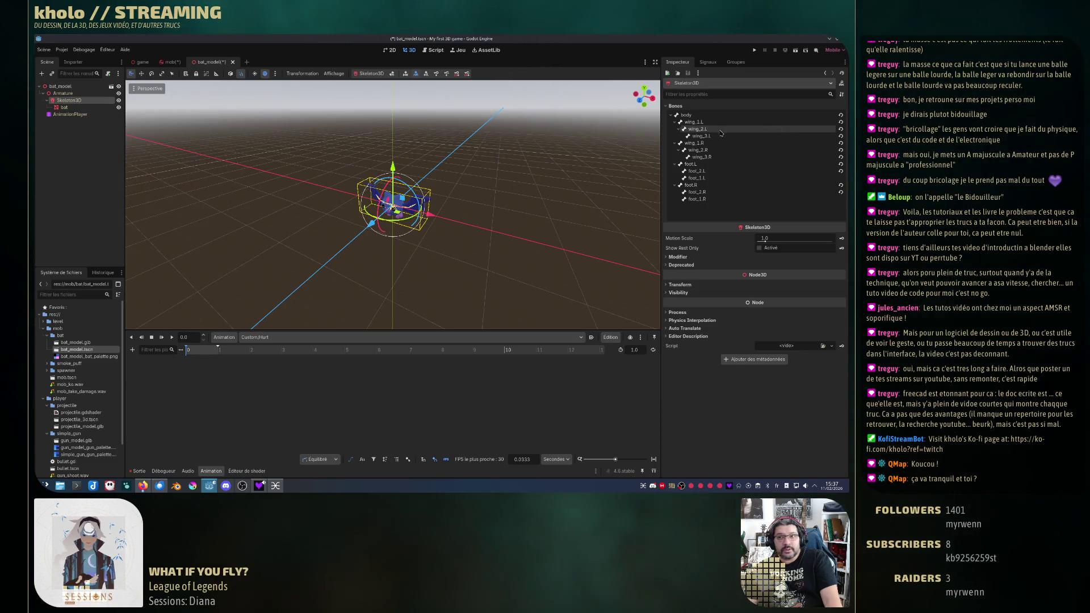
{"action": "left_click", "coordinate": [64, 107]}
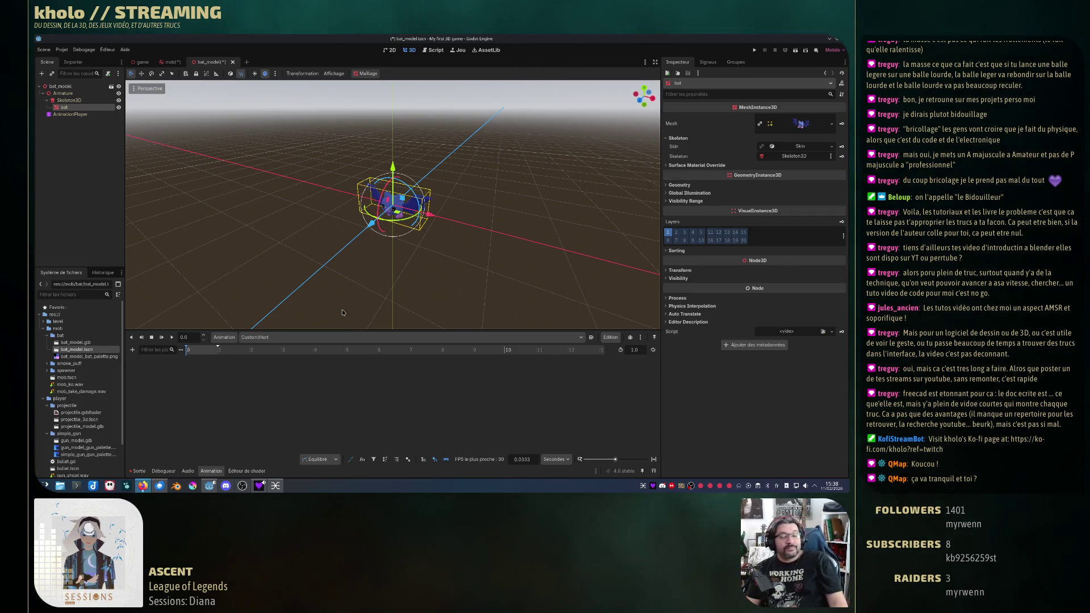
{"action": "left_click", "coordinate": [83, 107]}
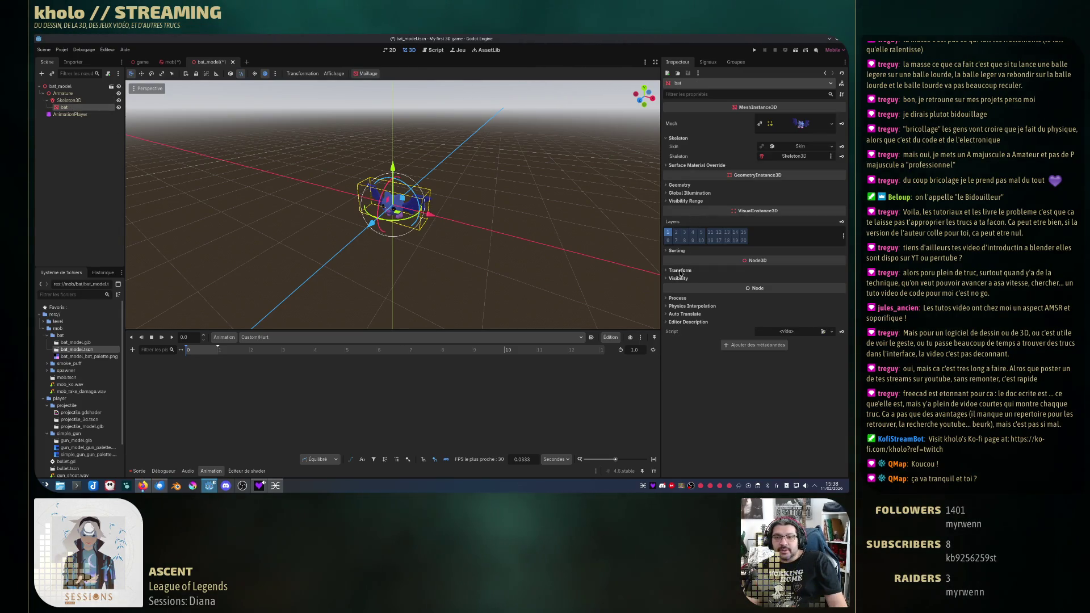
{"action": "left_click", "coordinate": [681, 271]}
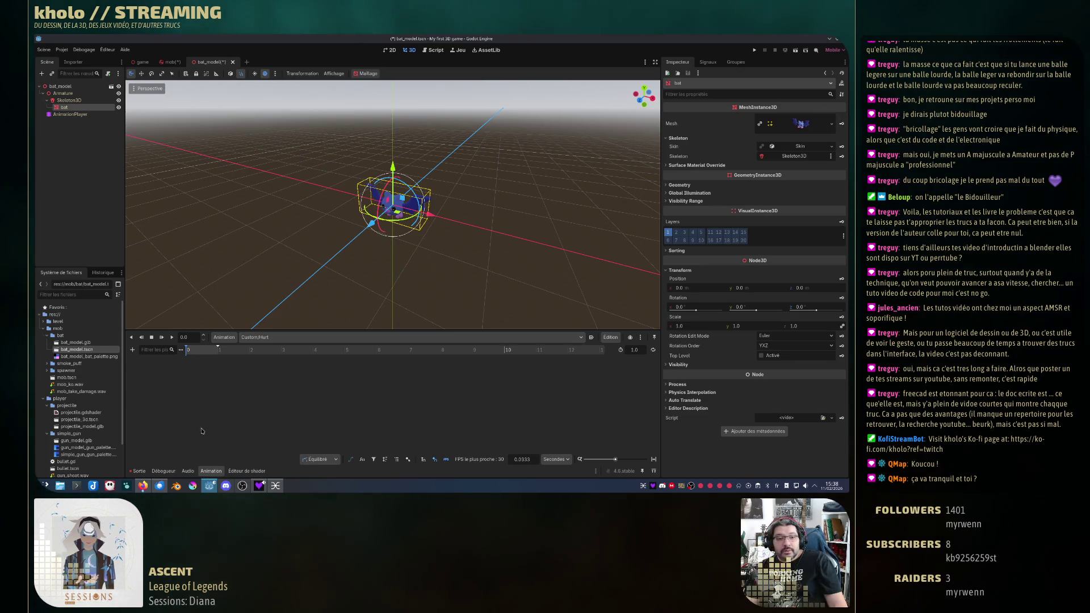
{"action": "left_click", "coordinate": [140, 471]}
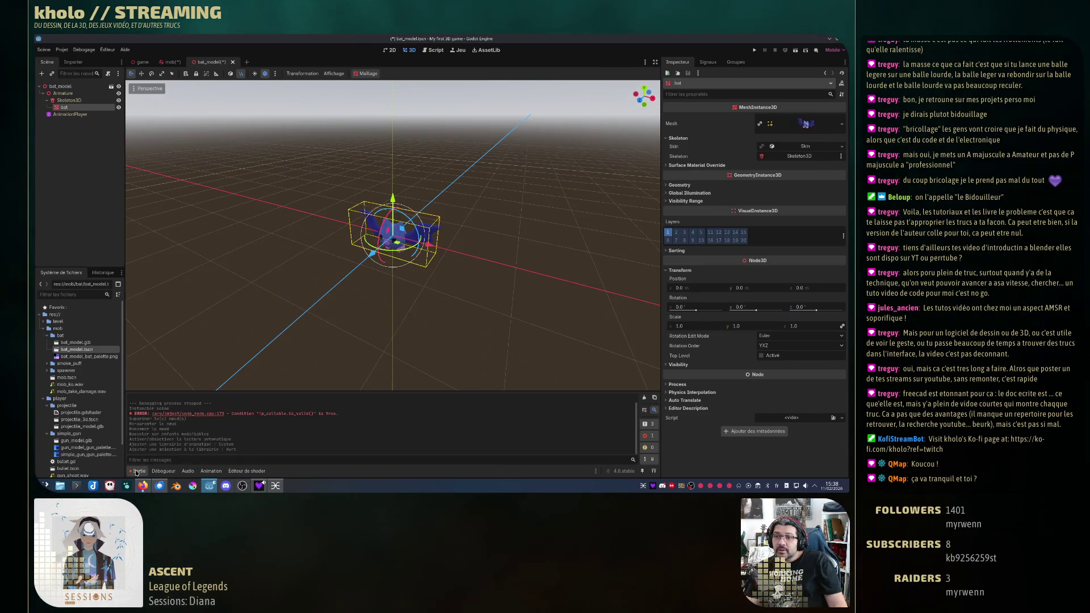
{"action": "left_click", "coordinate": [210, 471]}
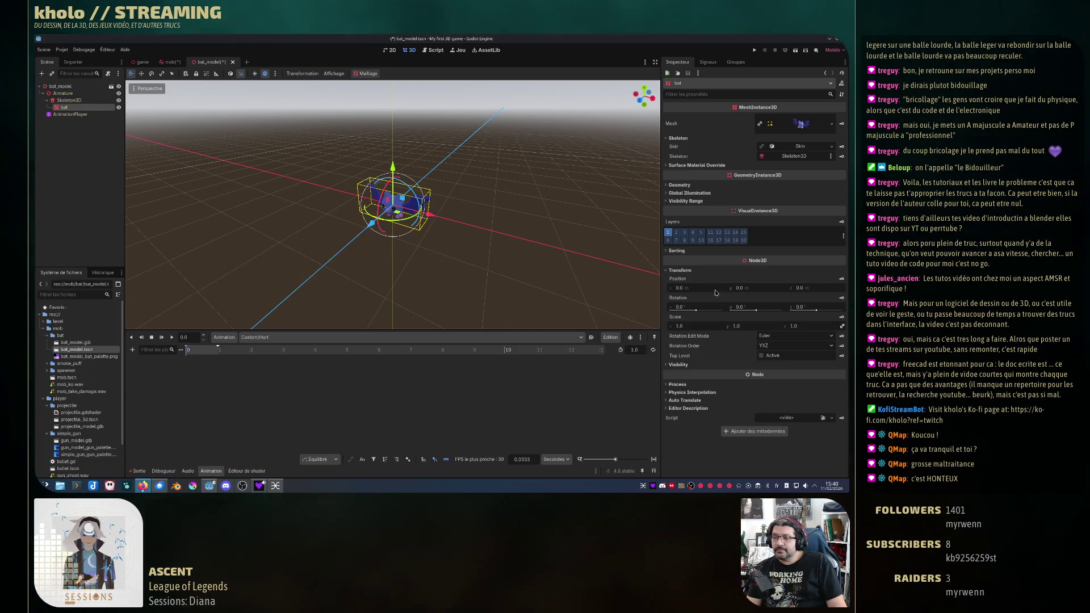
{"action": "mouse_move", "coordinate": [688, 295]}
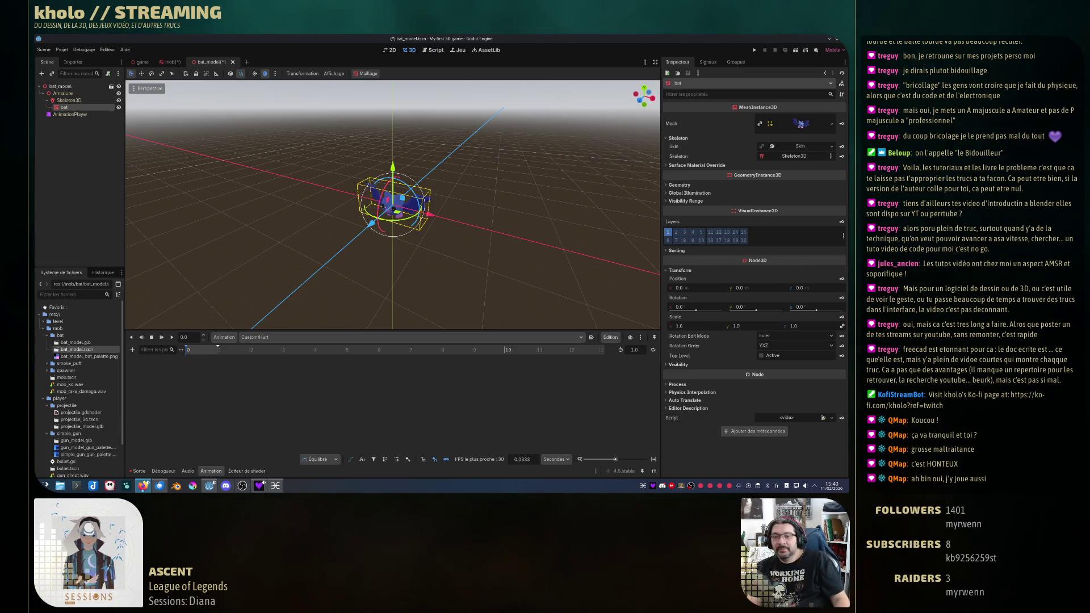
Step: Key the bat mesh's Scale at time 0, creating a new scale track in Custom/Hurt
{"action": "left_click", "coordinate": [842, 319]}
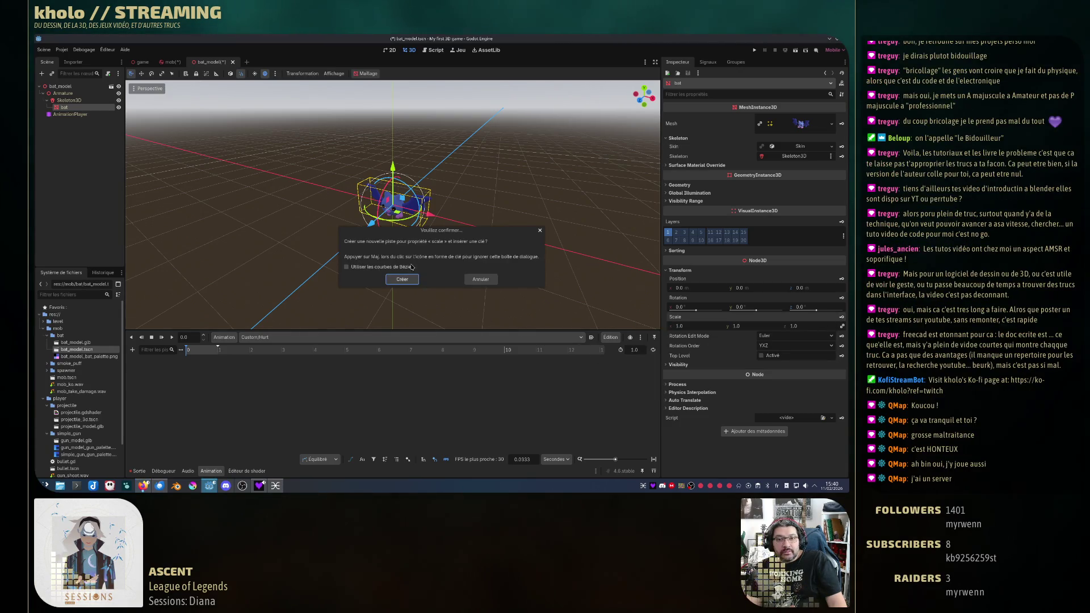
{"action": "left_click", "coordinate": [404, 281]}
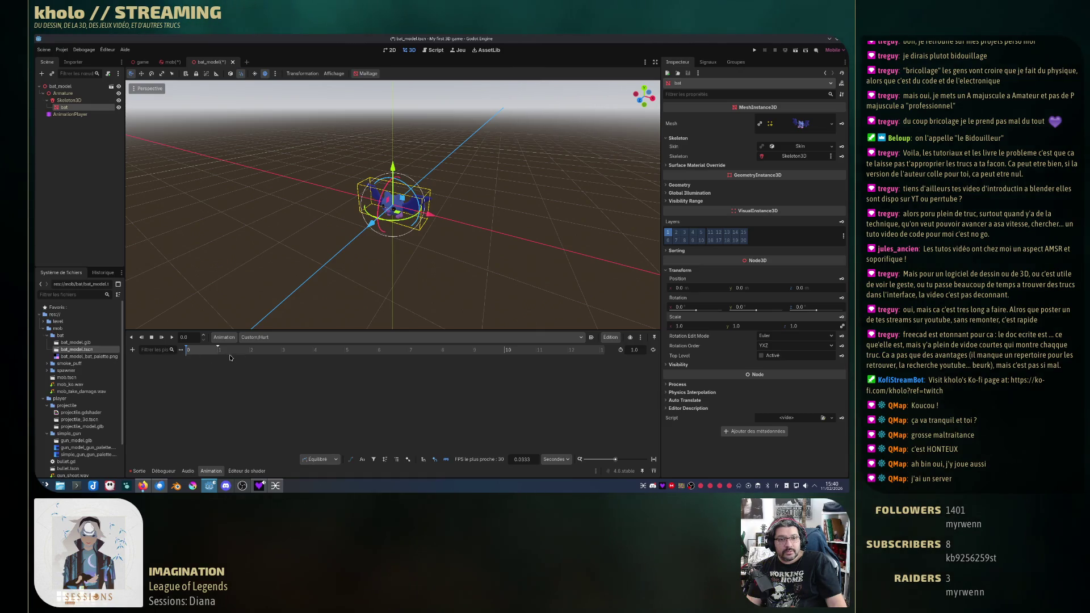
{"action": "left_click", "coordinate": [67, 114]}
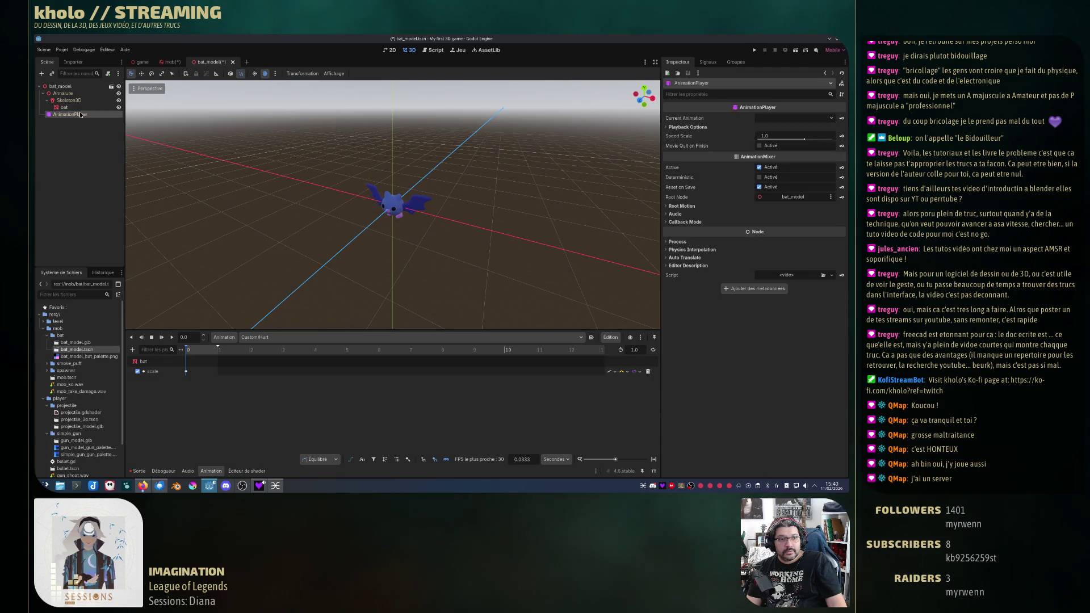
{"action": "left_click", "coordinate": [65, 107]}
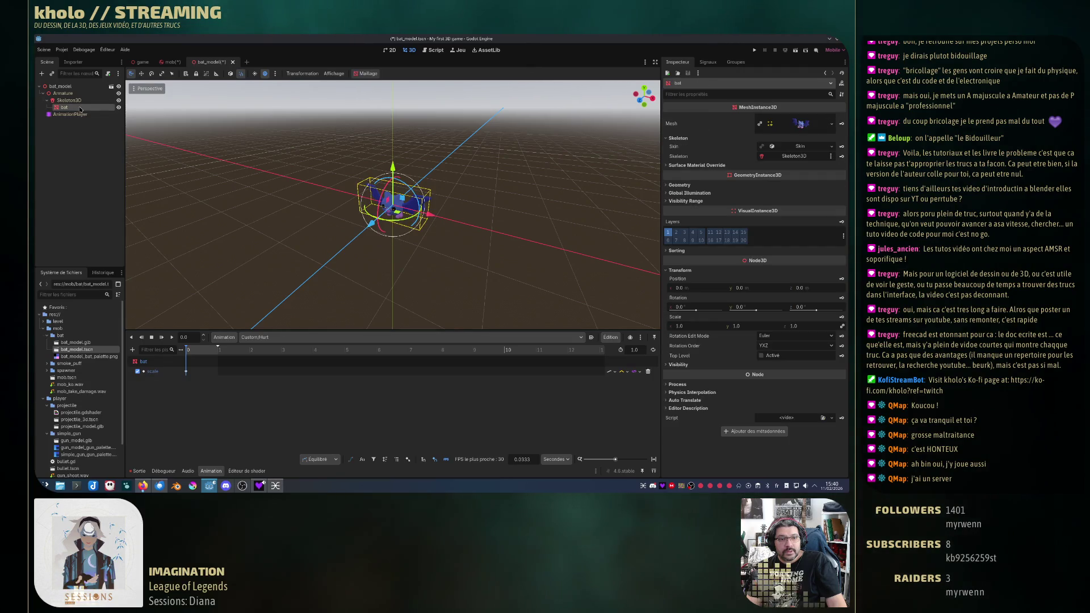
{"action": "left_click", "coordinate": [71, 101]}
{"action": "left_click", "coordinate": [65, 107]}
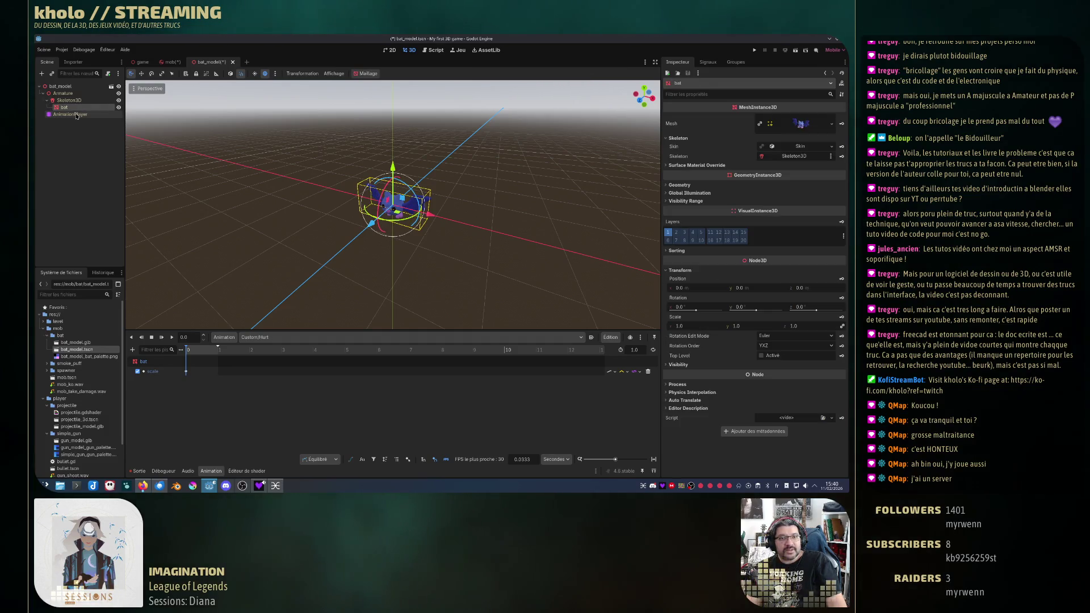
{"action": "left_click", "coordinate": [71, 100]}
{"action": "left_click", "coordinate": [82, 108]}
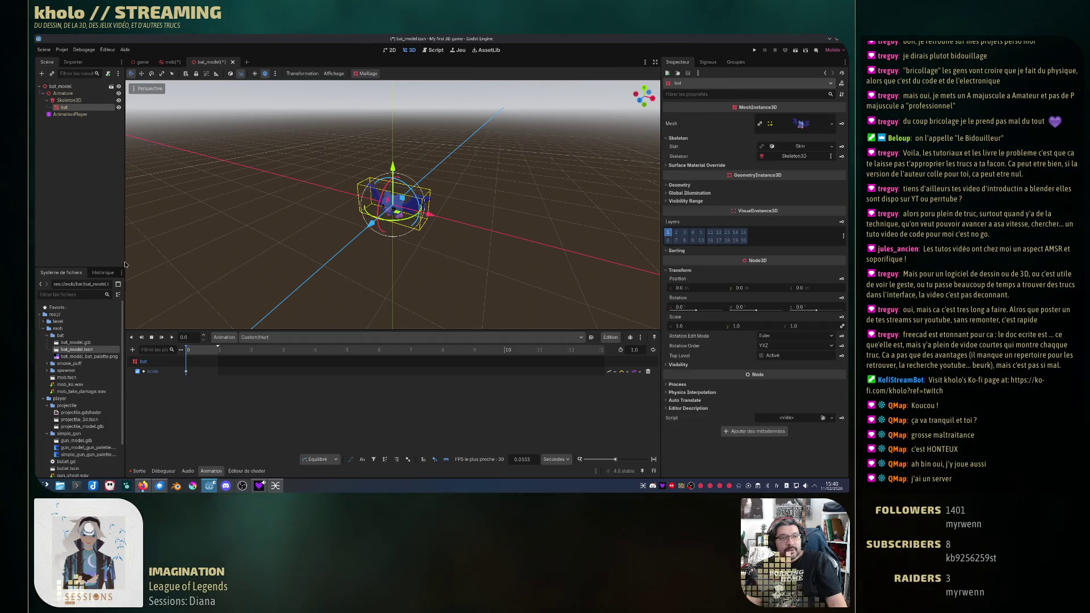
{"action": "left_click", "coordinate": [69, 113]}
{"action": "left_click", "coordinate": [67, 108]}
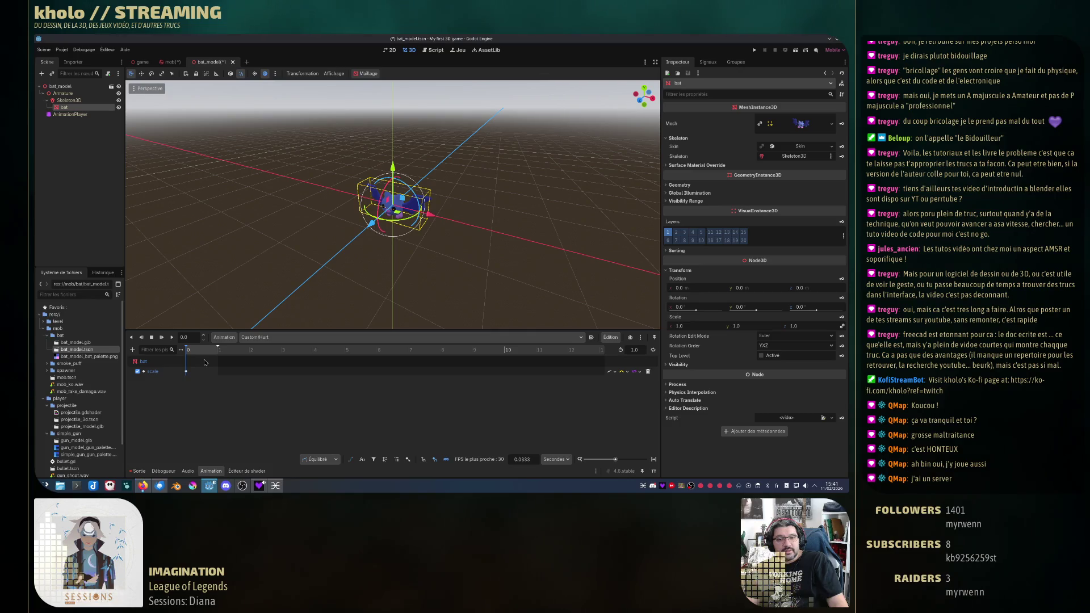
Step: Zoom into the animation timeline and move the playhead to 0.1 seconds
{"action": "scroll", "coordinate": [205, 363], "scroll_direction": "up", "scroll_amount": 6, "text": "ctrl"}
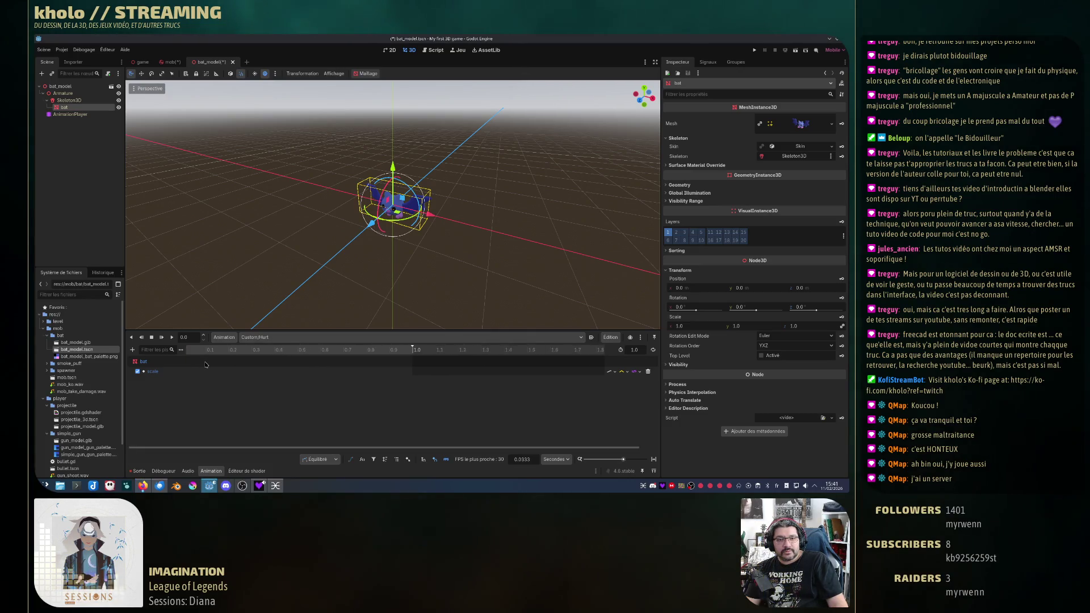
{"action": "scroll", "coordinate": [205, 364], "scroll_direction": "up", "scroll_amount": 1, "text": "ctrl"}
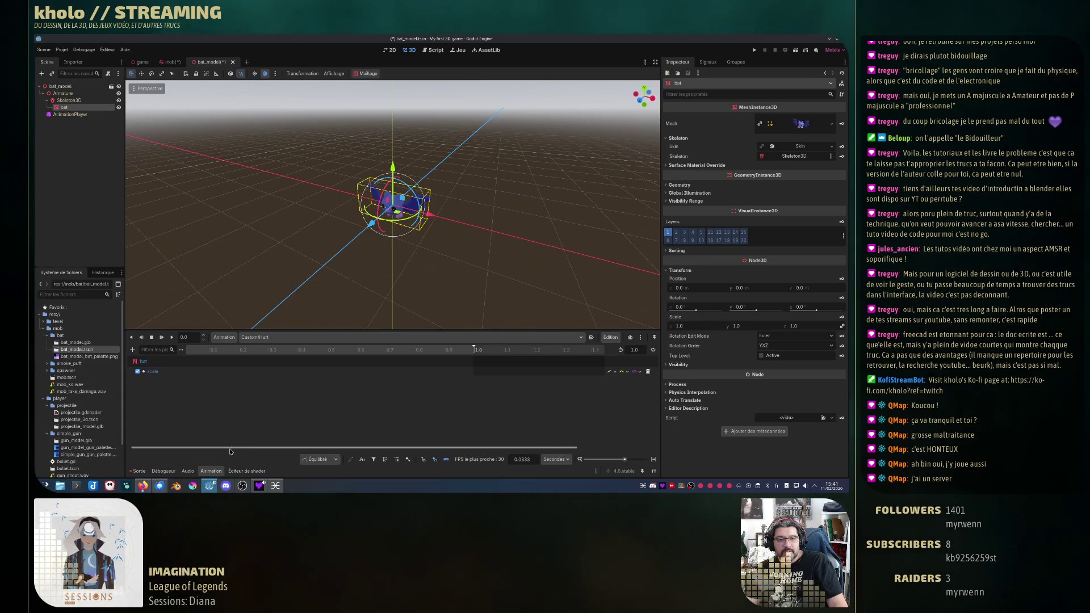
{"action": "left_click_drag", "start_coordinate": [230, 452], "coordinate": [224, 452]}
{"action": "left_click", "coordinate": [217, 351]}
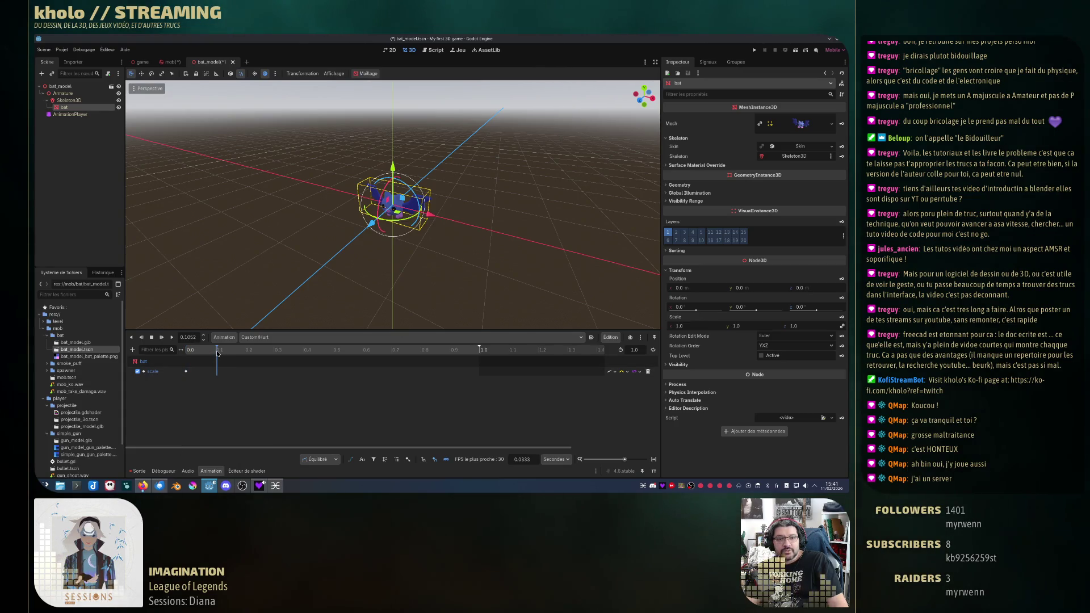
{"action": "left_click", "coordinate": [216, 353]}
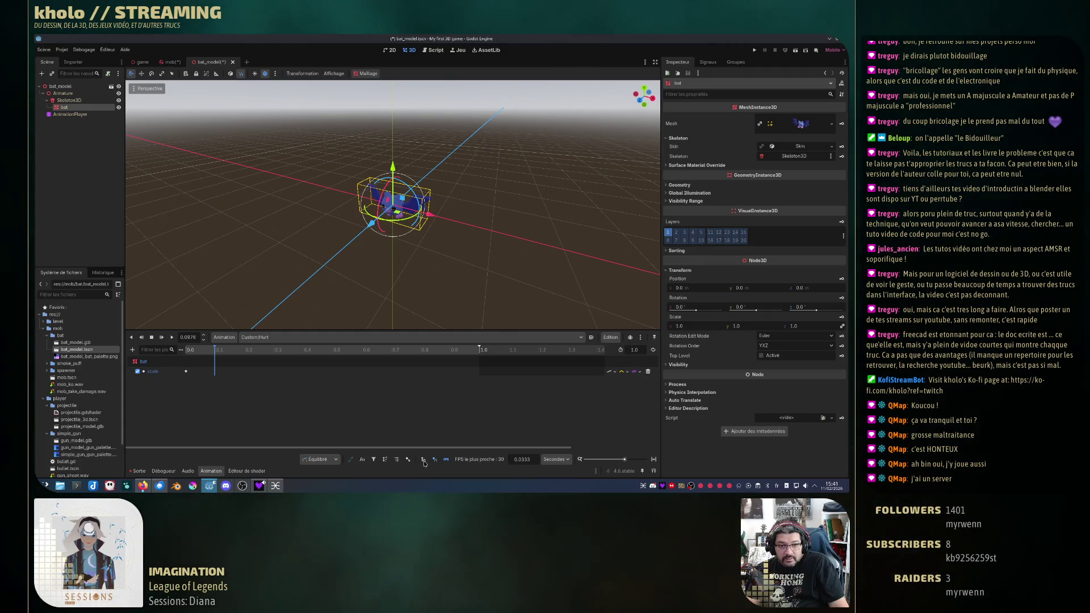
{"action": "left_click", "coordinate": [205, 336]}
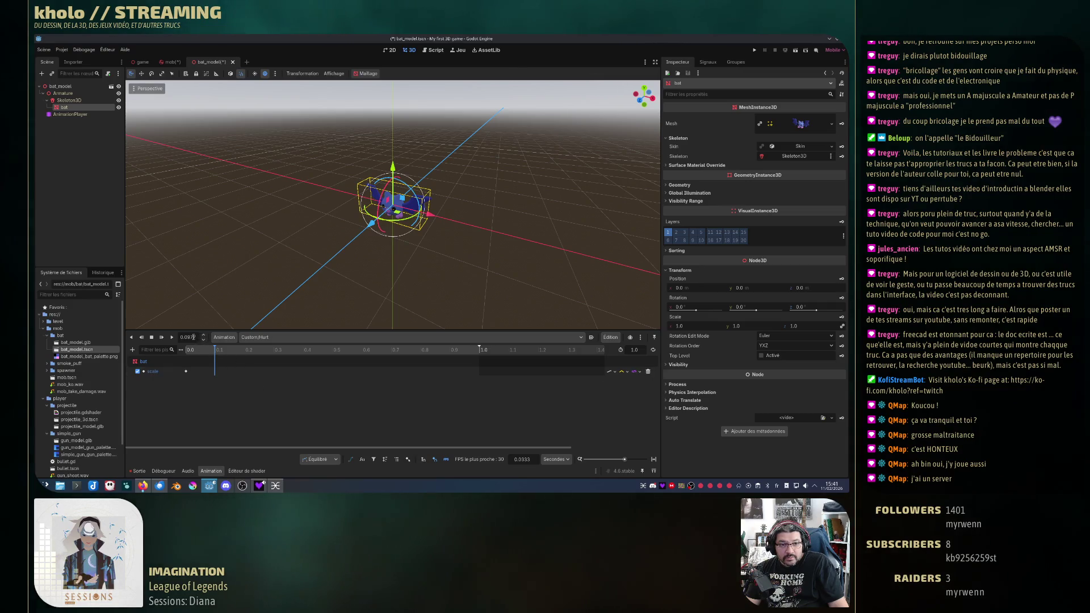
{"action": "double_click", "coordinate": [193, 337]}
{"action": "type", "text": "0.01"}
{"action": "key", "text": "Return"}
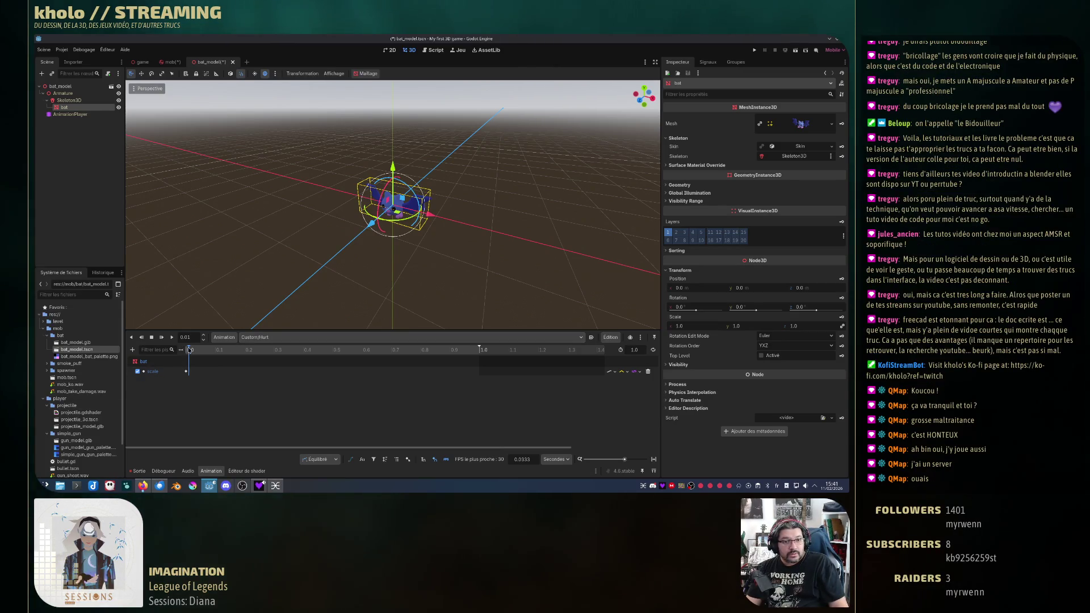
{"action": "mouse_move", "coordinate": [189, 350]}
{"action": "left_mouse_down"}
{"action": "mouse_move", "coordinate": [234, 353]}
{"action": "mouse_move", "coordinate": [196, 362]}
{"action": "mouse_move", "coordinate": [216, 363]}
{"action": "left_mouse_up"}
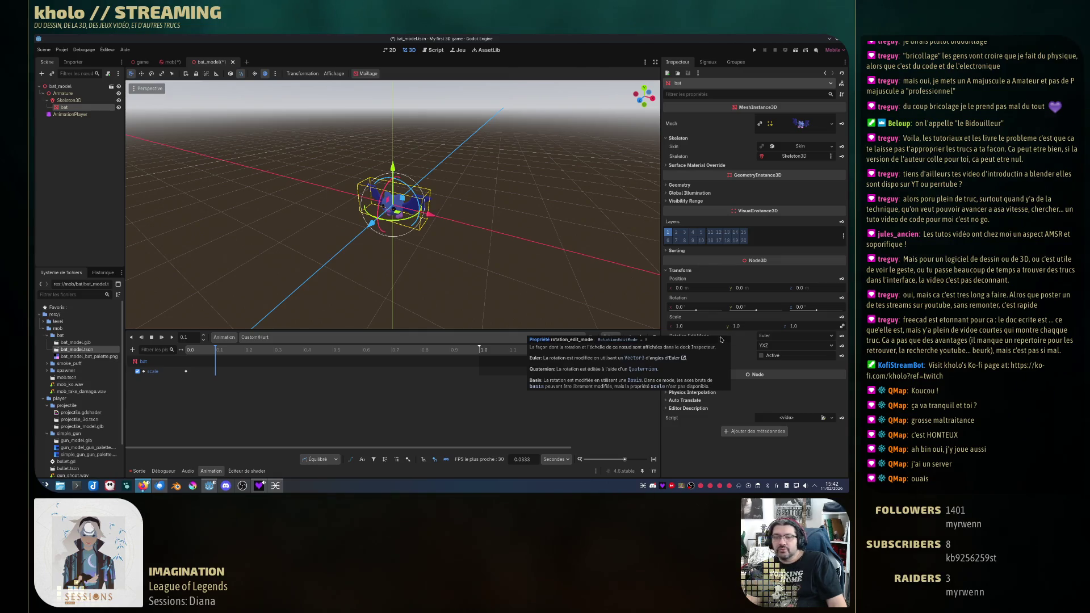
Step: Scale the bat up to about 1.3 at 0.1 seconds and scrub to preview the pop
{"action": "left_click_drag", "start_coordinate": [682, 326], "coordinate": [714, 326]}
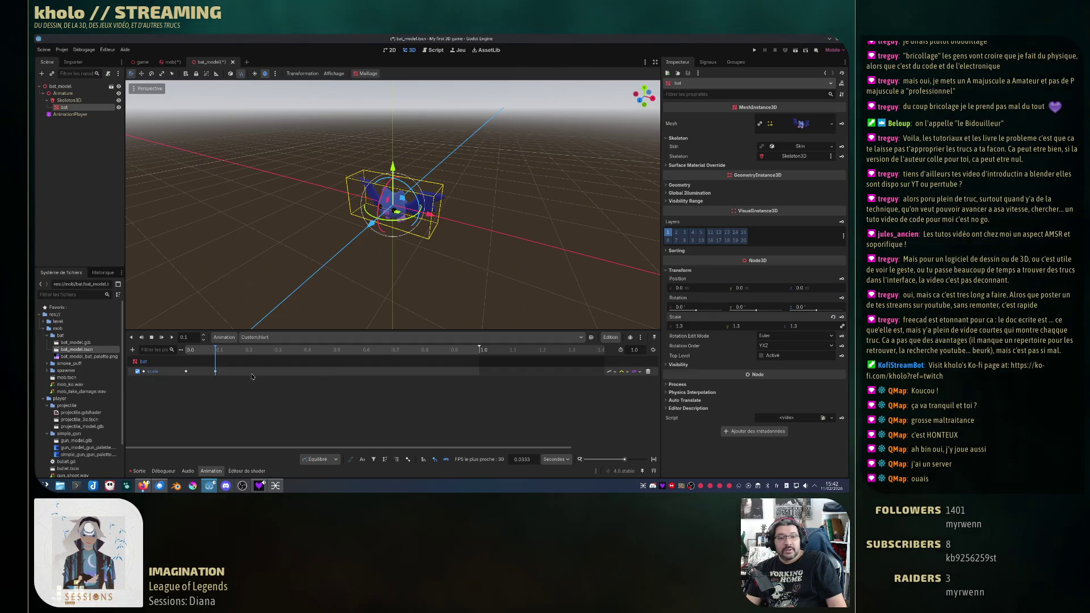
{"action": "left_click_drag", "start_coordinate": [215, 349], "coordinate": [175, 355]}
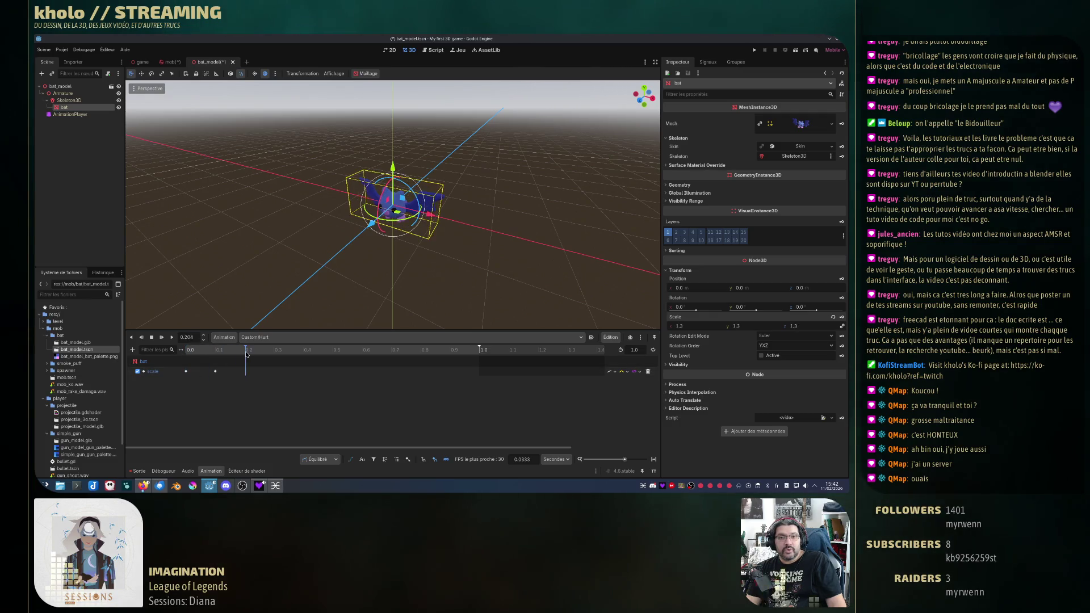
{"action": "left_click_drag", "start_coordinate": [189, 350], "coordinate": [215, 361]}
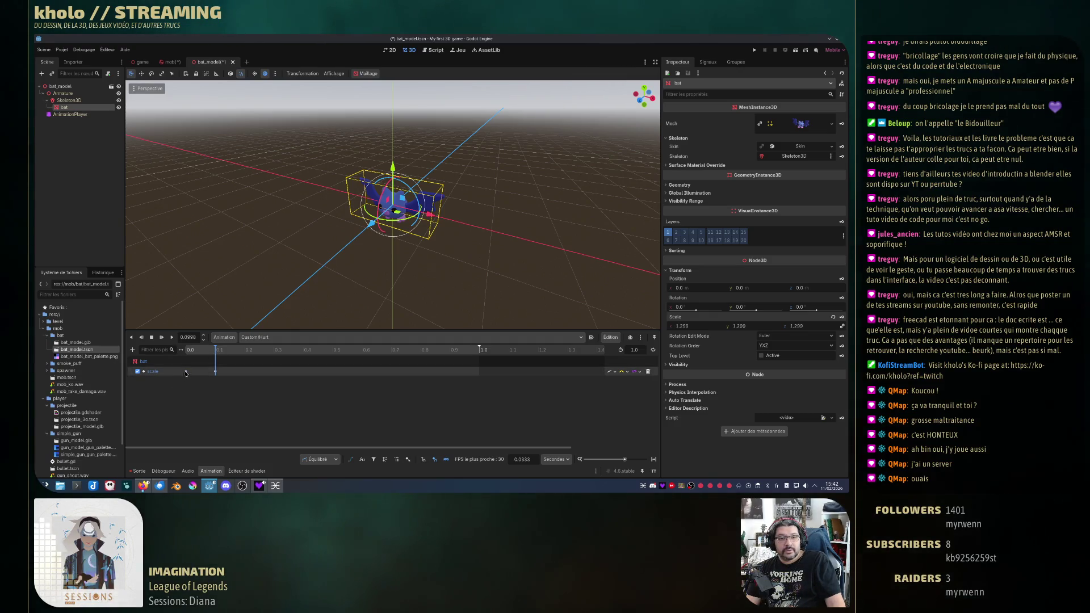
{"action": "left_click", "coordinate": [229, 351]}
{"action": "mouse_move", "coordinate": [230, 350]}
{"action": "left_mouse_down"}
{"action": "mouse_move", "coordinate": [250, 353]}
{"action": "mouse_move", "coordinate": [188, 352]}
{"action": "mouse_move", "coordinate": [245, 356]}
{"action": "left_mouse_up"}
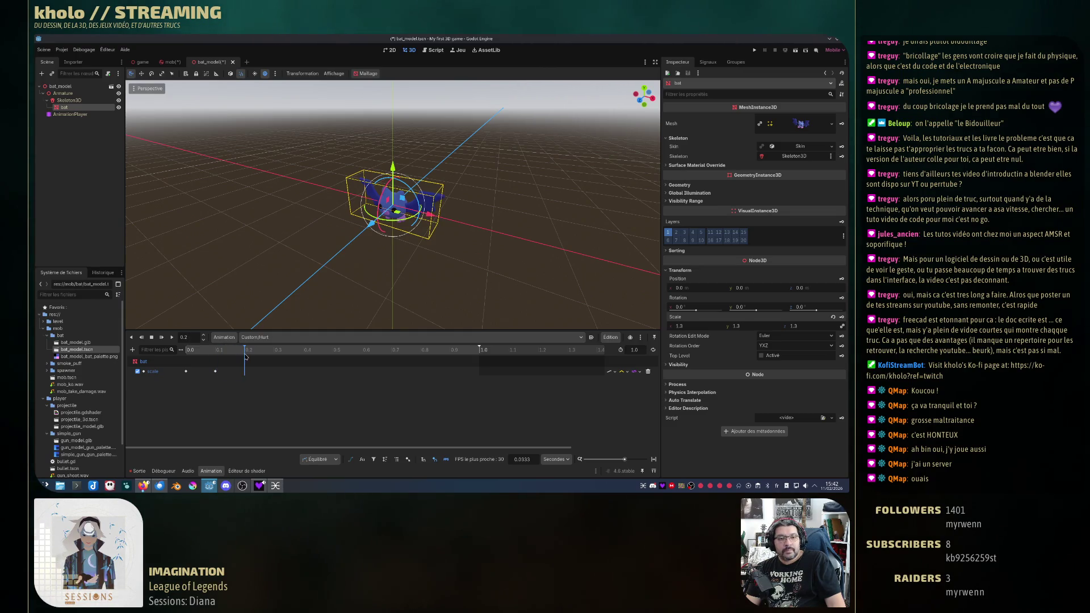
Step: Select the scale key at 0.0 and inspect its options
{"action": "left_click", "coordinate": [186, 372]}
{"action": "right_click", "coordinate": [186, 373]}
{"action": "left_click", "coordinate": [230, 390]}
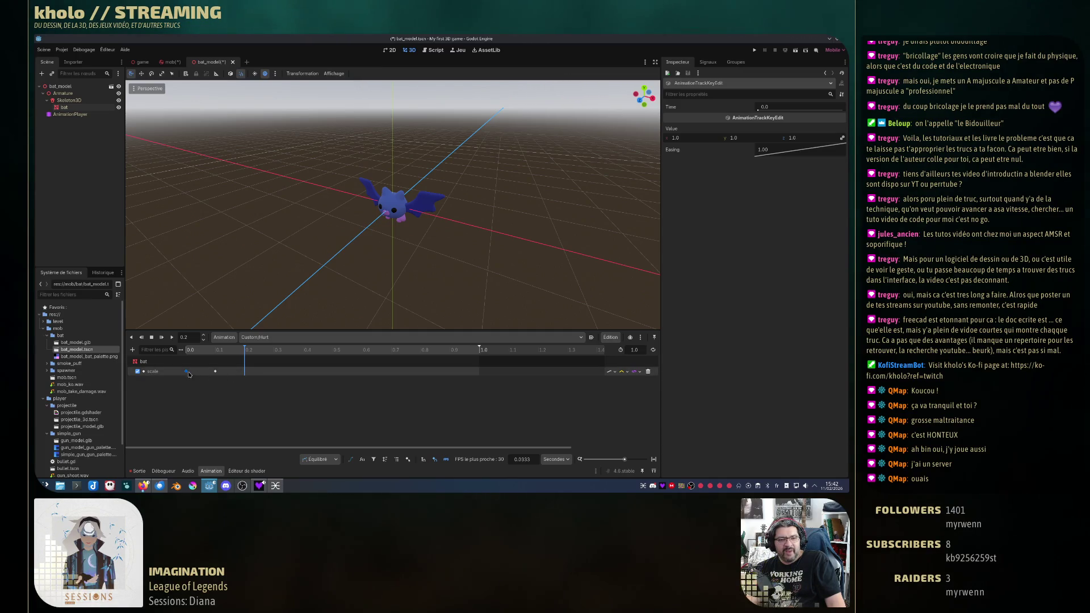
Step: Copy the normal-size scale key, paste it at 0.2 seconds, and scrub to preview
{"action": "right_click", "coordinate": [245, 375]}
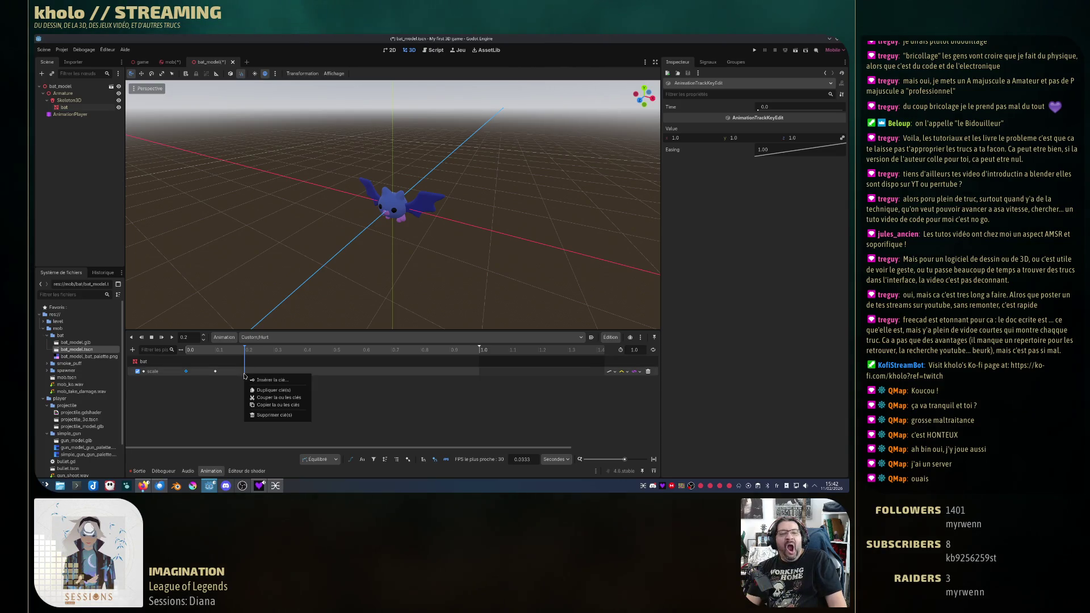
{"action": "left_click", "coordinate": [290, 406]}
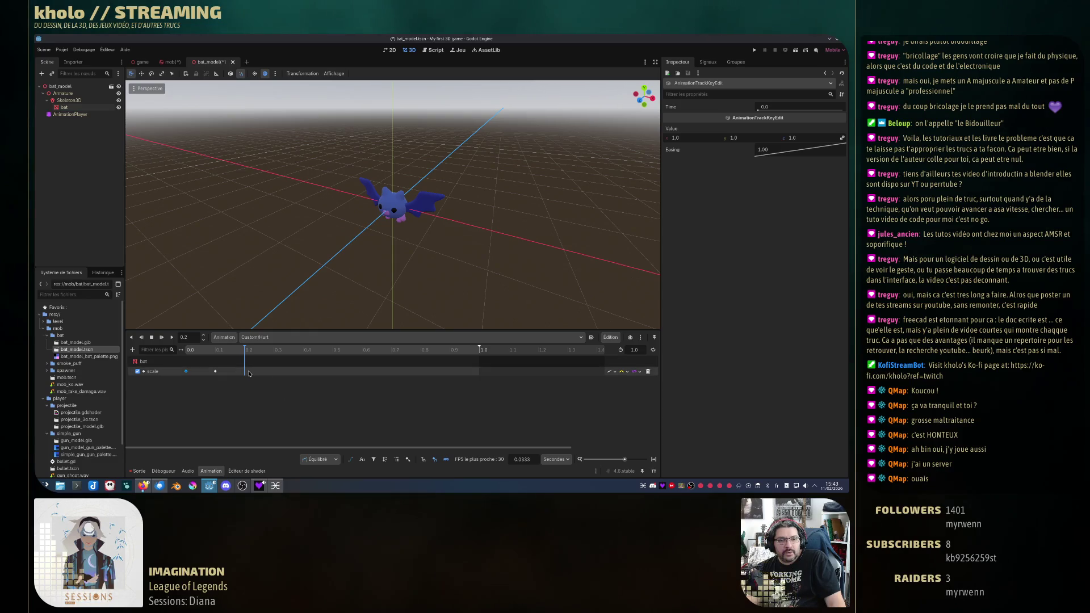
{"action": "right_click", "coordinate": [246, 373]}
{"action": "left_click", "coordinate": [267, 411]}
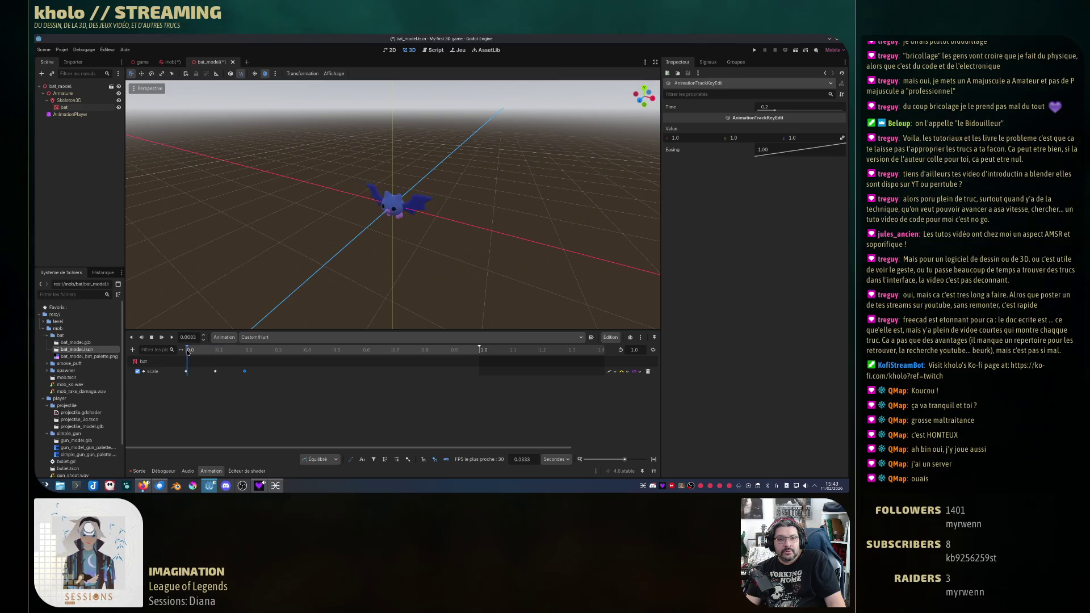
{"action": "left_click_drag", "start_coordinate": [244, 350], "coordinate": [253, 360]}
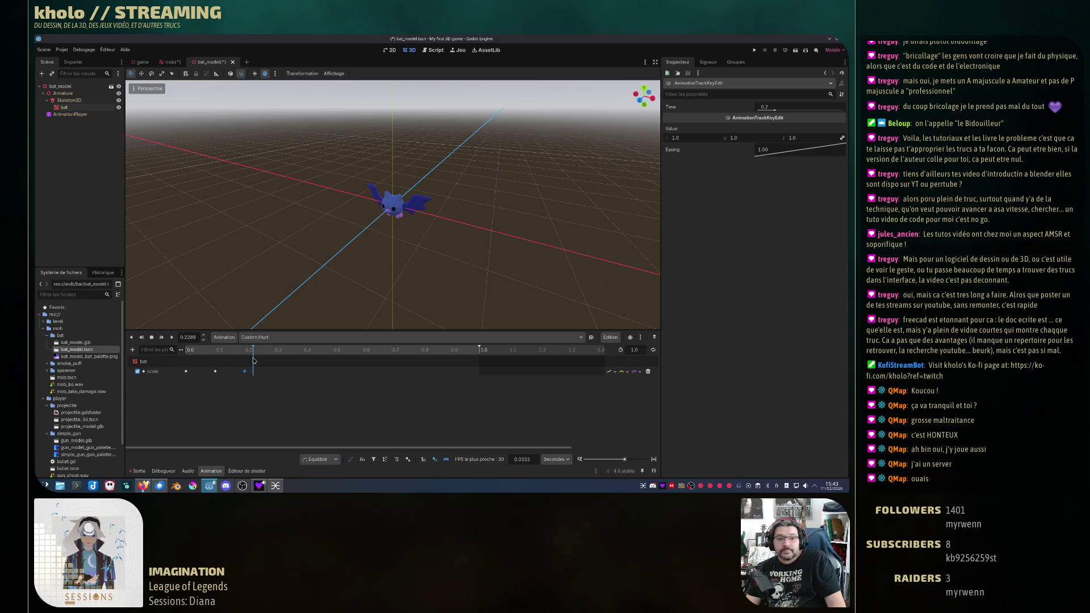
{"action": "mouse_move", "coordinate": [254, 360]}
{"action": "left_mouse_down"}
{"action": "mouse_move", "coordinate": [200, 363]}
{"action": "mouse_move", "coordinate": [276, 373]}
{"action": "mouse_move", "coordinate": [181, 366]}
{"action": "left_mouse_up"}
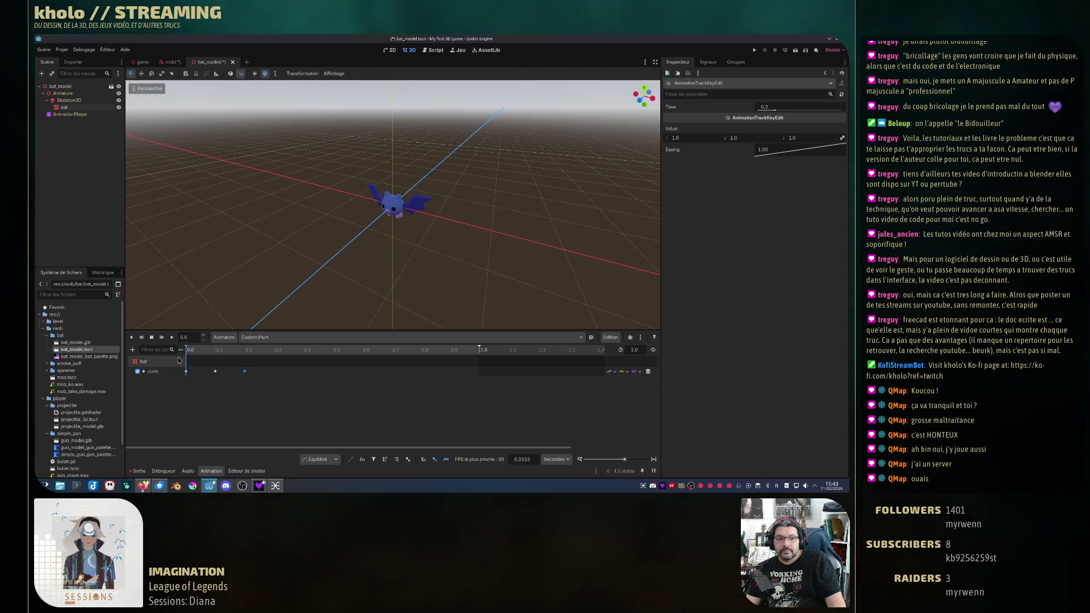
Step: Restore the animation timeline panel and play Custom/Hurt forwards and backwards
{"action": "key", "text": "ctrl+j"}
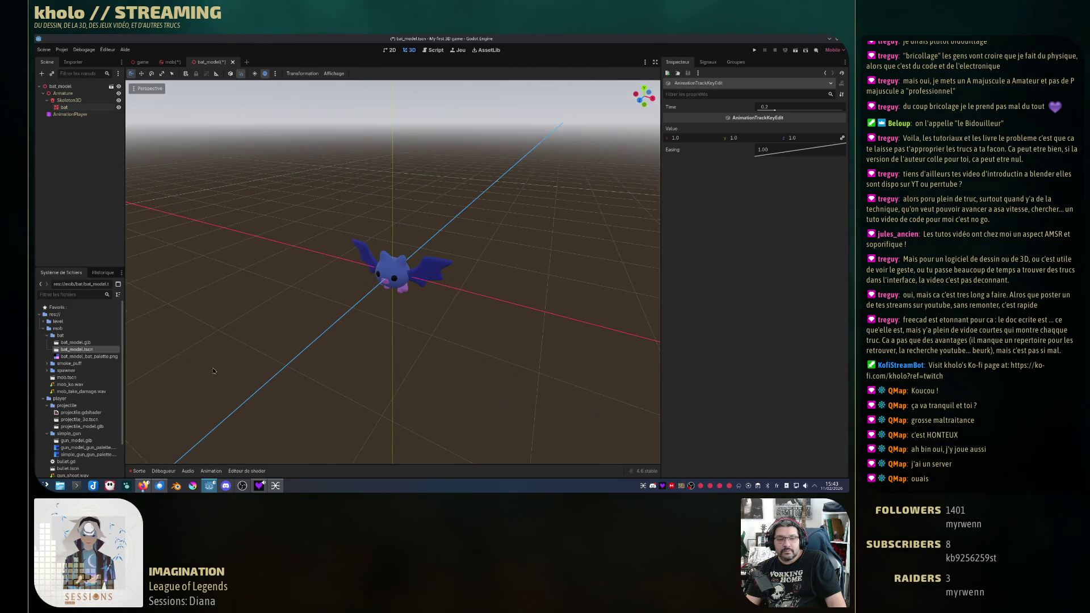
{"action": "key", "text": "alt+d"}
{"action": "left_click", "coordinate": [215, 470]}
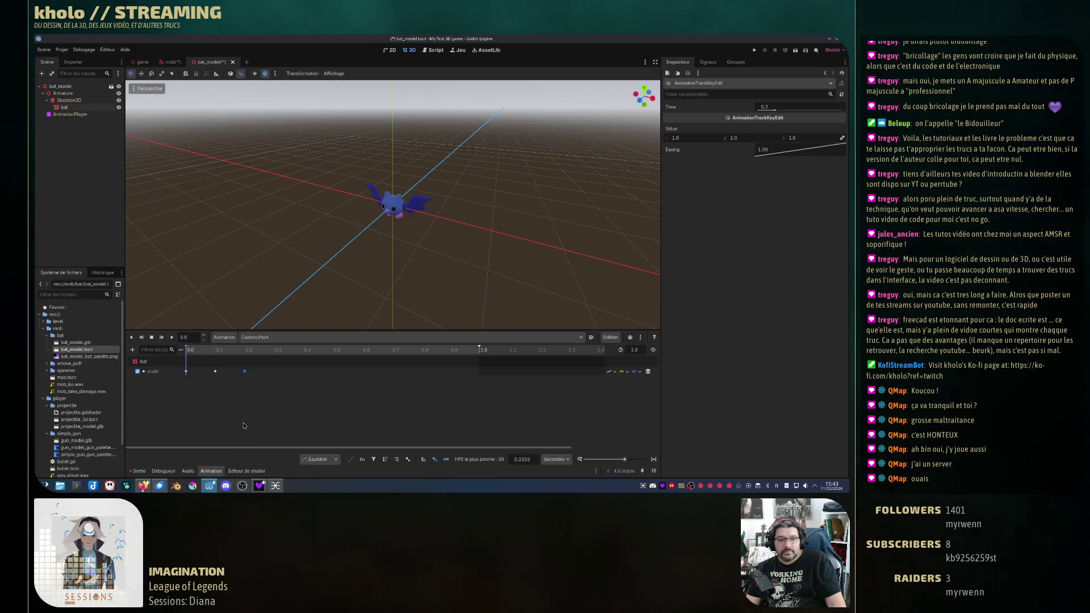
{"action": "left_click", "coordinate": [215, 471]}
{"action": "left_click", "coordinate": [212, 471]}
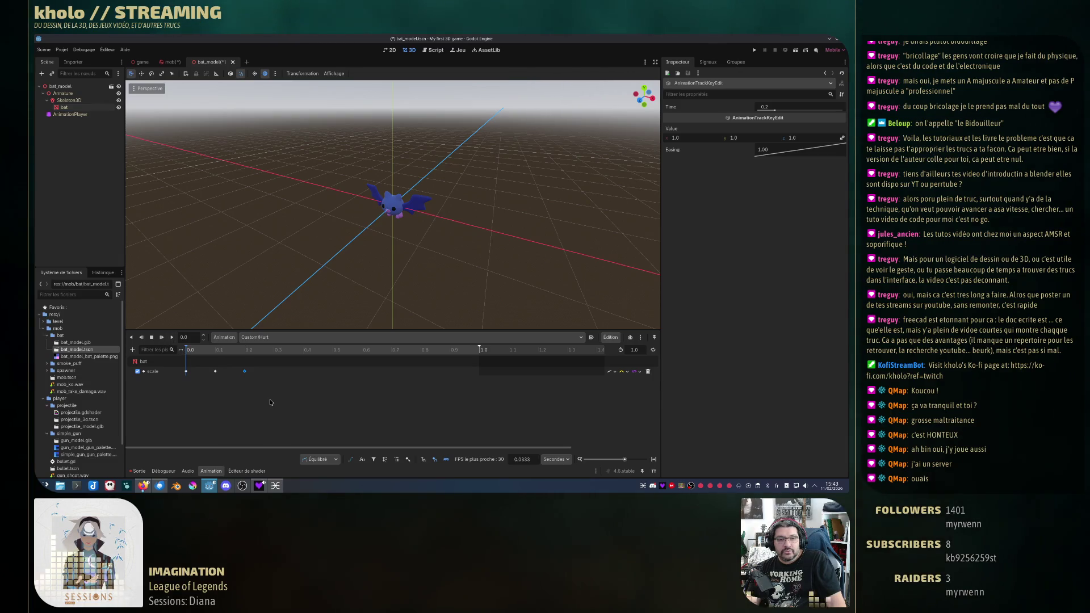
{"action": "key", "text": "shift+d"}
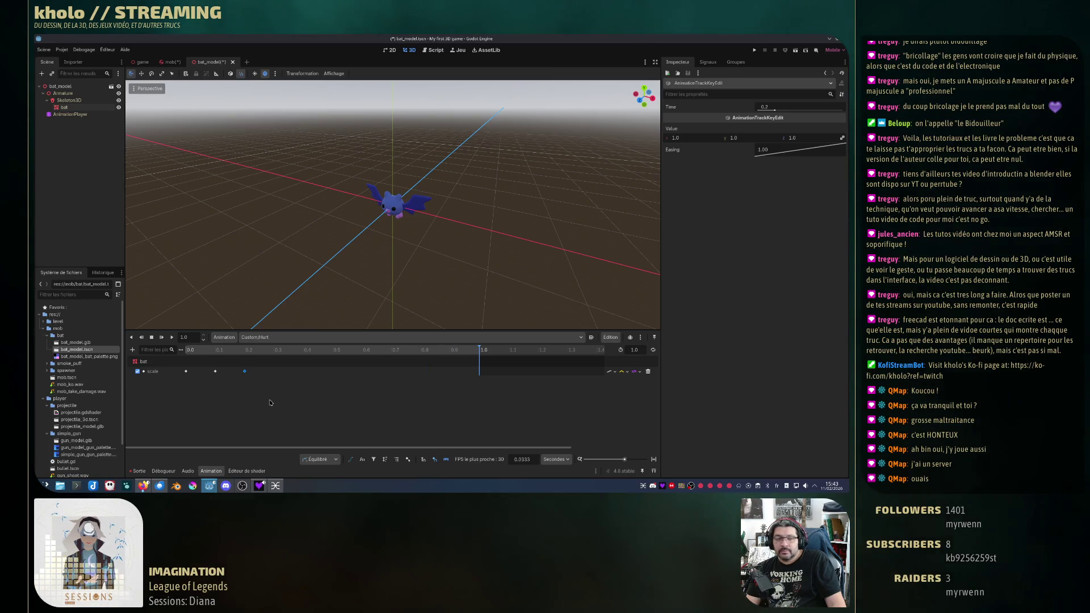
{"action": "left_click", "coordinate": [459, 410]}
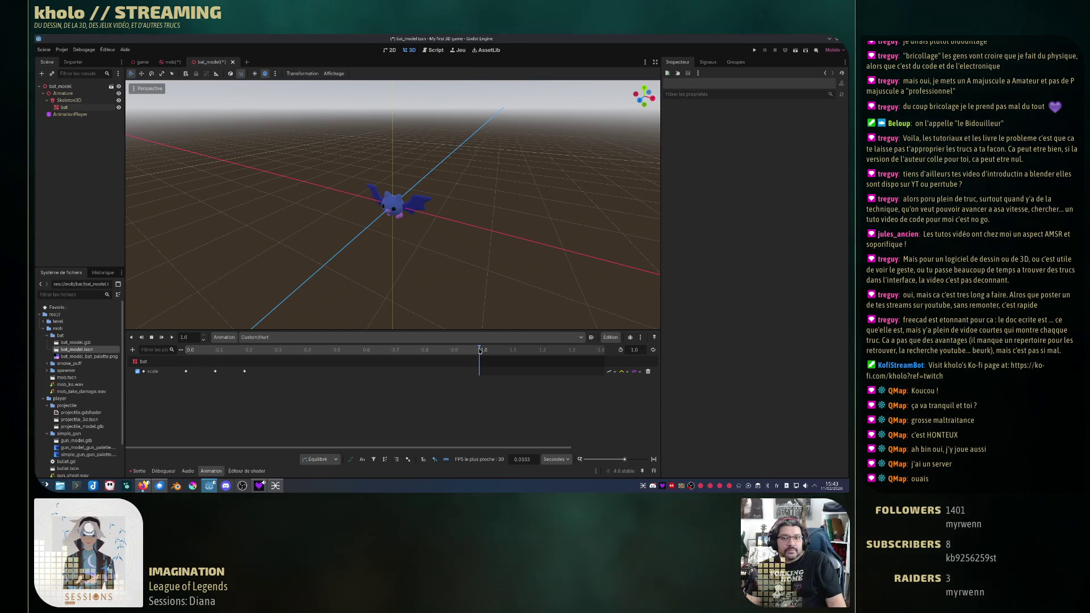
{"action": "key", "text": "shift+a"}
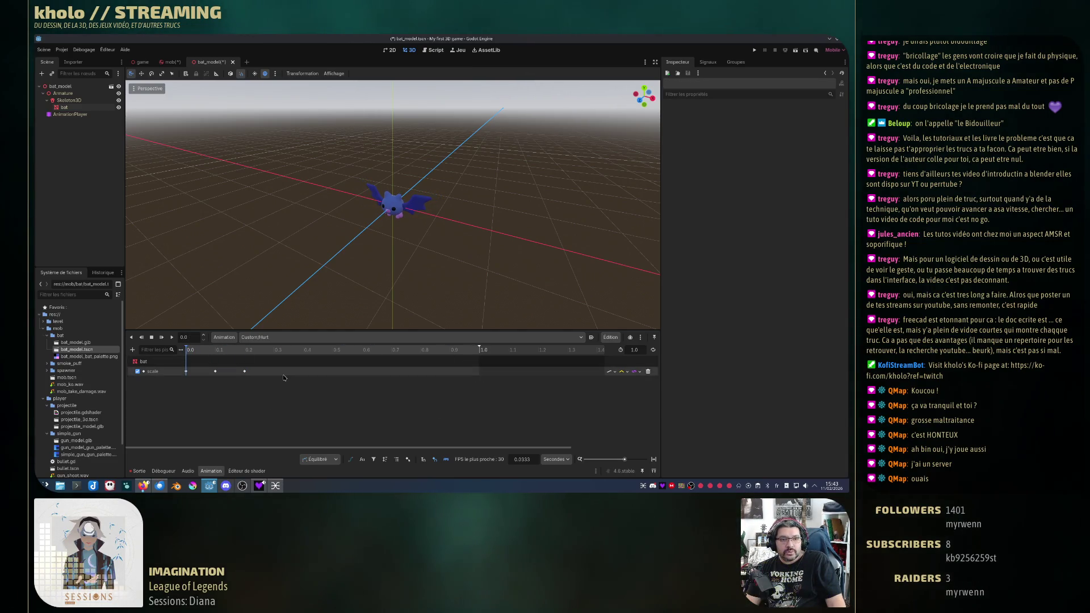
Step: Select the bat mesh node under bat_model and expand its Mesh resource in the Inspector
{"action": "left_click", "coordinate": [61, 86]}
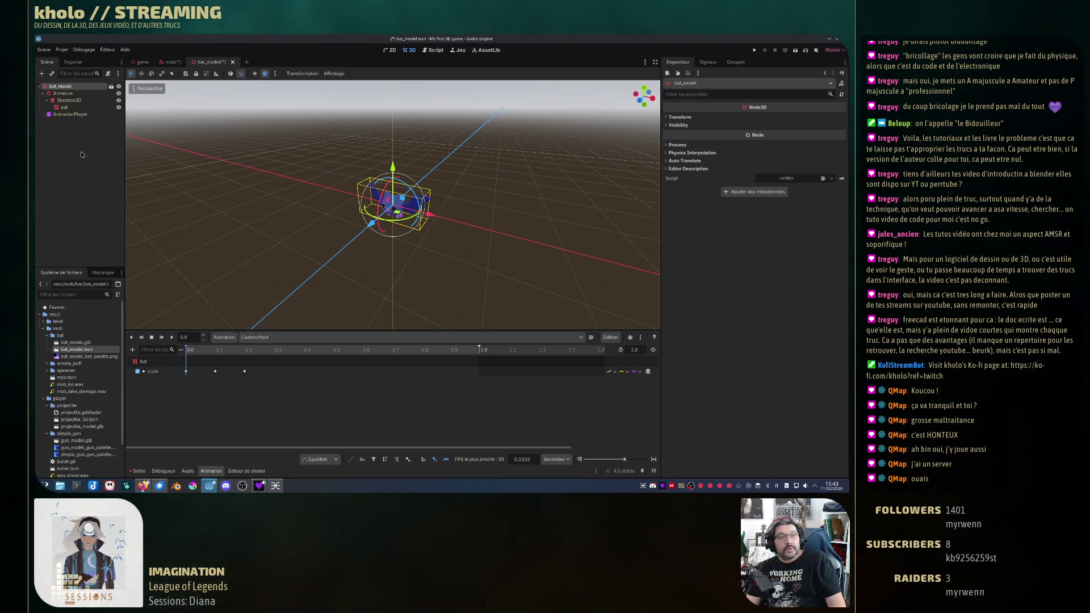
{"action": "left_click", "coordinate": [64, 107]}
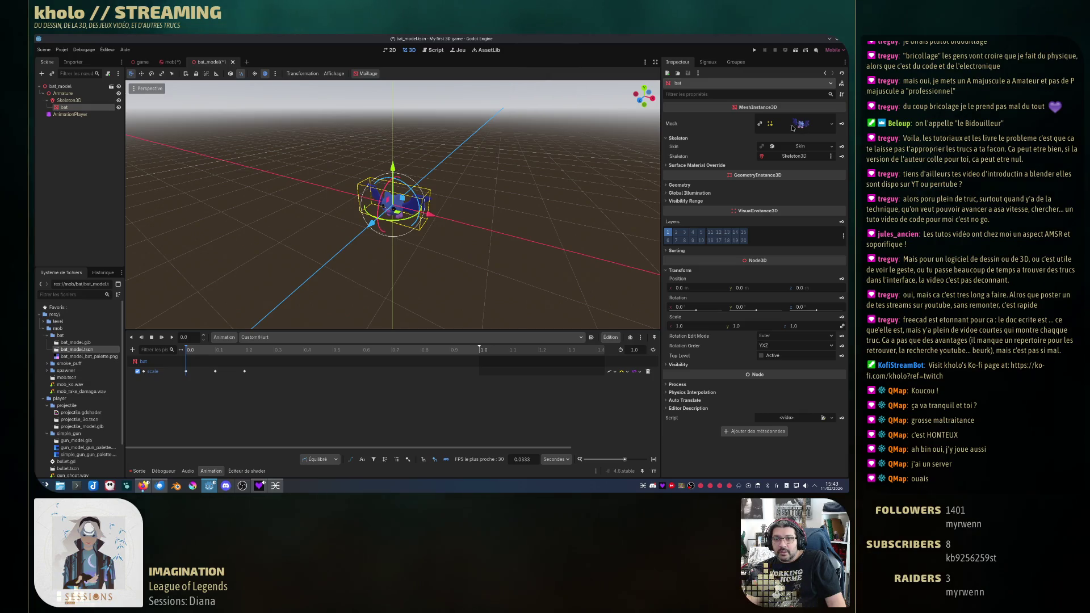
{"action": "left_click", "coordinate": [667, 166]}
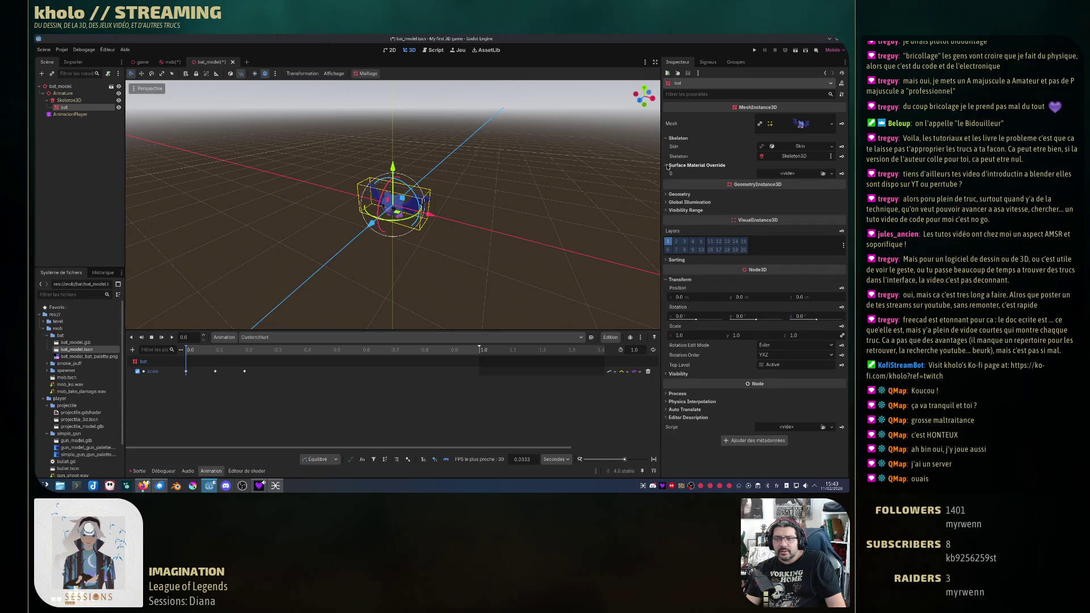
{"action": "left_click", "coordinate": [800, 125]}
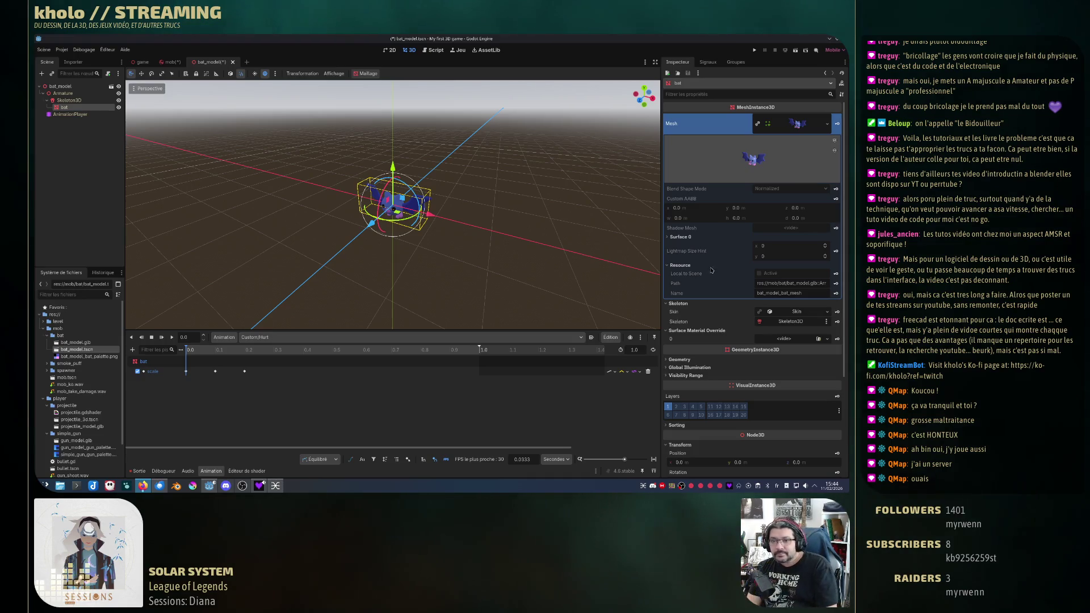
Step: Expand Surface 0's bat_mat material and inspect its Albedo settings
{"action": "left_click", "coordinate": [681, 237]}
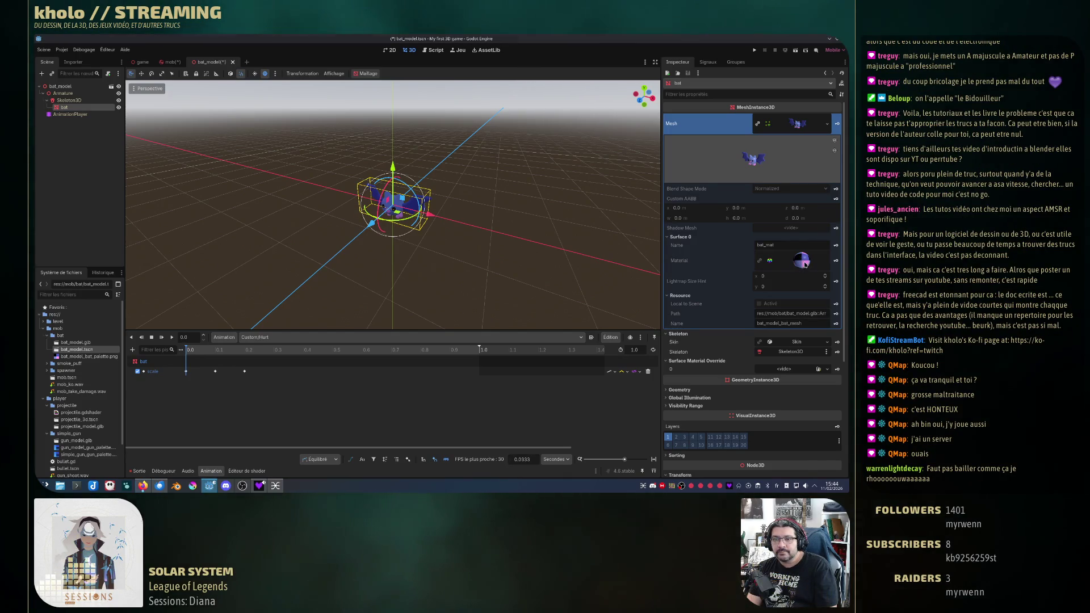
{"action": "left_click", "coordinate": [806, 264]}
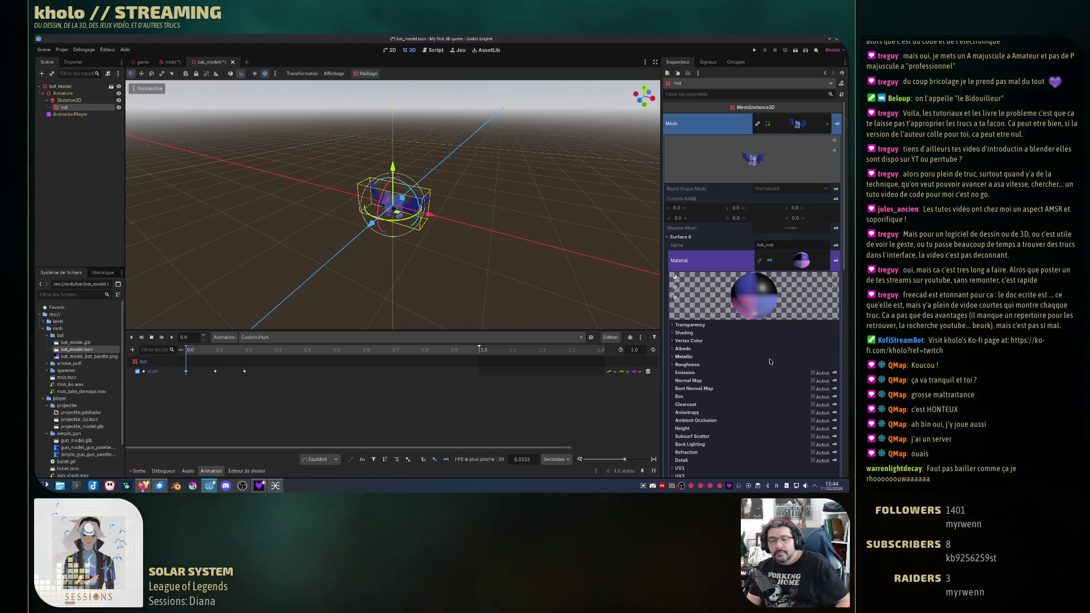
{"action": "left_click", "coordinate": [681, 349]}
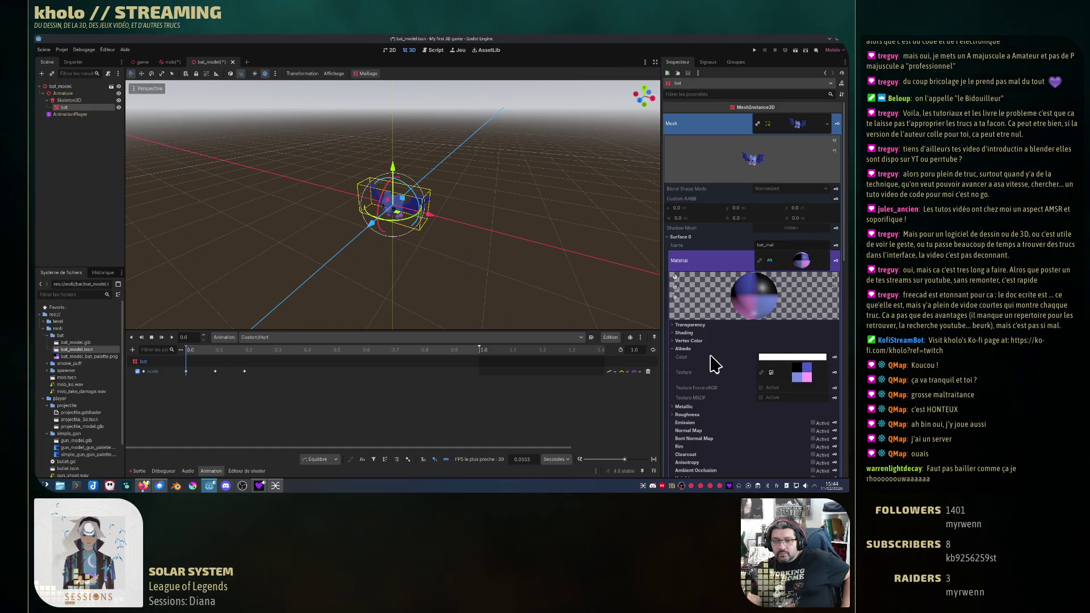
{"action": "scroll", "coordinate": [716, 363], "scroll_direction": "down", "scroll_amount": 3}
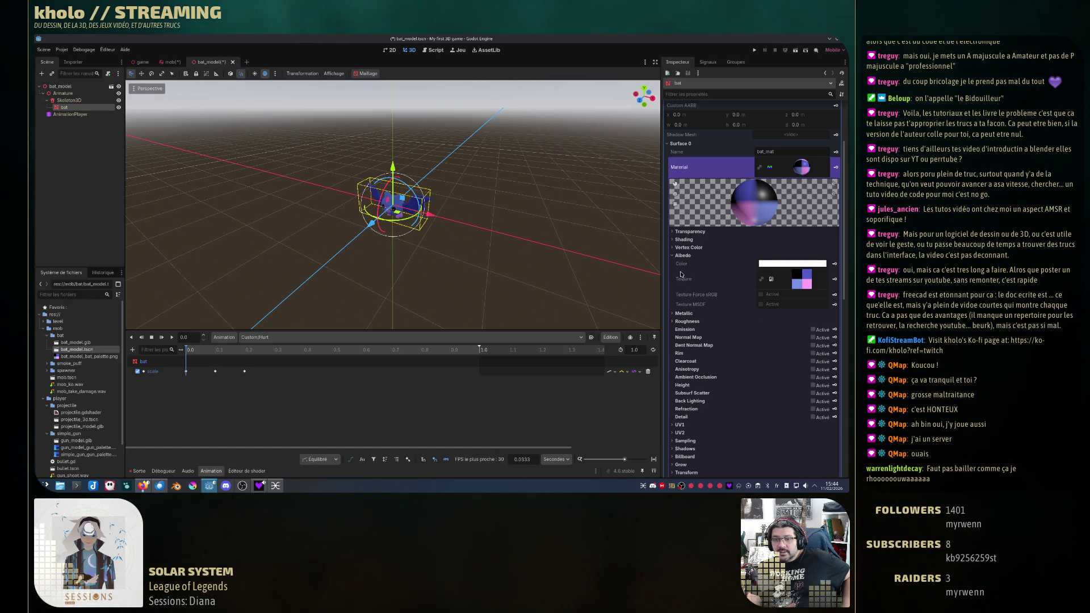
{"action": "mouse_move", "coordinate": [681, 267]}
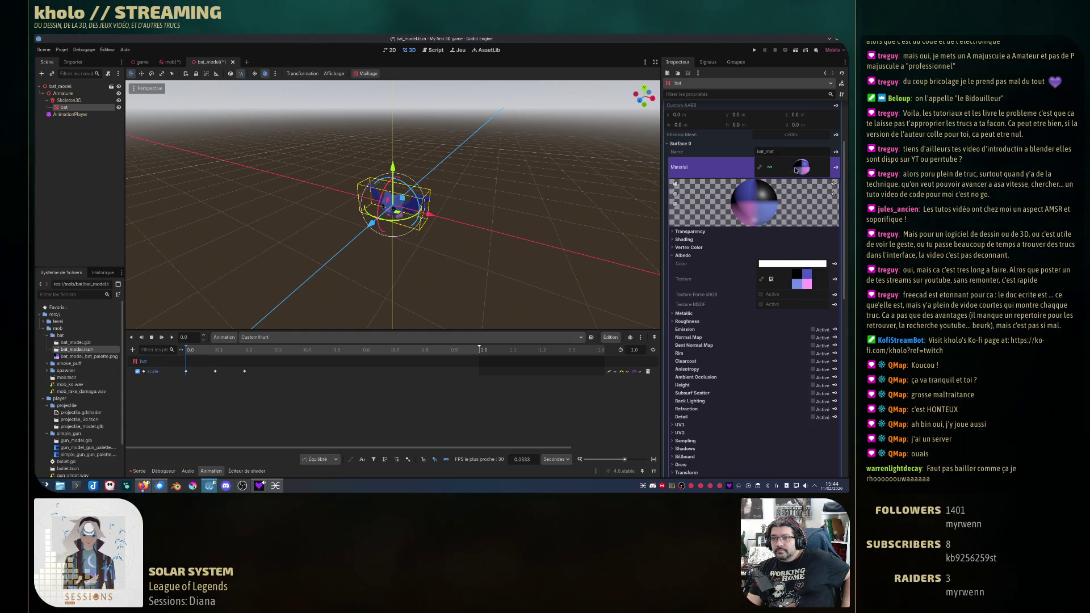
Step: Copy the bat_mat material from its thumbnail menu, then collapse Surface 0
{"action": "right_click", "coordinate": [793, 167]}
{"action": "left_click", "coordinate": [806, 183]}
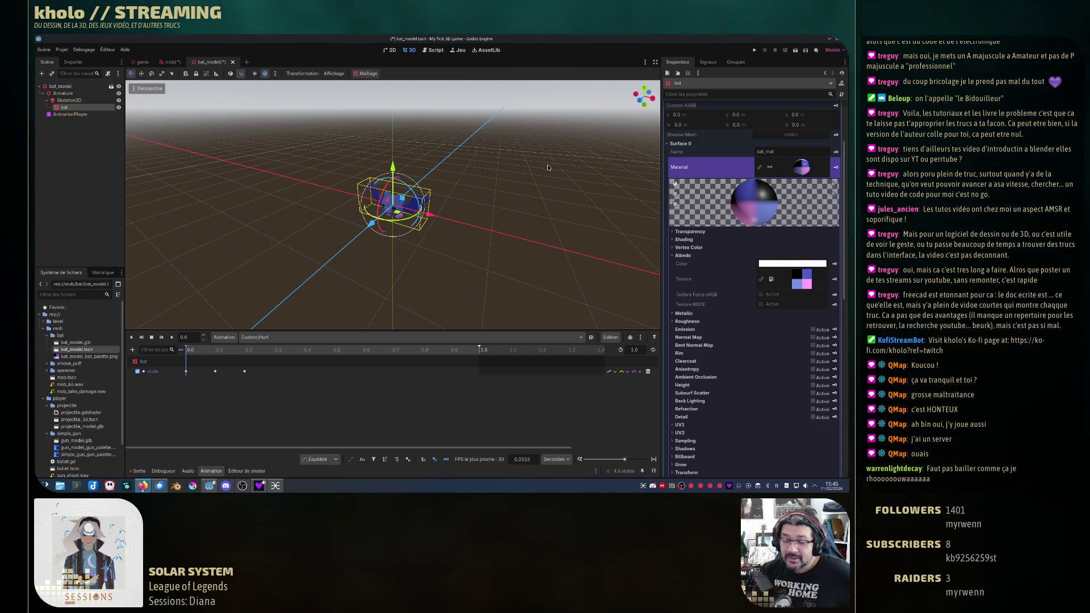
{"action": "right_click", "coordinate": [794, 167]}
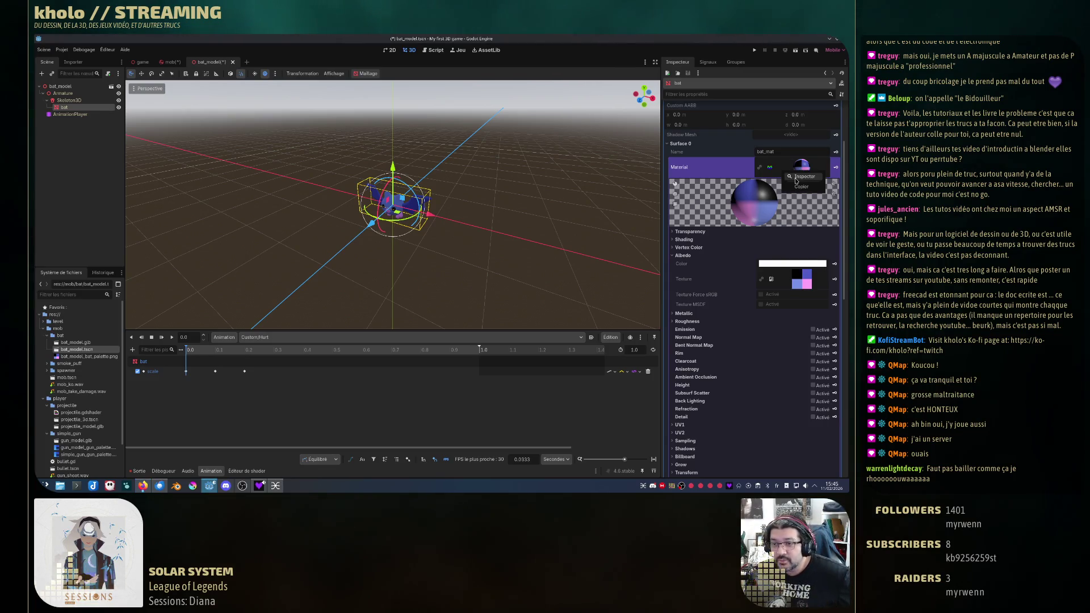
{"action": "left_click", "coordinate": [799, 189]}
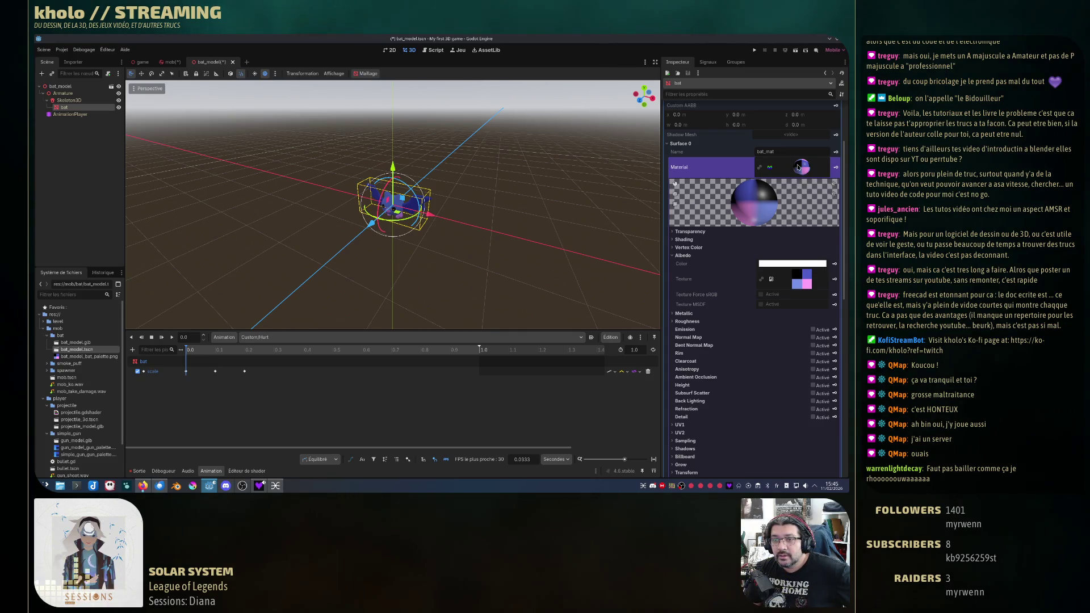
{"action": "right_click", "coordinate": [797, 167]}
{"action": "left_click", "coordinate": [791, 152]}
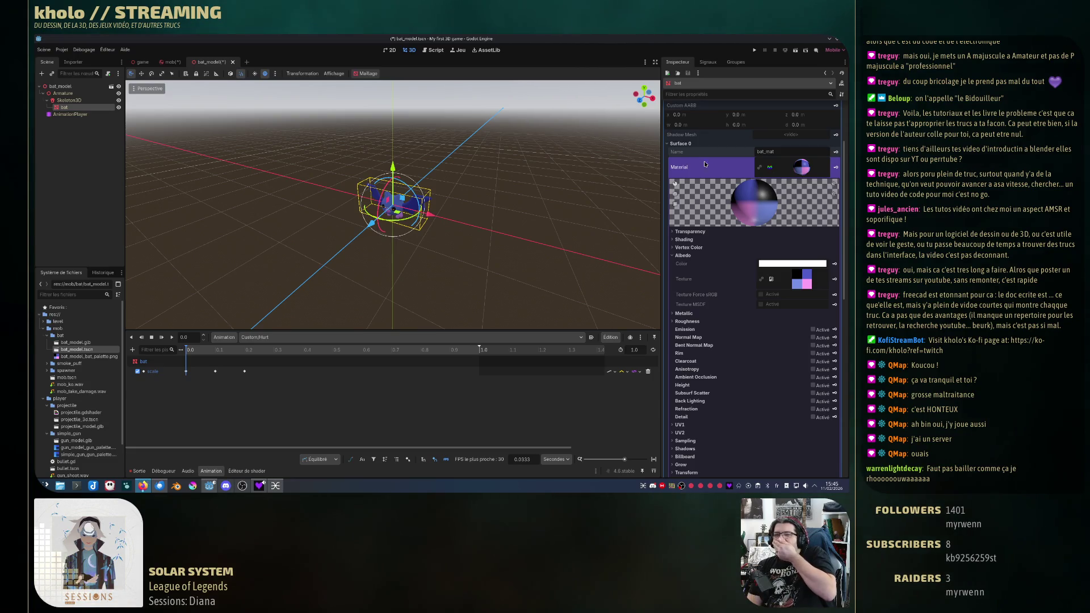
{"action": "left_click", "coordinate": [675, 143]}
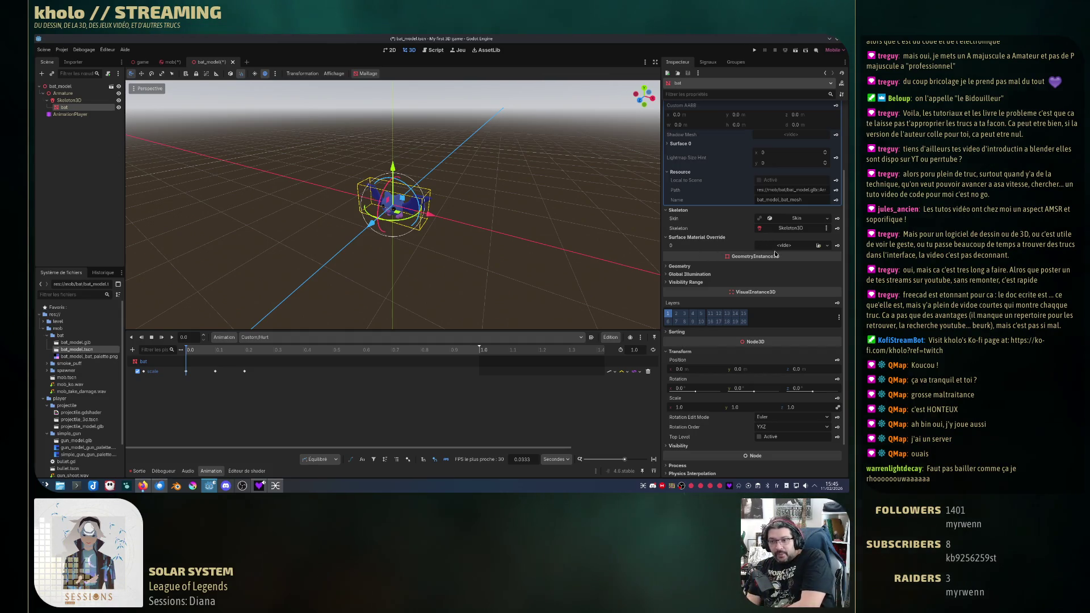
Step: Paste the copied bat_mat into the empty surface material override slot 0
{"action": "left_click", "coordinate": [784, 247]}
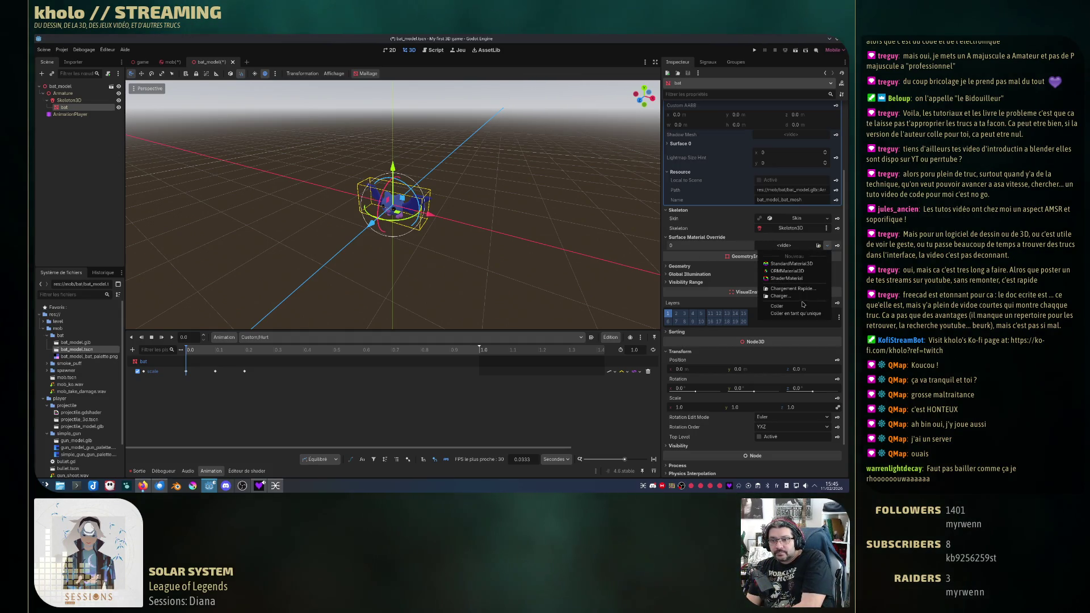
{"action": "left_click", "coordinate": [738, 273]}
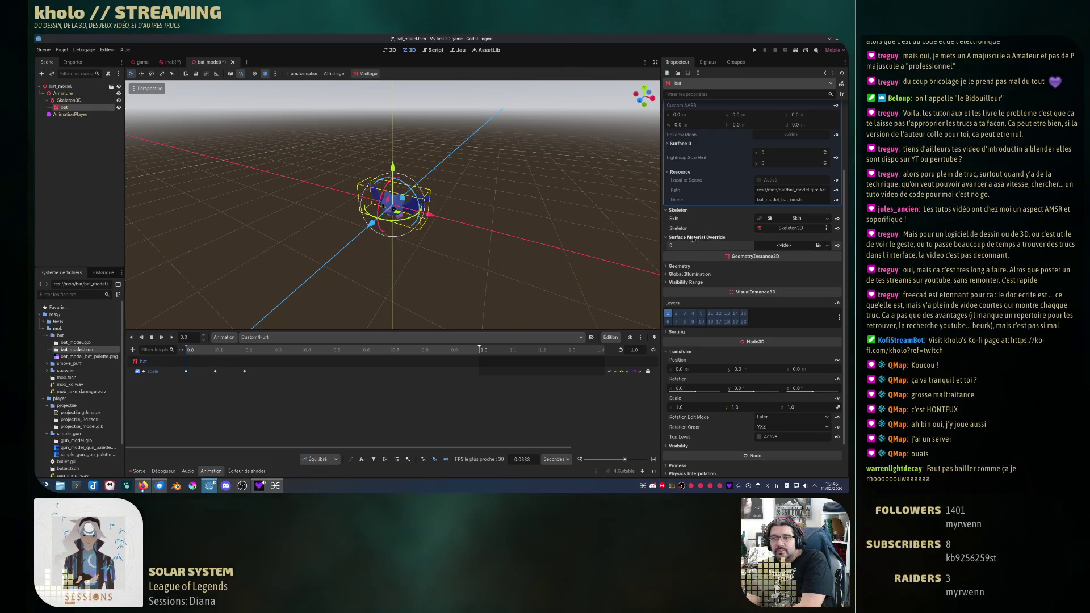
{"action": "left_click", "coordinate": [789, 246]}
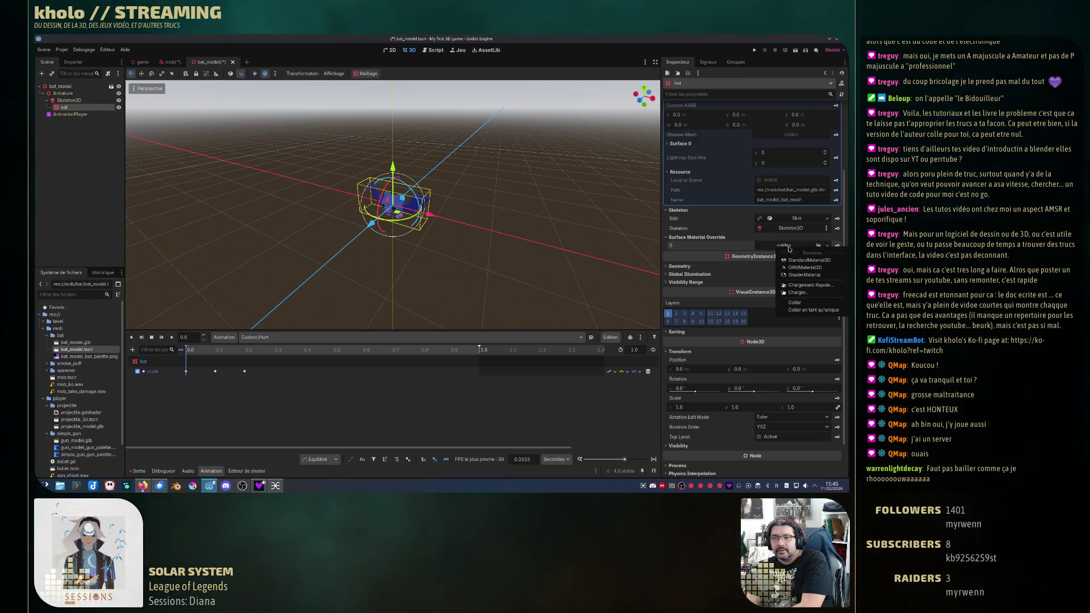
{"action": "left_click", "coordinate": [800, 304]}
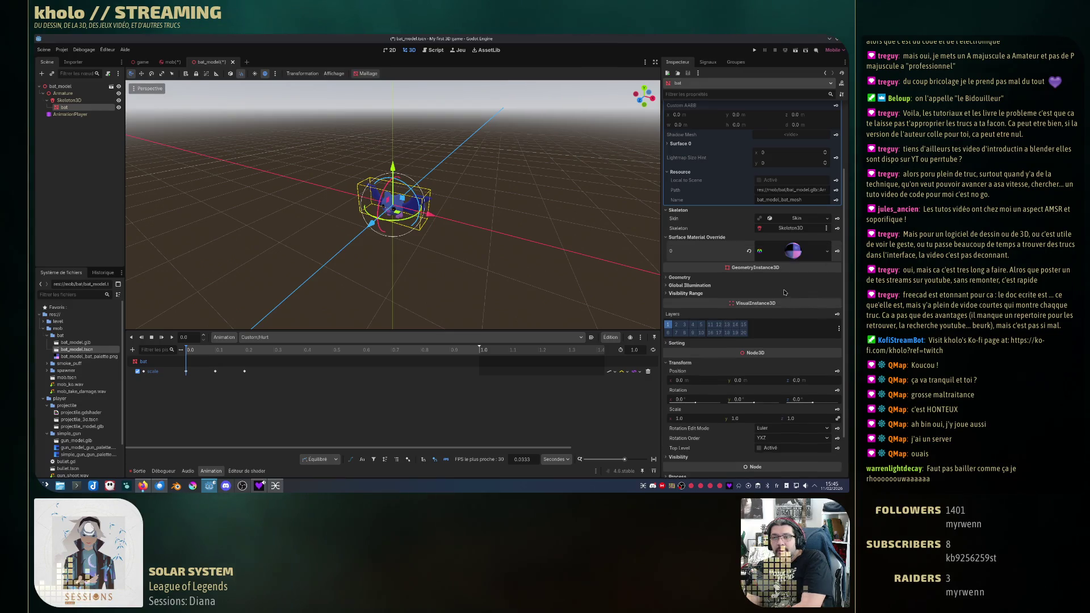
Step: Expand the override material's Albedo section and key its Color property
{"action": "left_click", "coordinate": [785, 257]}
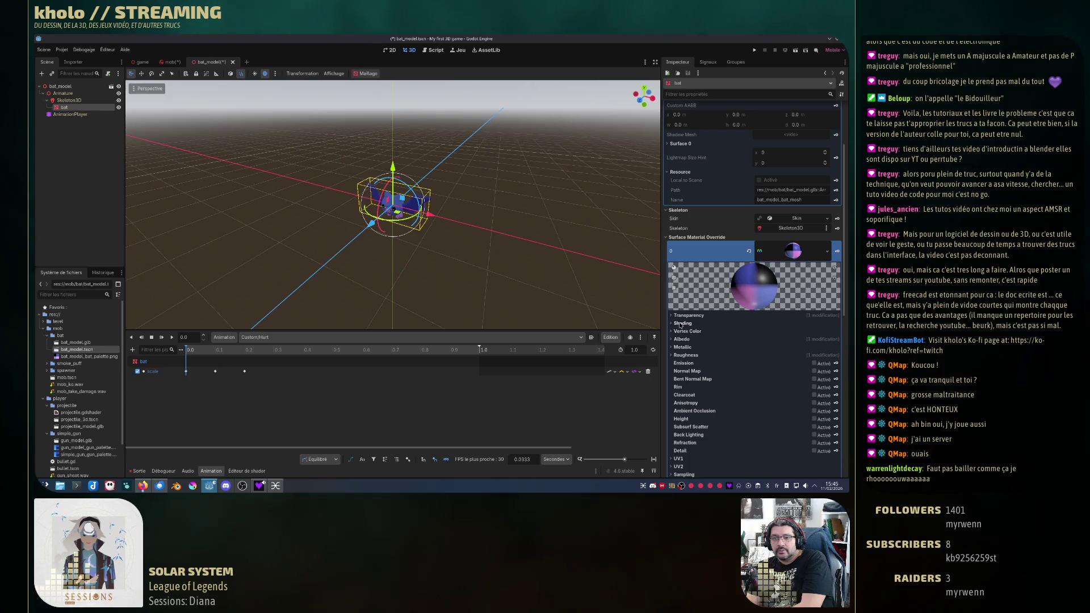
{"action": "left_click", "coordinate": [672, 341]}
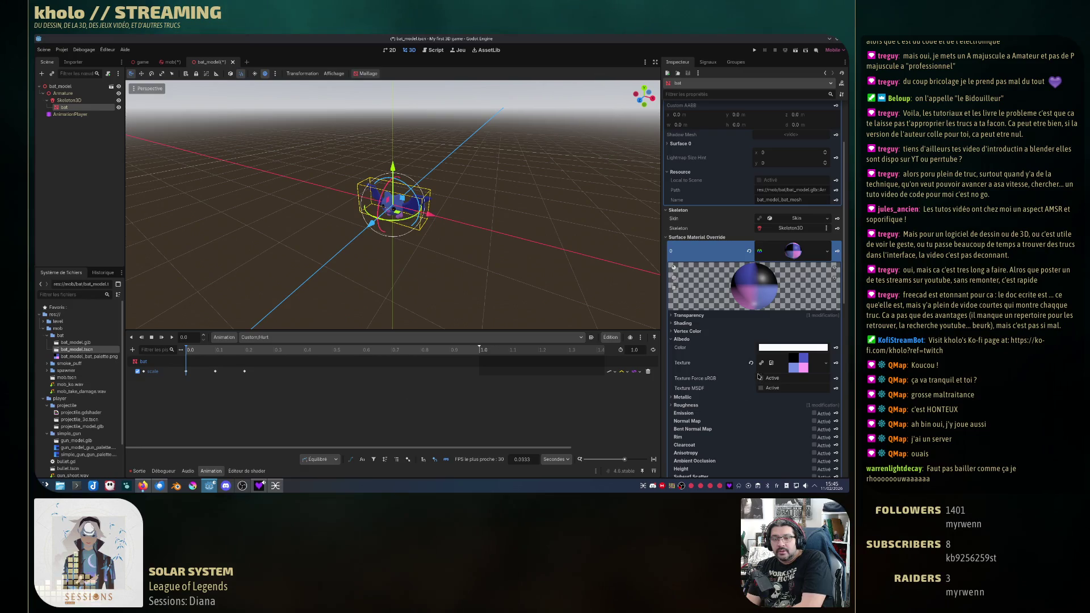
{"action": "left_click", "coordinate": [836, 349]}
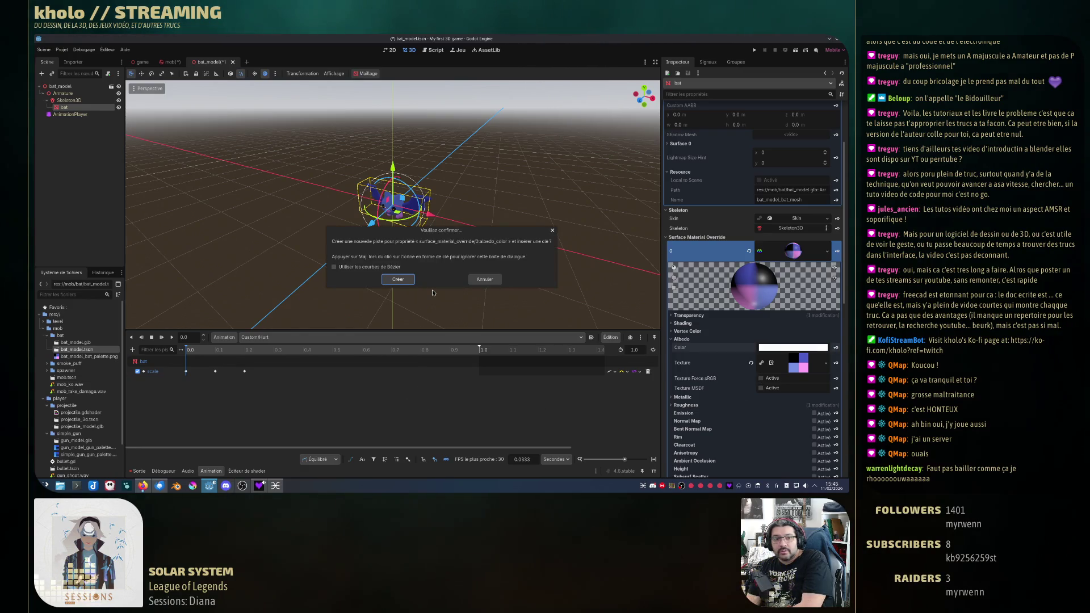
Step: Confirm the albedo colour track keyed at 0, clear the track filter, and place the playhead near 0.1 s
{"action": "left_click", "coordinate": [392, 277]}
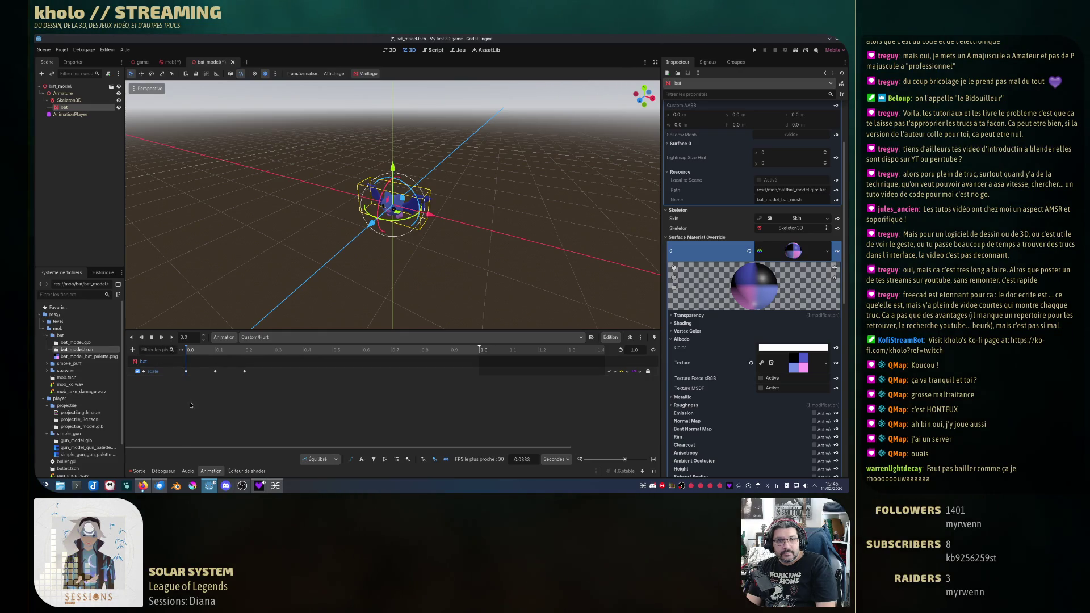
{"action": "type", "text": "alb"}
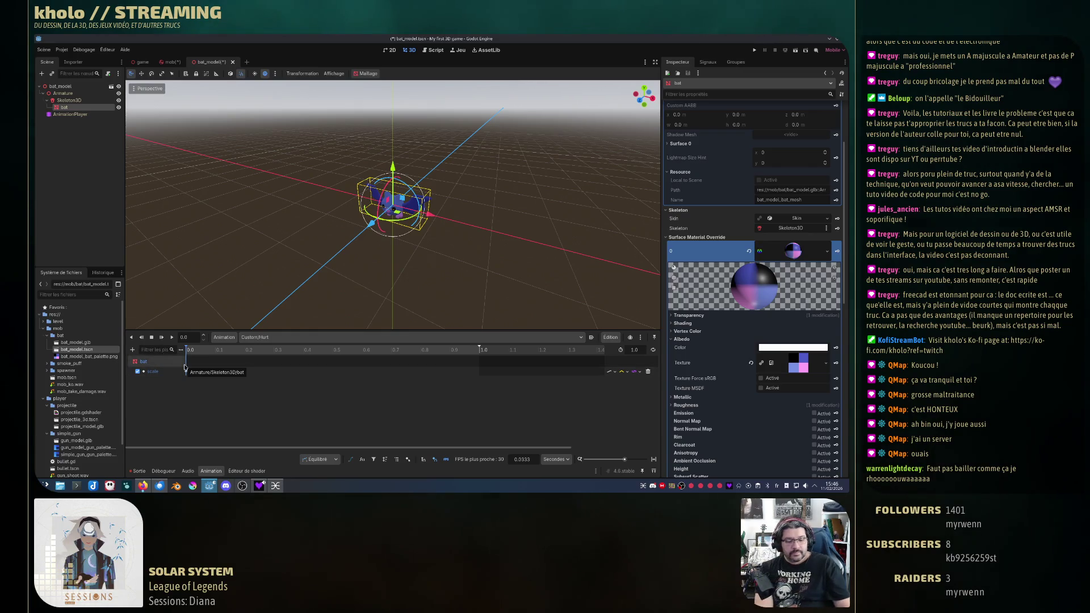
{"action": "key", "text": "BackSpace"}
{"action": "key", "text": "BackSpace"}
{"action": "key", "text": "BackSpace"}
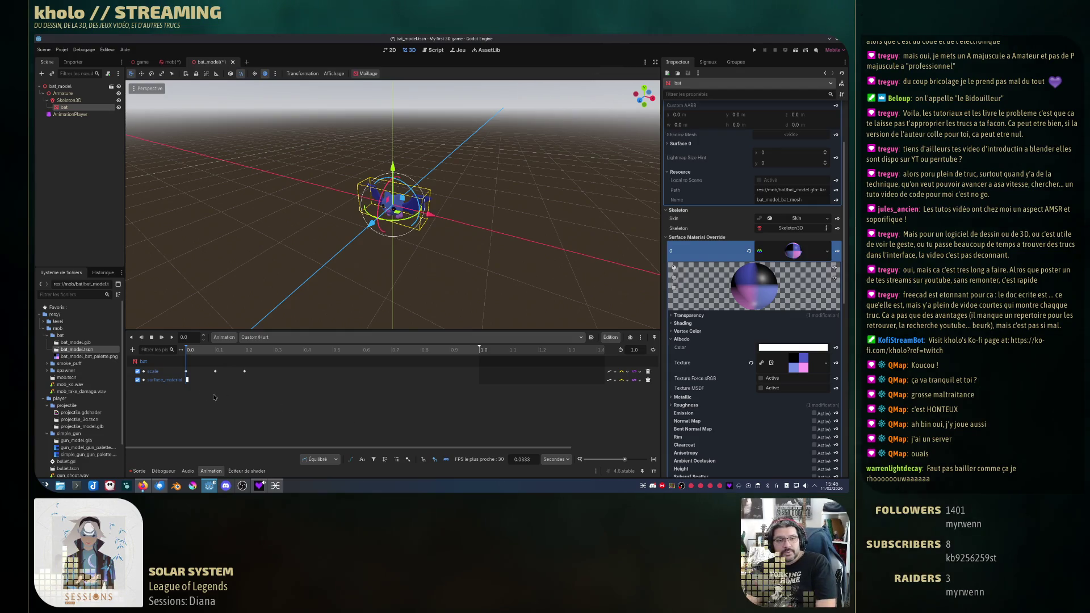
{"action": "left_click", "coordinate": [215, 350]}
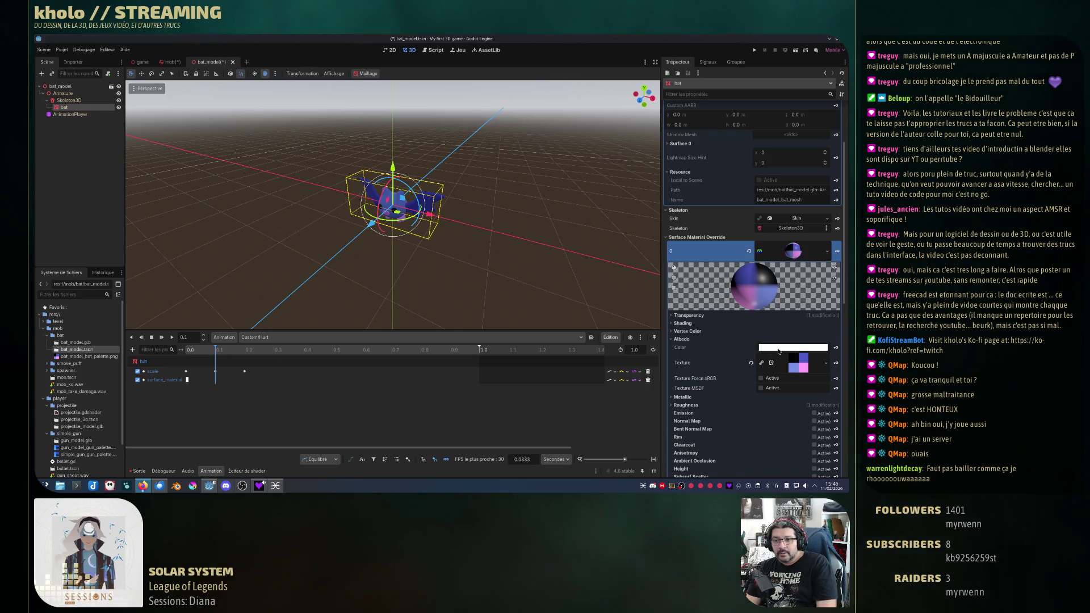
{"action": "left_click", "coordinate": [793, 347]}
{"action": "left_click", "coordinate": [787, 267]}
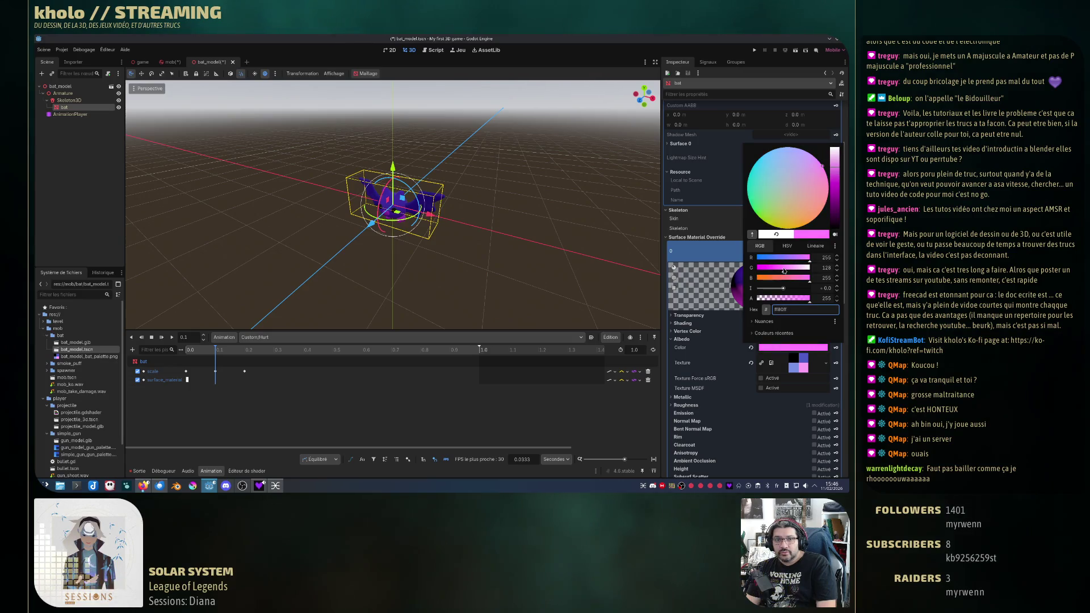
{"action": "left_click_drag", "start_coordinate": [788, 270], "coordinate": [619, 272]}
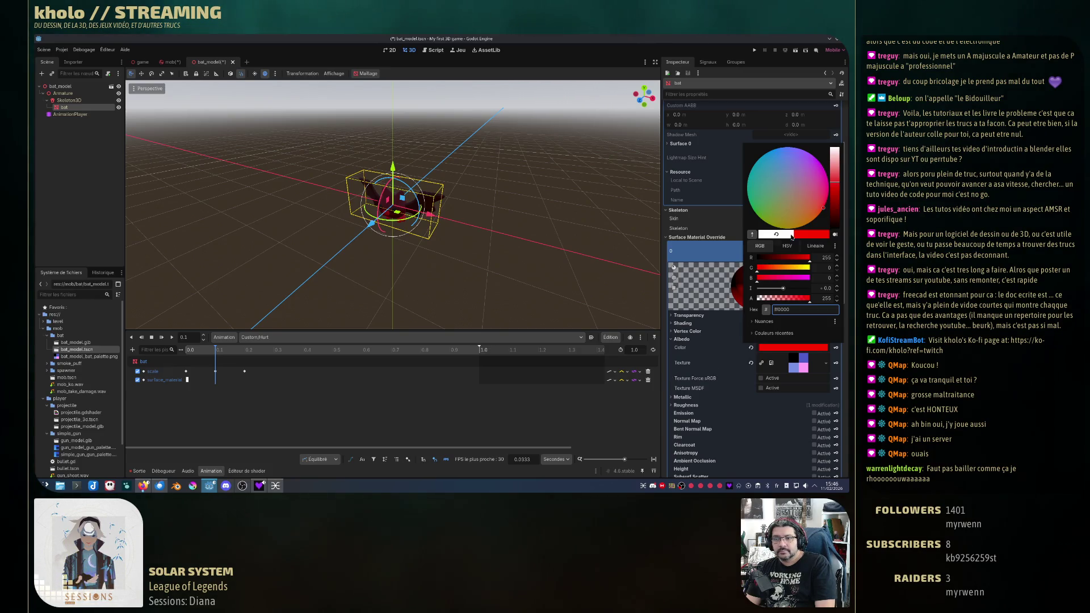
{"action": "left_click", "coordinate": [792, 237]}
{"action": "left_click", "coordinate": [672, 367]}
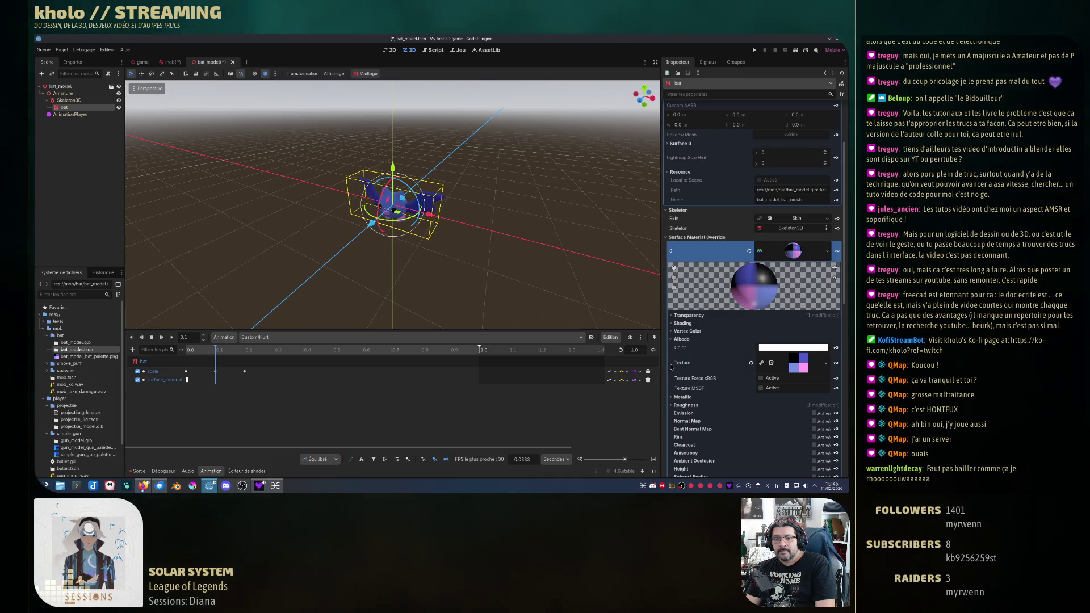
Step: Save the override material as the resource file bat_material.tres
{"action": "right_click", "coordinate": [795, 256]}
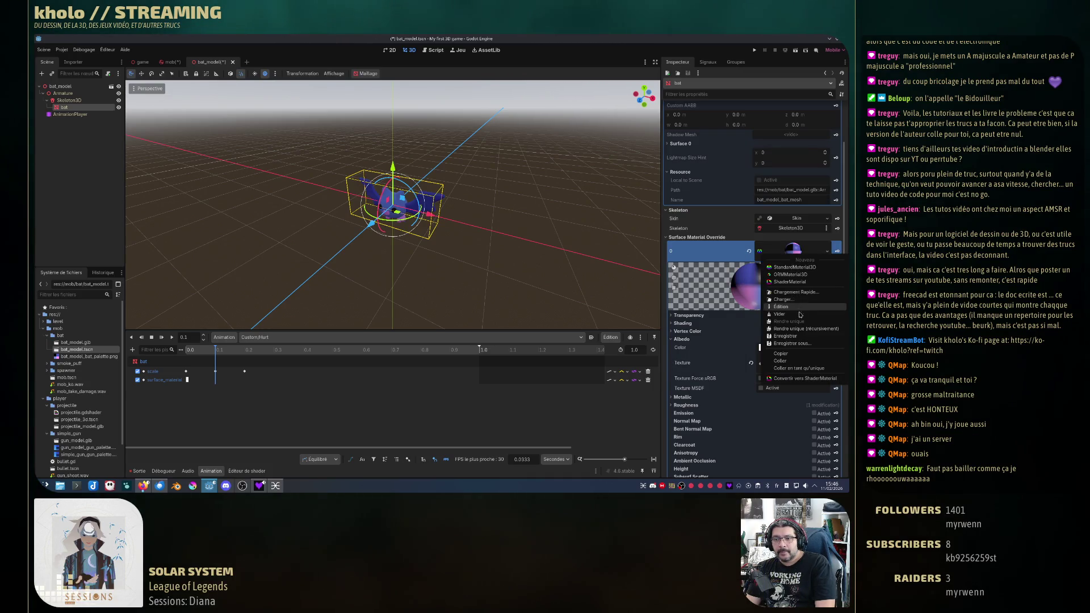
{"action": "left_click", "coordinate": [794, 344]}
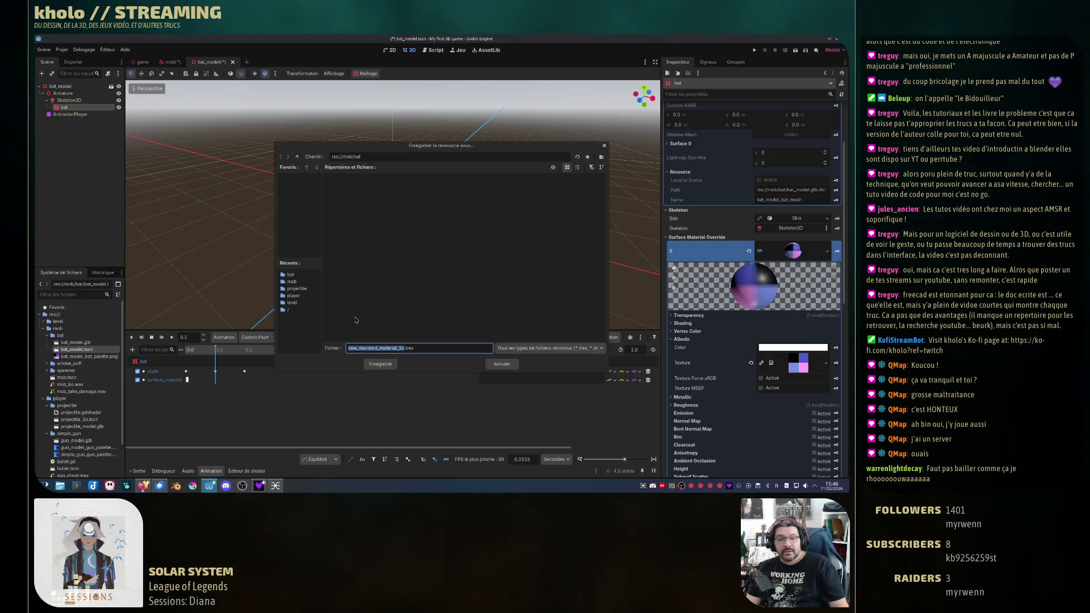
{"action": "left_click", "coordinate": [406, 348]}
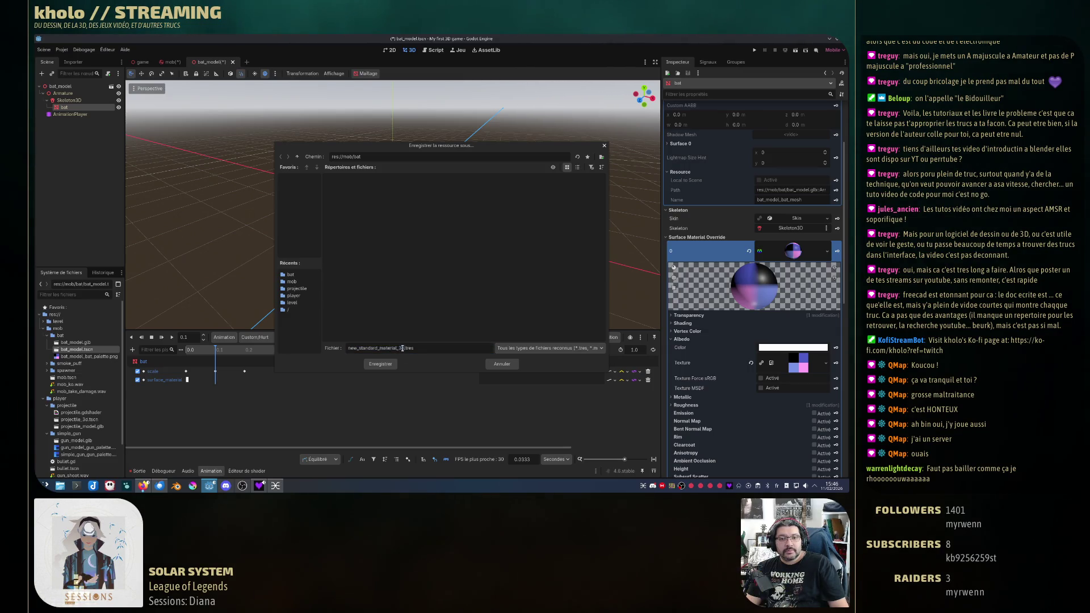
{"action": "double_click", "coordinate": [405, 348]}
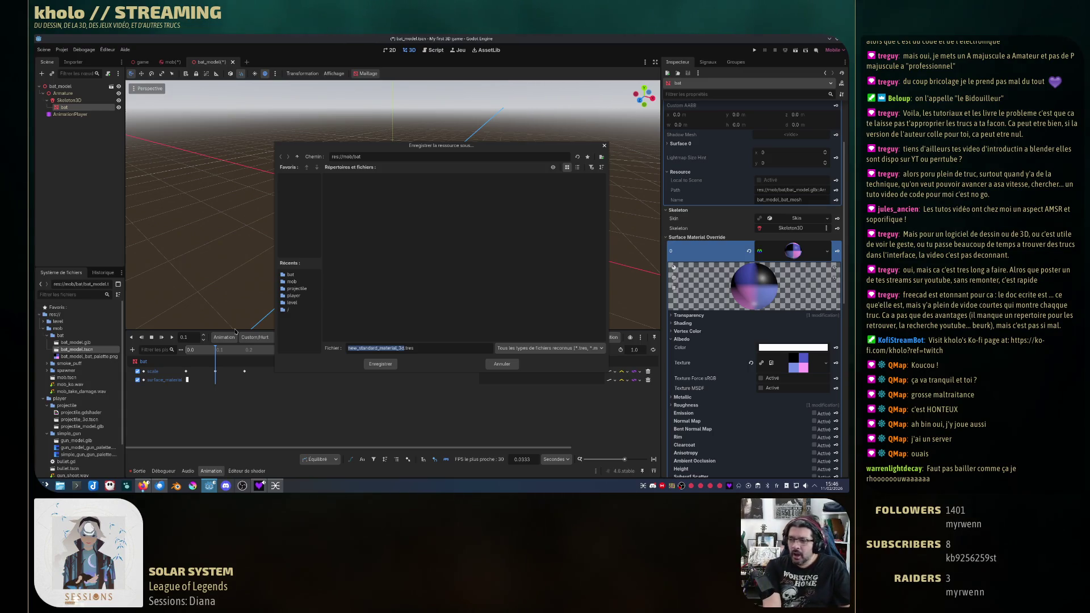
{"action": "type", "text": "bat"}
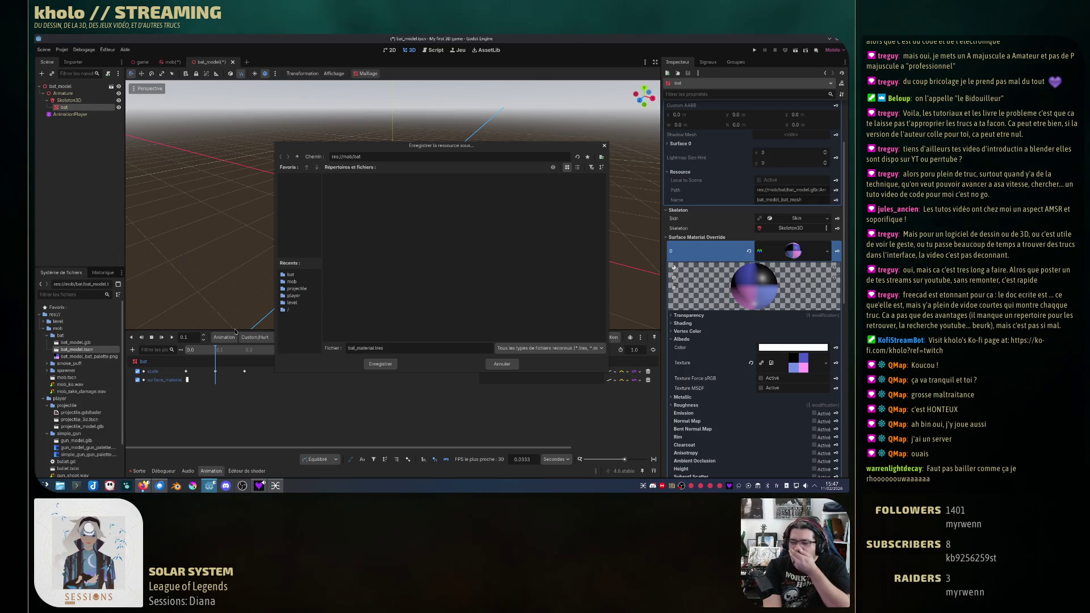
{"action": "key", "text": "Return"}
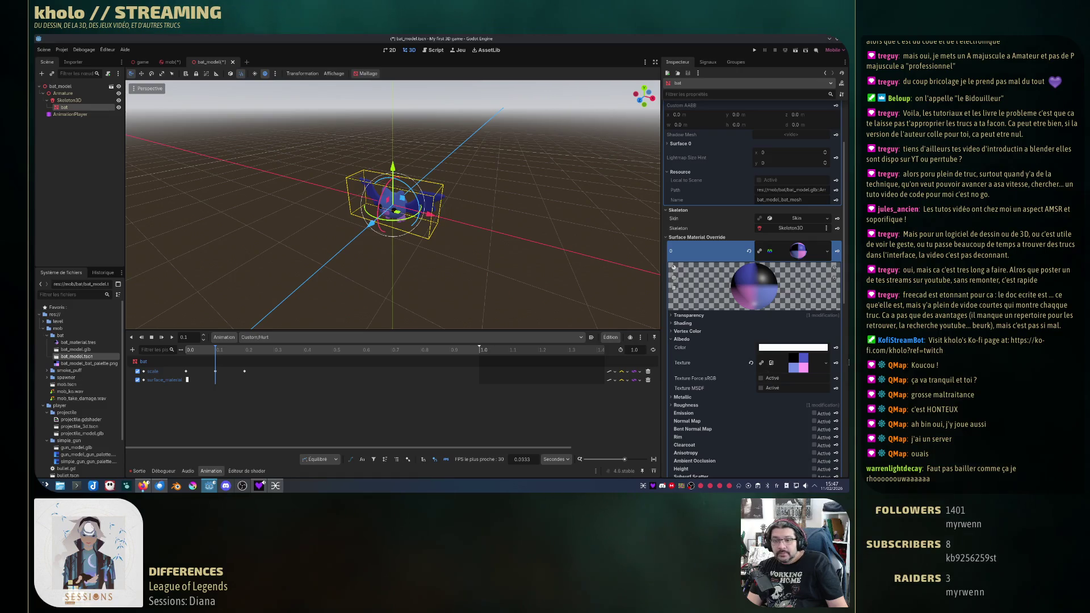
Step: Set the albedo colour to red (ff00ff) and key it at 0.1 s
{"action": "left_click", "coordinate": [794, 347]}
{"action": "type", "text": "ff00ff"}
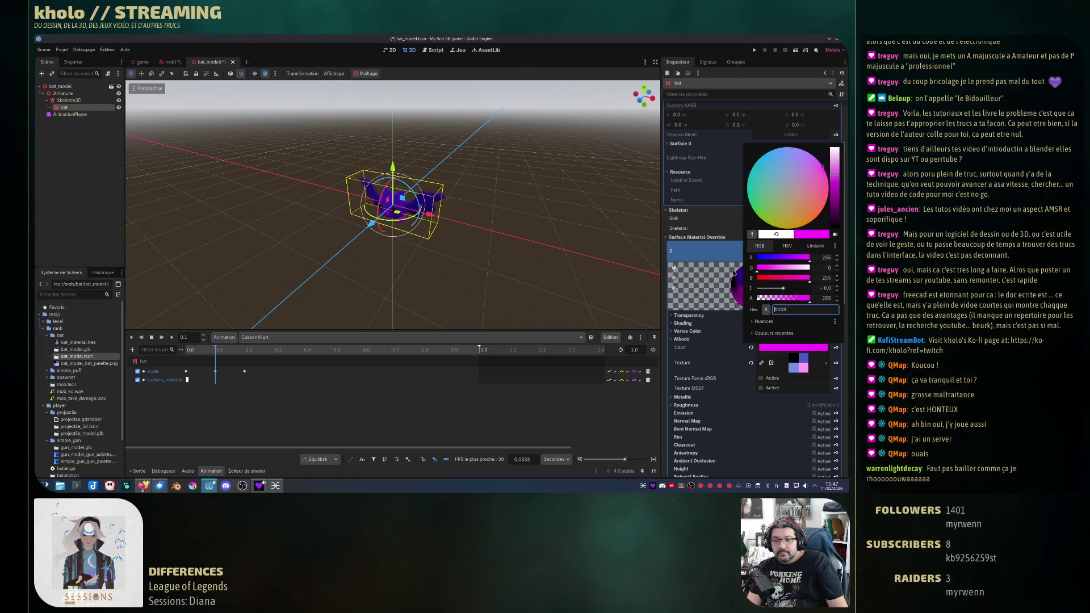
{"action": "key", "text": "Return"}
{"action": "left_click", "coordinate": [835, 351]}
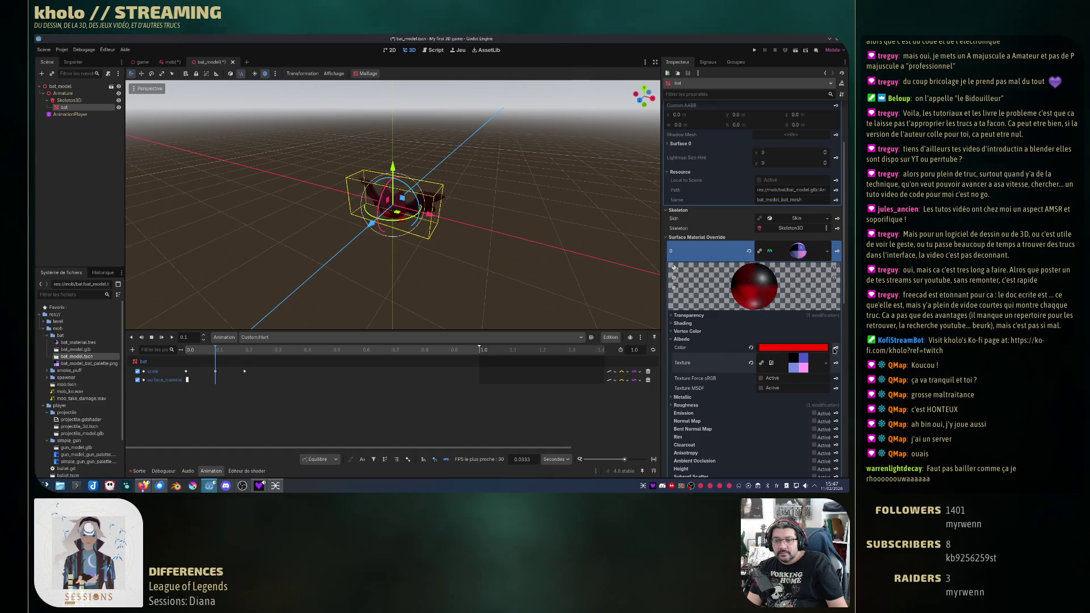
{"action": "left_click", "coordinate": [834, 350]}
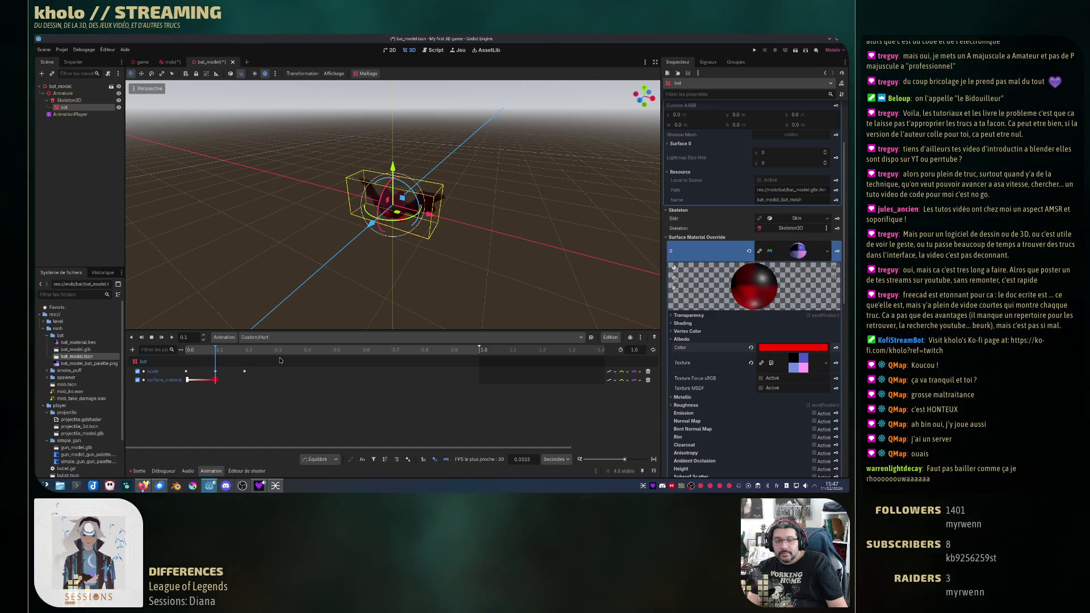
Step: Set the albedo colour back to white and key it at 0.2 s
{"action": "left_click", "coordinate": [244, 351]}
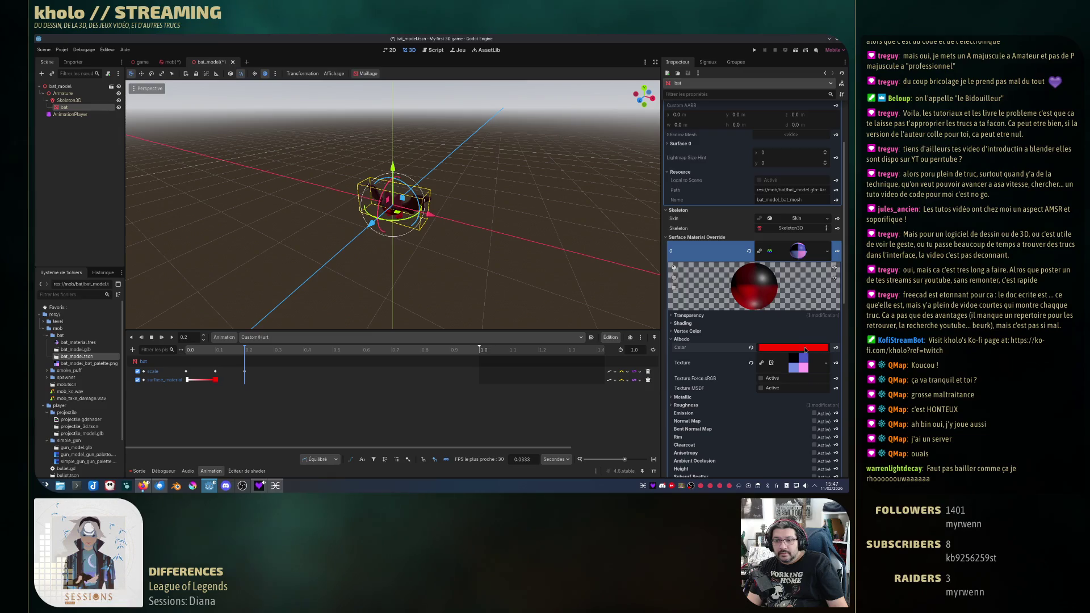
{"action": "left_click", "coordinate": [805, 349]}
{"action": "left_click", "coordinate": [835, 150]}
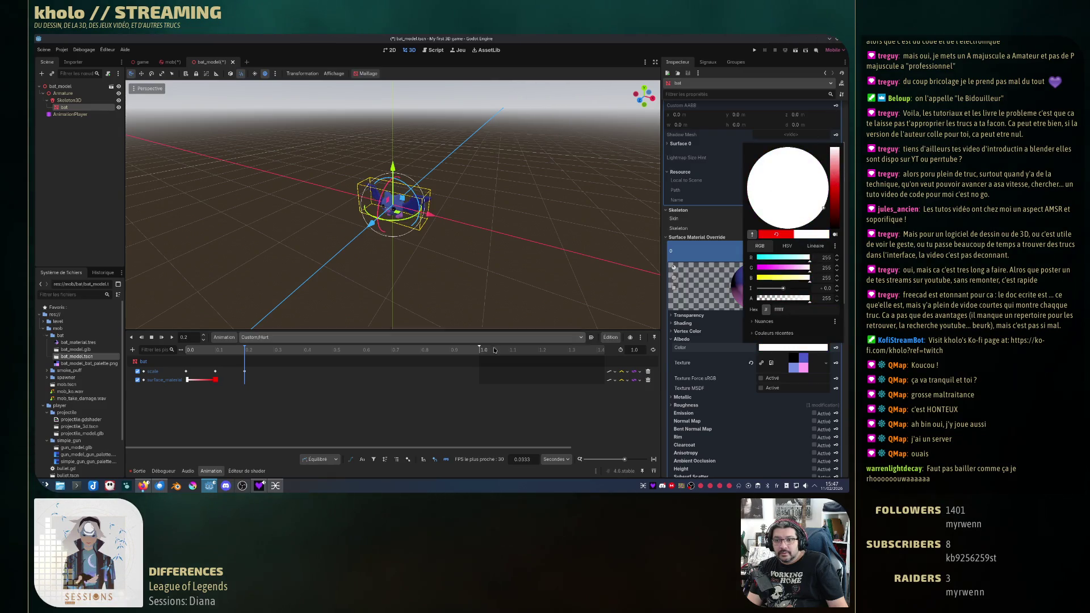
{"action": "left_click", "coordinate": [834, 351]}
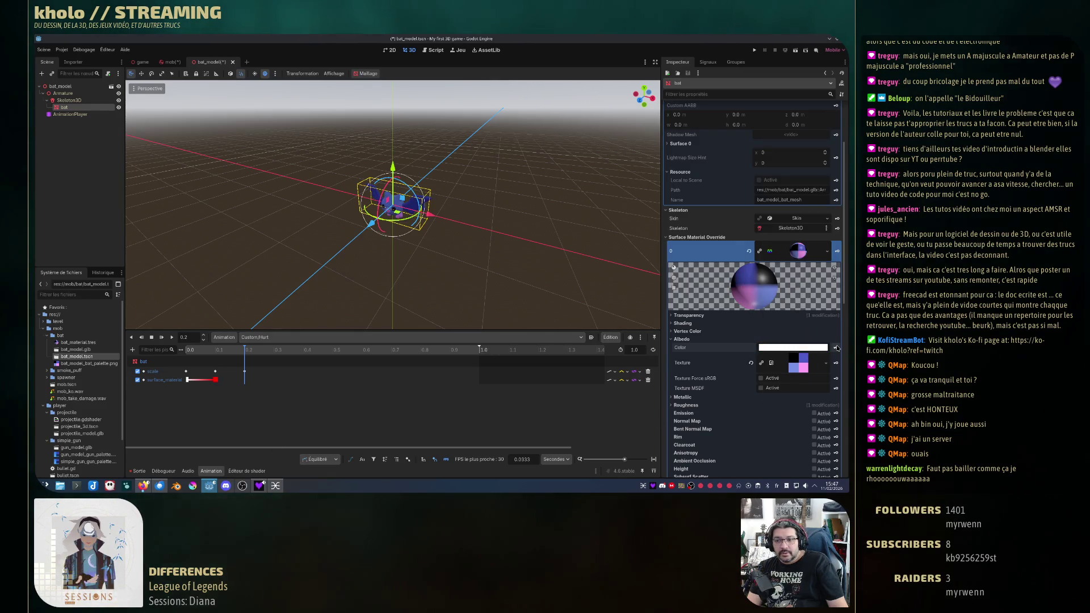
{"action": "left_click", "coordinate": [836, 348]}
Step: Scrub and play Custom/Hurt to preview the red flash
{"action": "left_click_drag", "start_coordinate": [248, 350], "coordinate": [138, 357]}
{"action": "key", "text": "d"}
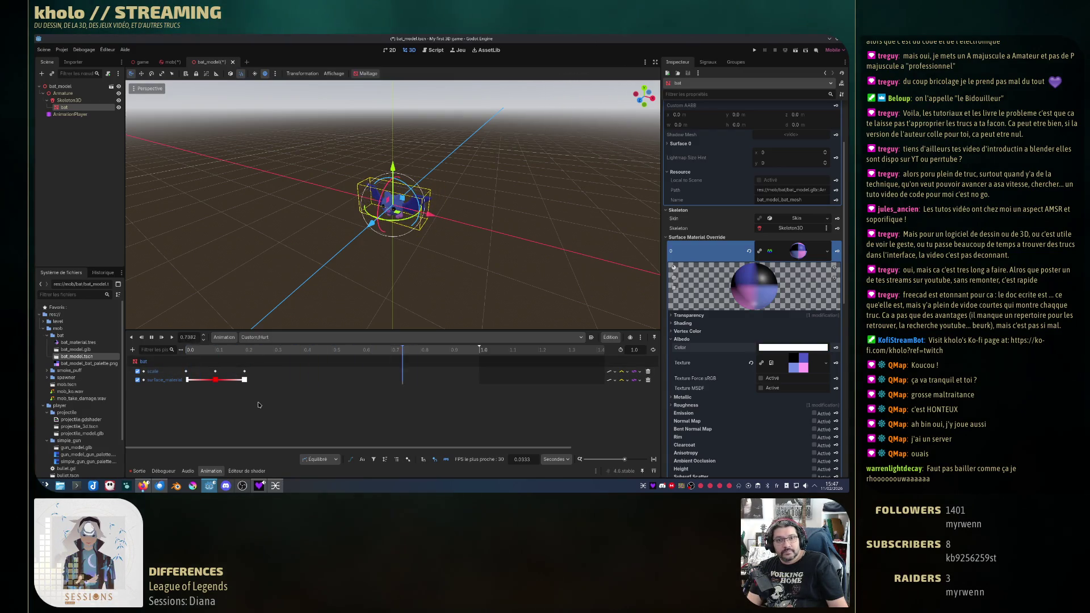
{"action": "key", "text": "d"}
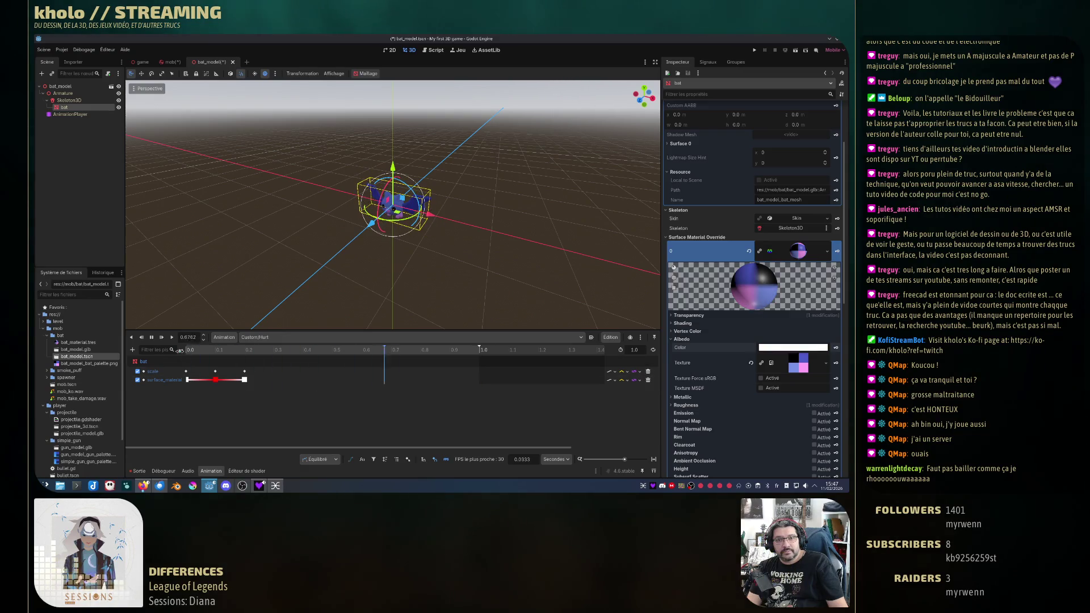
Step: Copy the red-white colour keys and paste them at 0.3 s
{"action": "left_click", "coordinate": [215, 380]}
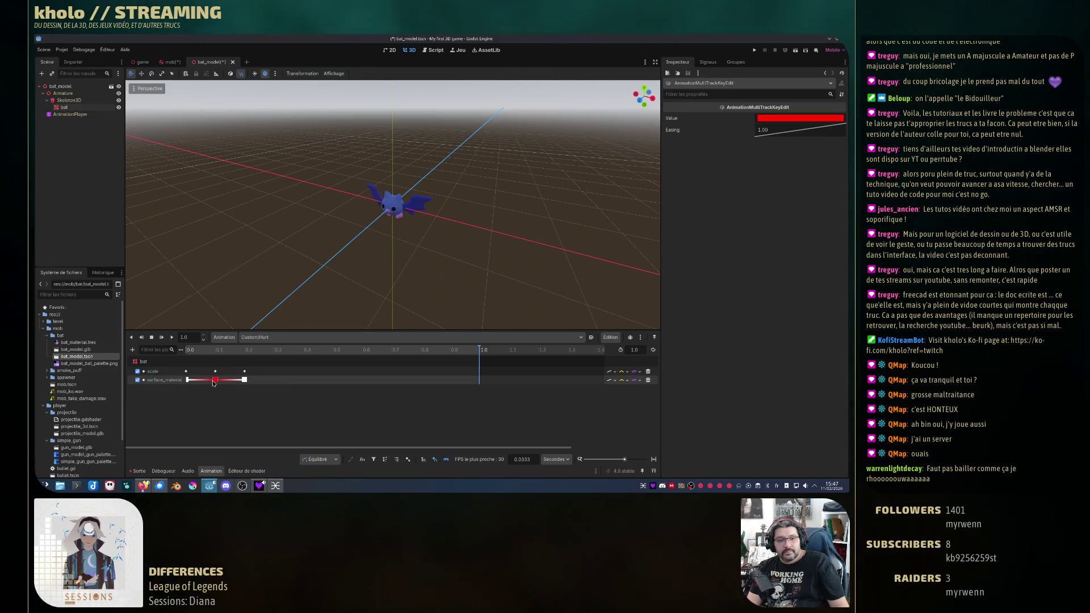
{"action": "right_click", "coordinate": [214, 381]}
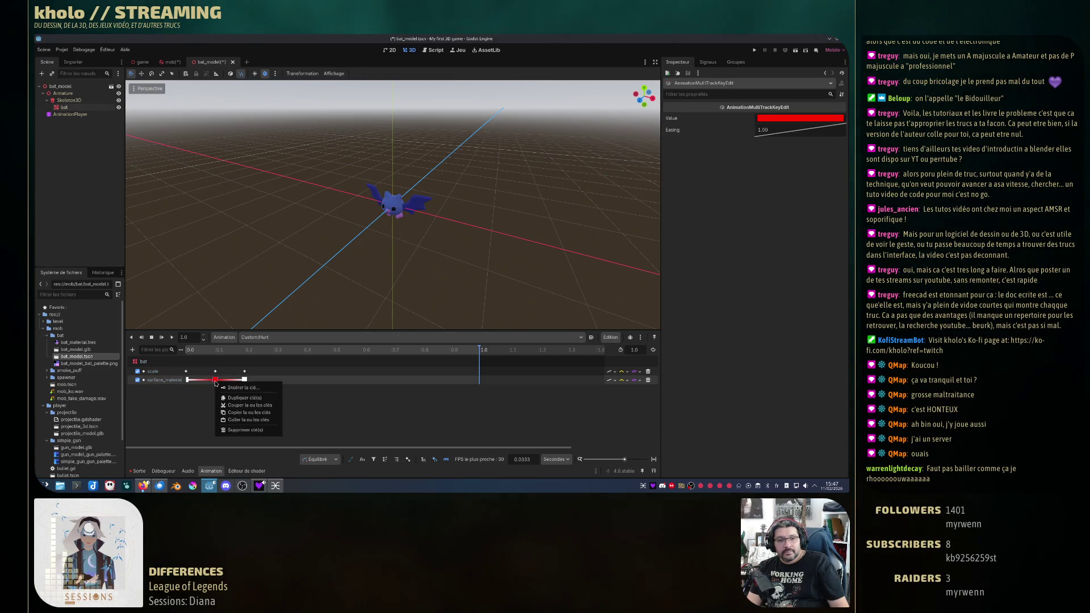
{"action": "left_click", "coordinate": [256, 414]}
{"action": "left_click", "coordinate": [274, 350]}
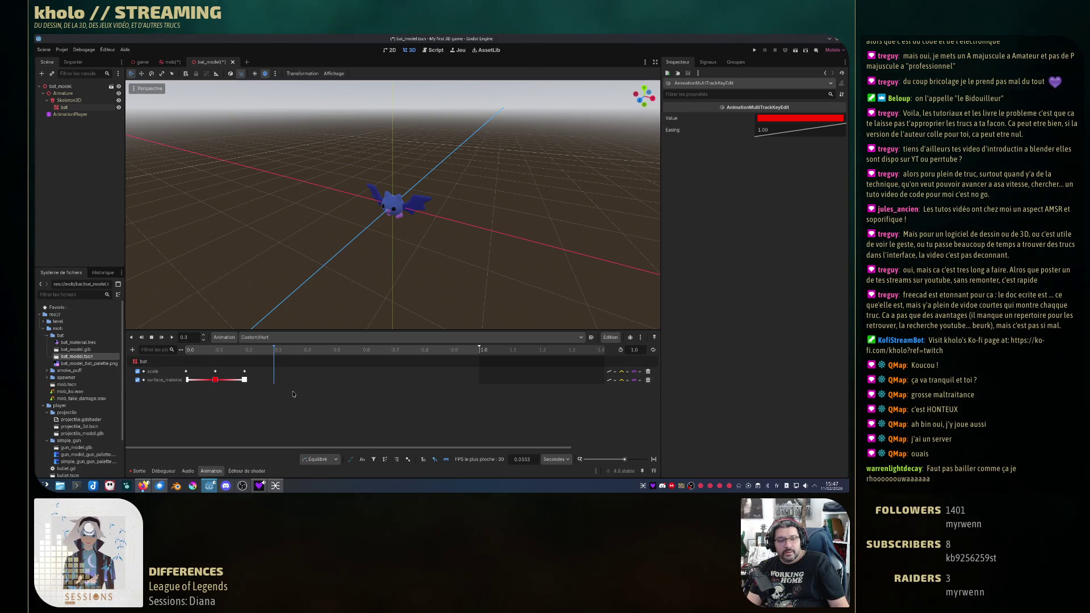
{"action": "right_click", "coordinate": [275, 380]}
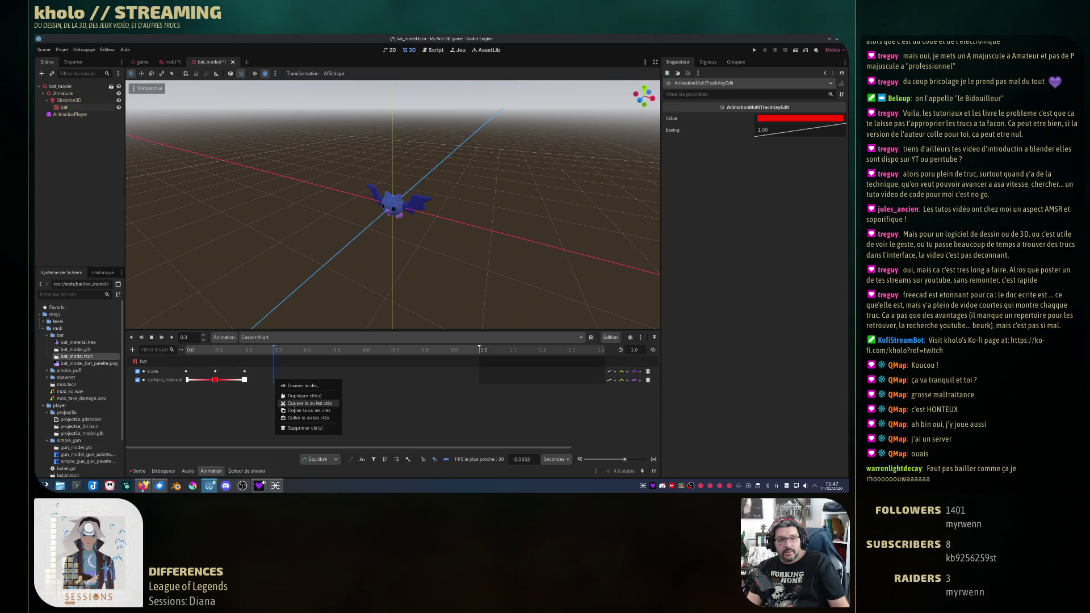
{"action": "left_click", "coordinate": [309, 418]}
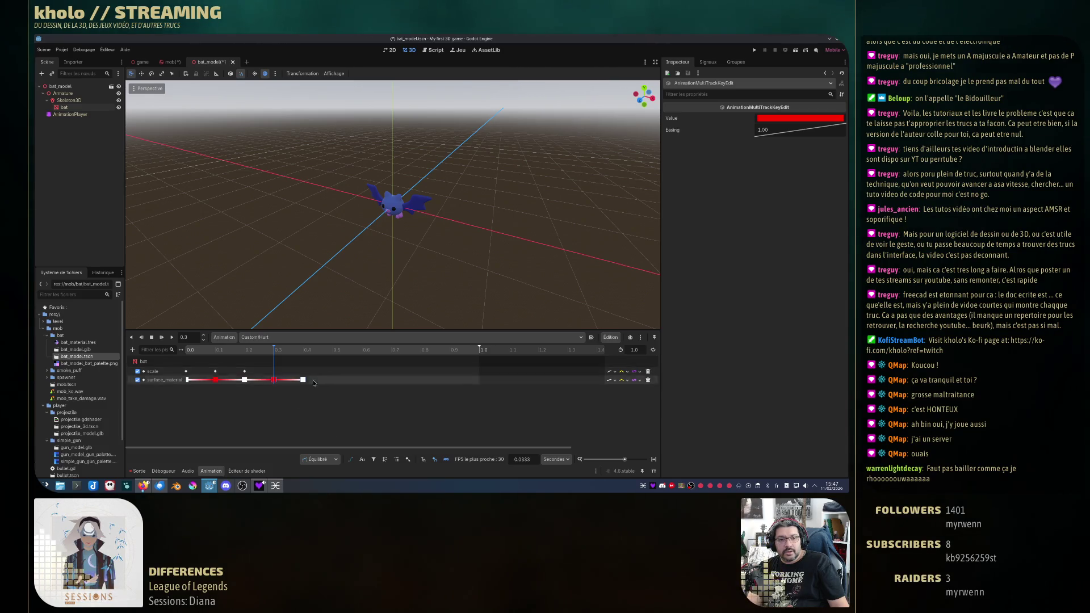
Step: Paste the flash keys again at 0.5 s and rewind the playhead to 0
{"action": "left_click", "coordinate": [332, 353]}
{"action": "right_click", "coordinate": [333, 380]}
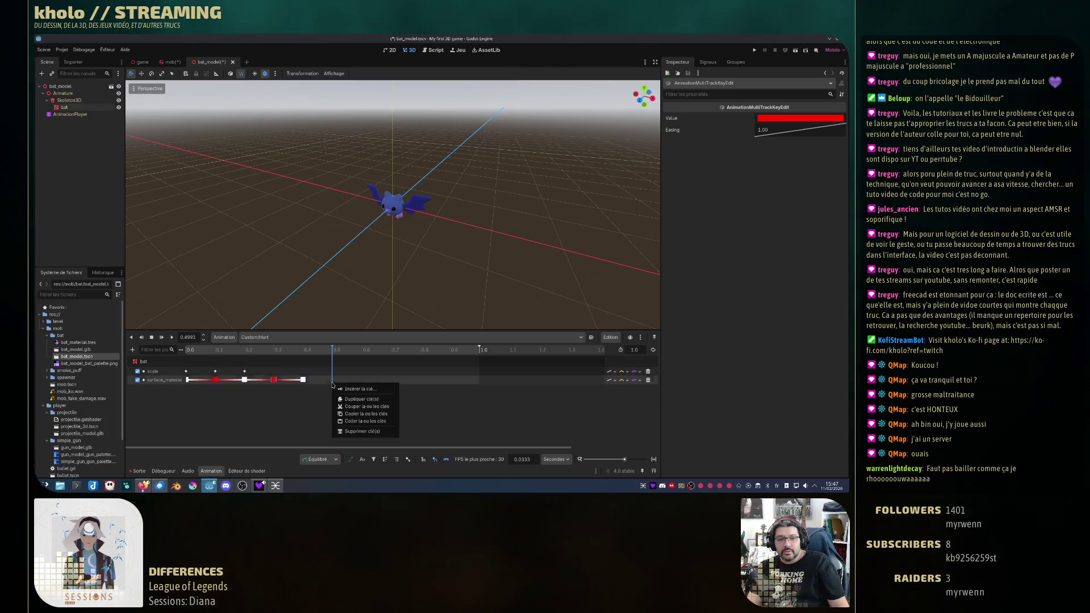
{"action": "left_click", "coordinate": [358, 421]}
{"action": "left_click_drag", "start_coordinate": [339, 349], "coordinate": [165, 352]}
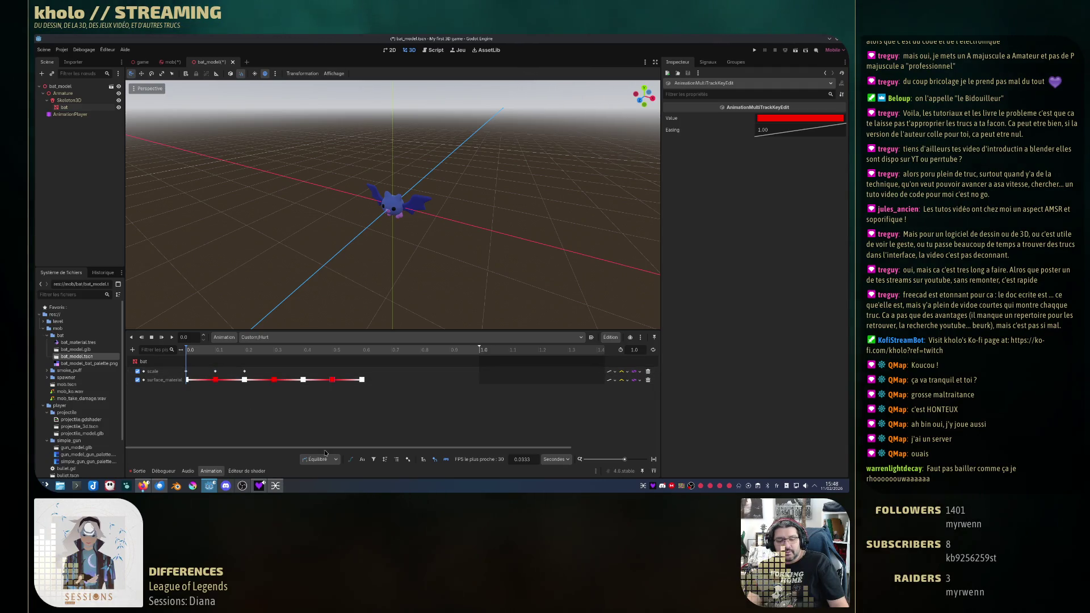
Step: Preview Custom/Hurt, try shifting the first flash keys, then undo the move
{"action": "key", "text": "d"}
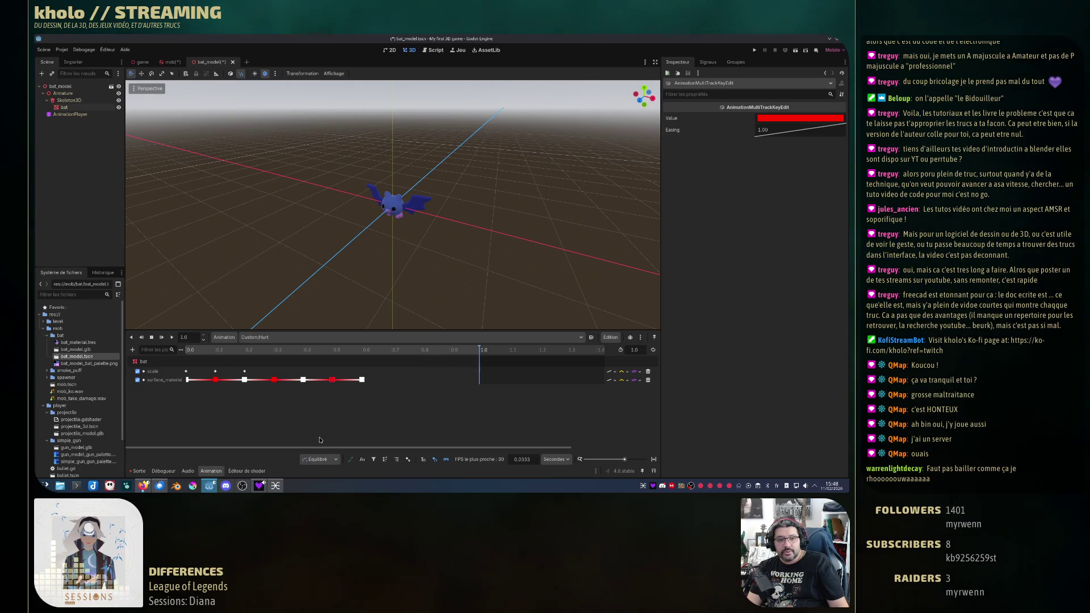
{"action": "key", "text": "d"}
{"action": "key", "text": "d"}
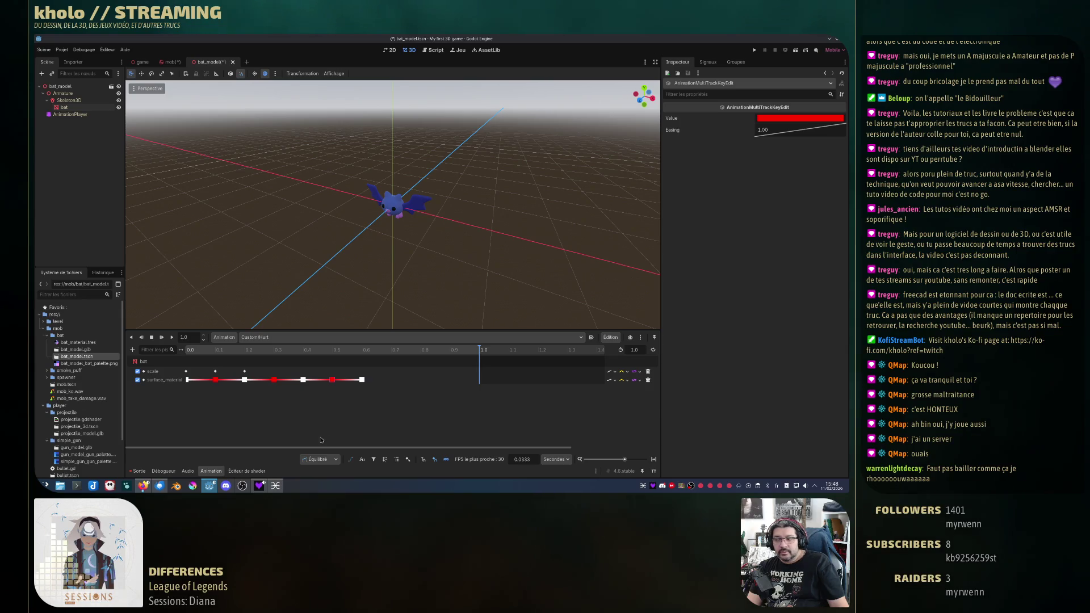
{"action": "left_click", "coordinate": [212, 381]}
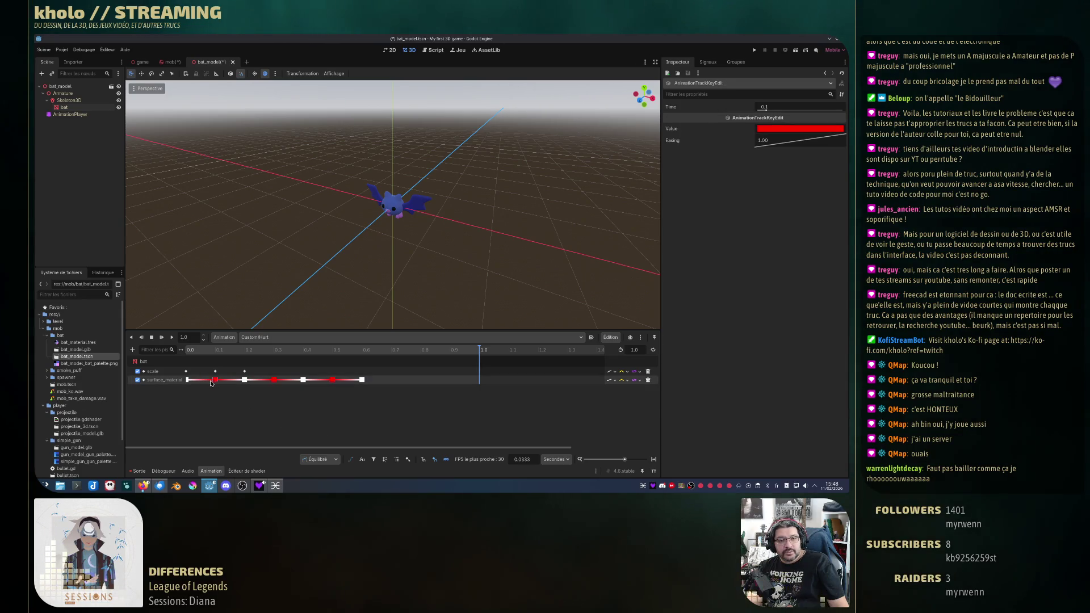
{"action": "mouse_move", "coordinate": [211, 383]}
{"action": "left_mouse_down"}
{"action": "mouse_move", "coordinate": [243, 382]}
{"action": "mouse_move", "coordinate": [275, 356]}
{"action": "left_mouse_up"}
{"action": "key", "text": "ctrl+z"}
{"action": "key", "text": "ctrl+z"}
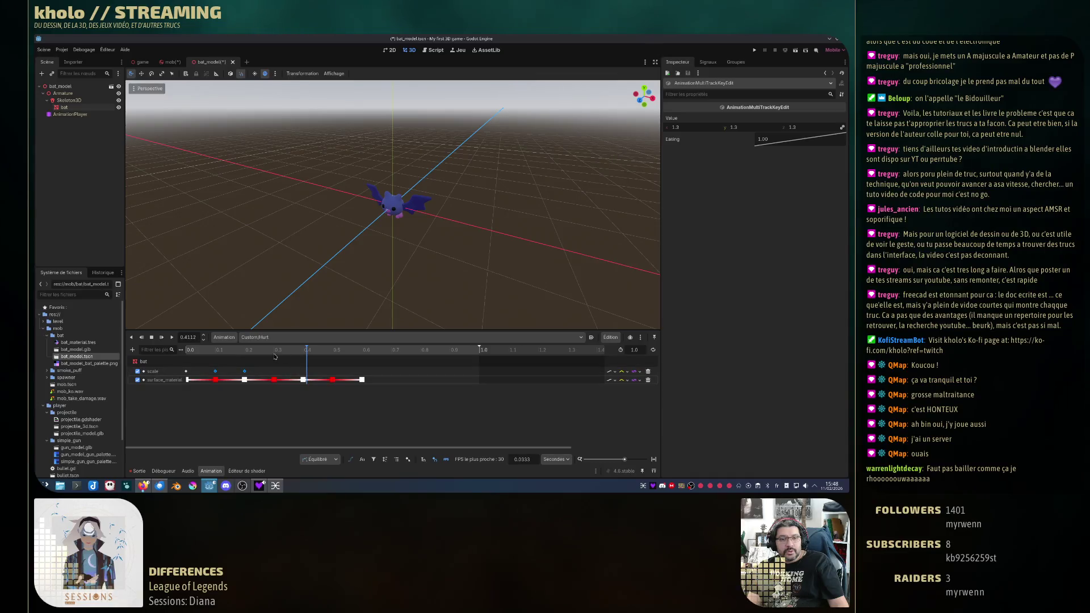
Step: Paste the copied keys on both tracks at 0.3 s and 0.5 s, then preview
{"action": "left_click", "coordinate": [276, 351]}
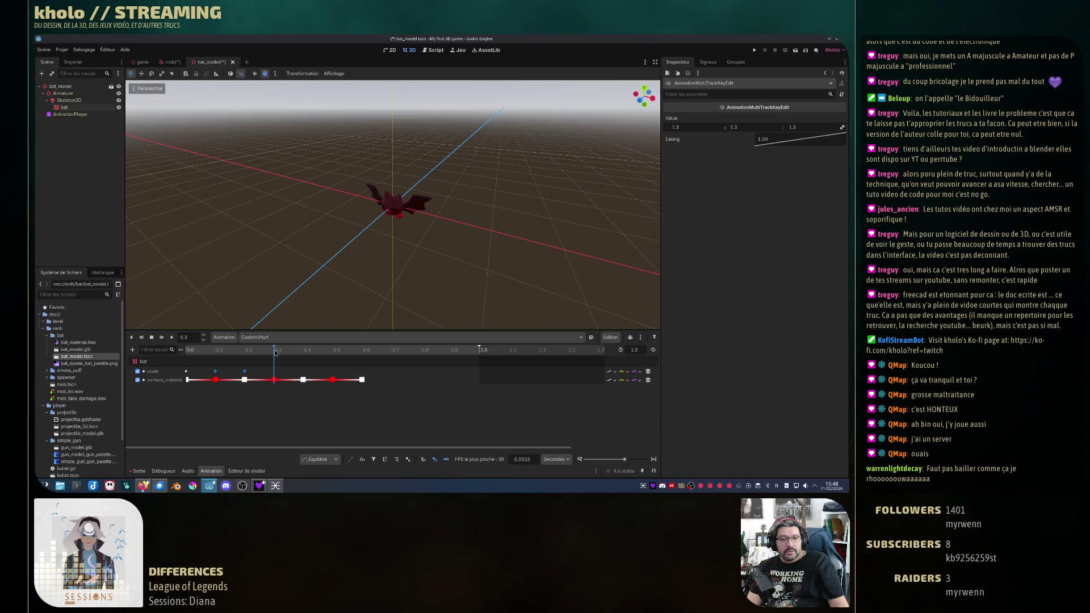
{"action": "right_click", "coordinate": [276, 351]}
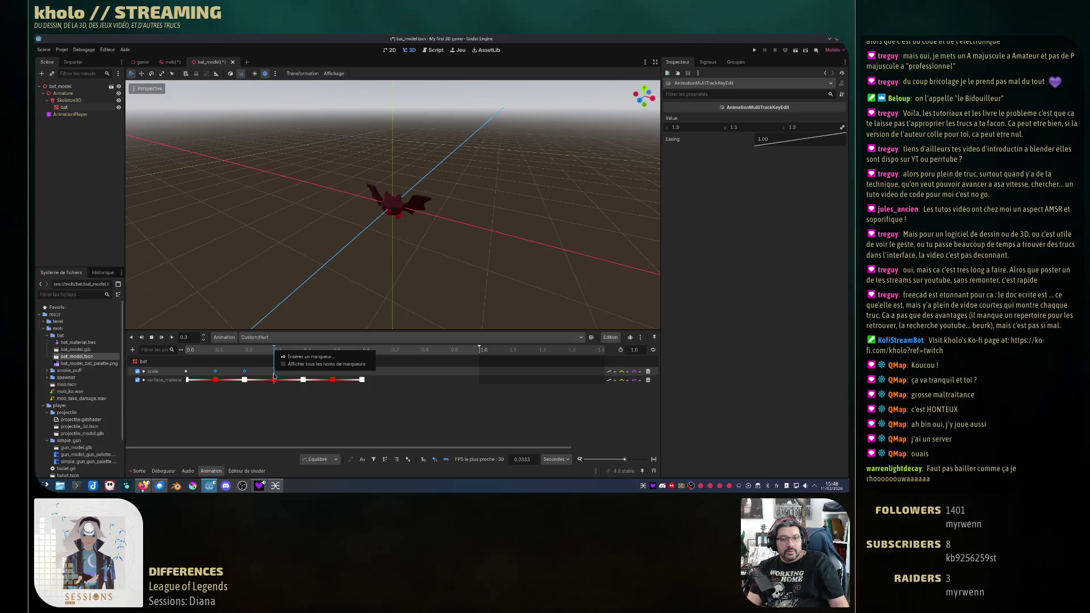
{"action": "left_click", "coordinate": [274, 377]}
{"action": "right_click", "coordinate": [276, 375]}
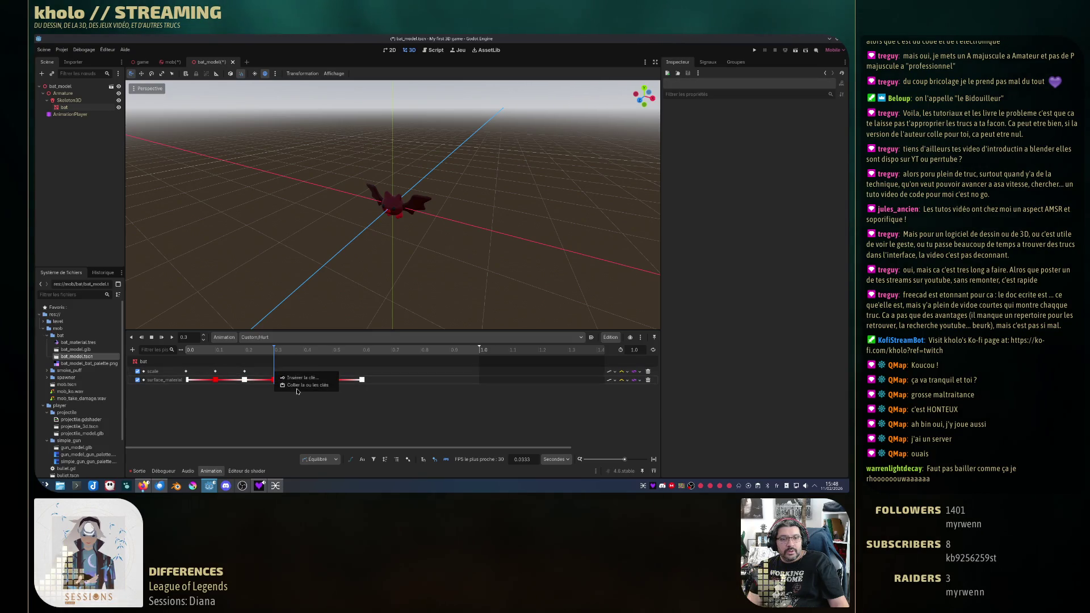
{"action": "left_click", "coordinate": [306, 386]}
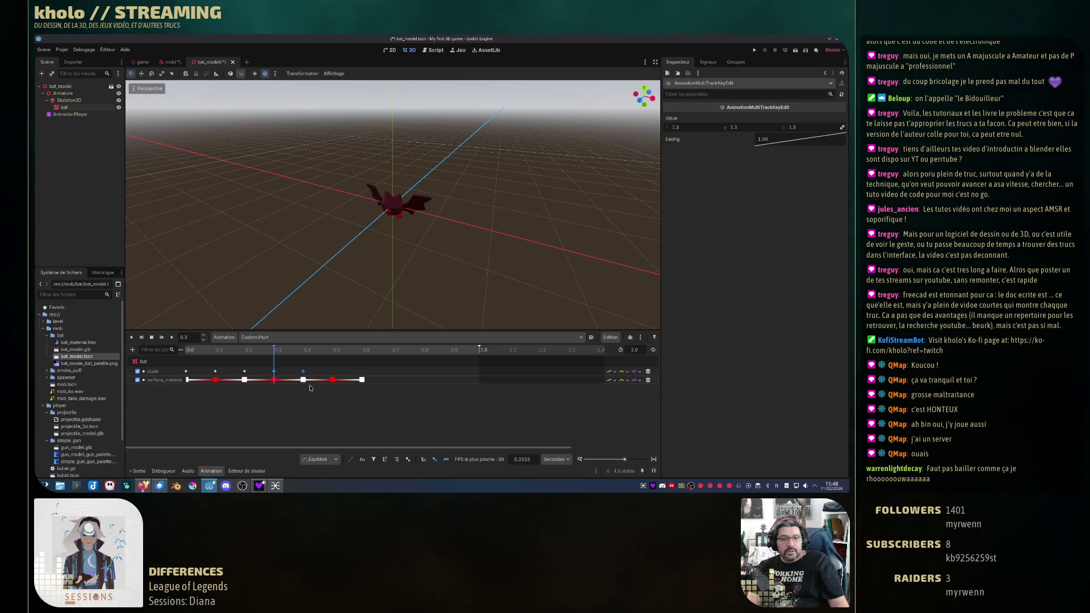
{"action": "left_click", "coordinate": [333, 356]}
{"action": "right_click", "coordinate": [334, 376]}
{"action": "left_click", "coordinate": [355, 406]}
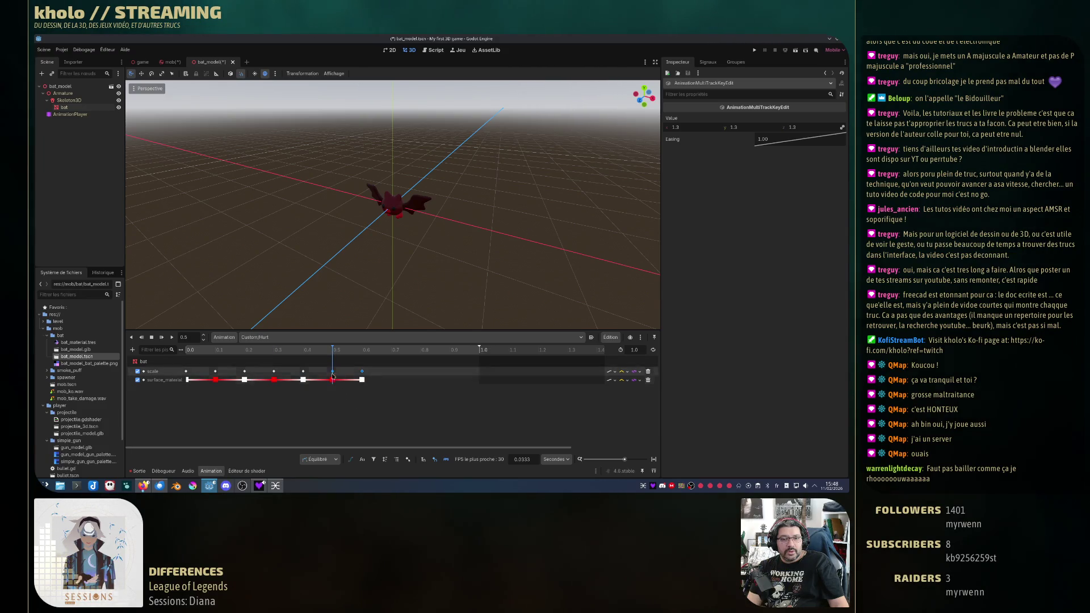
{"action": "key", "text": "a"}
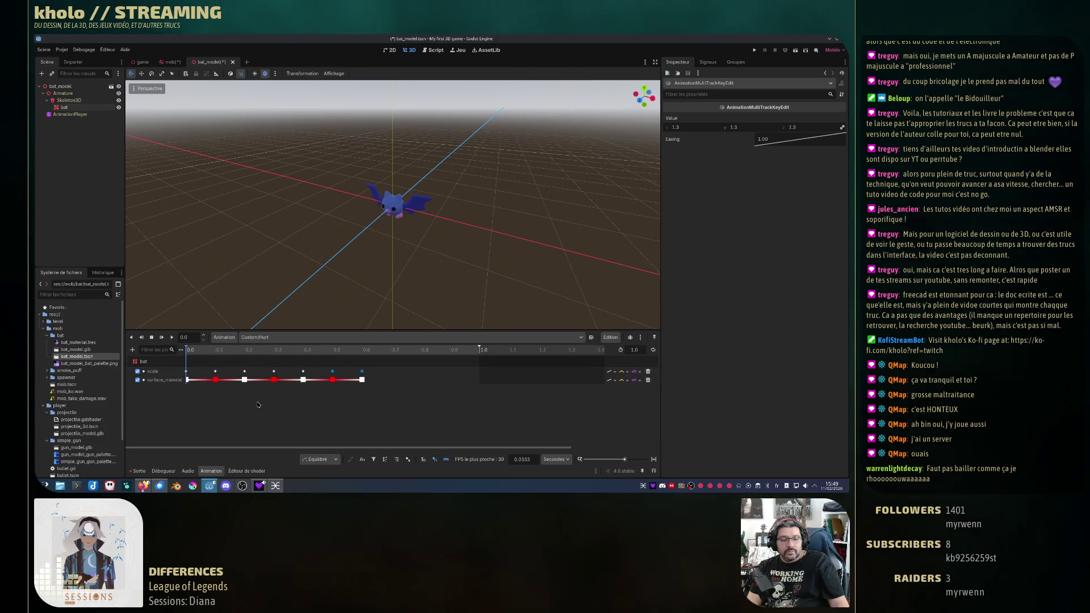
{"action": "key", "text": "d"}
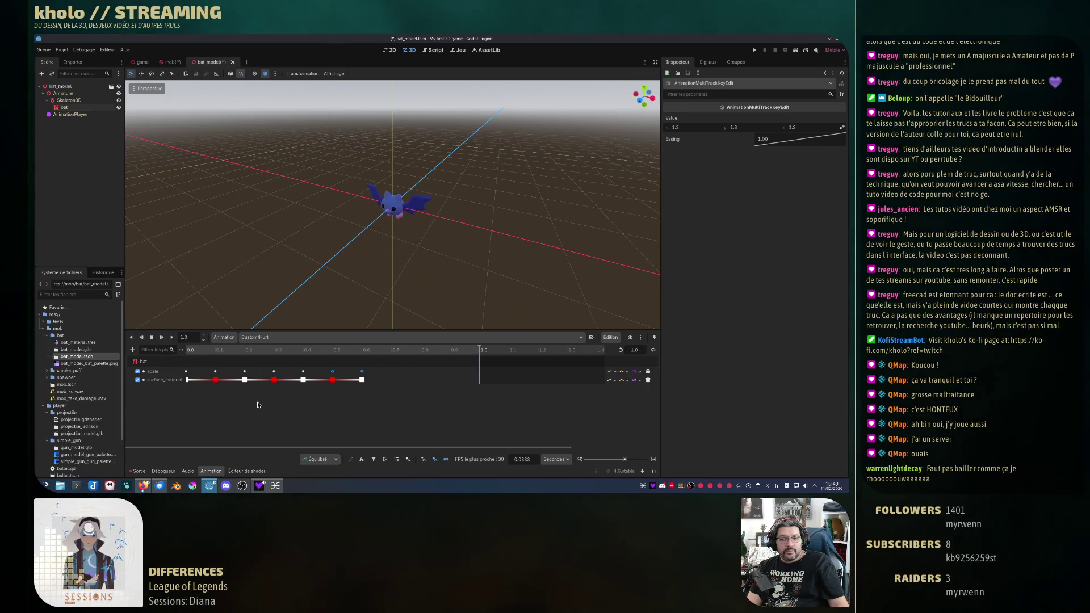
{"action": "key", "text": "d"}
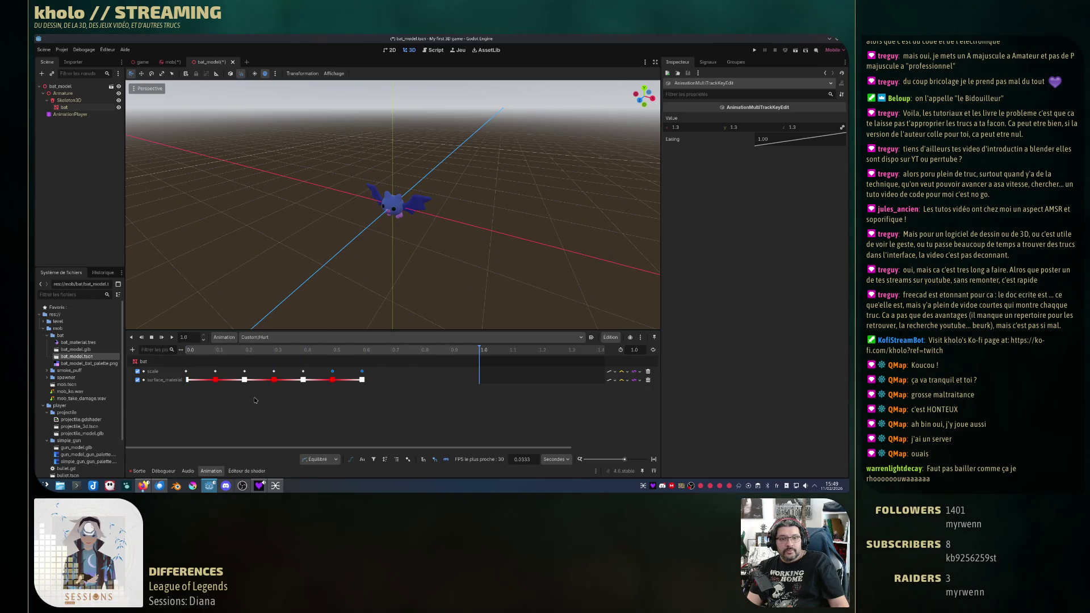
Step: Set the 0.3 s scale key's value to 1.2
{"action": "left_click", "coordinate": [275, 372]}
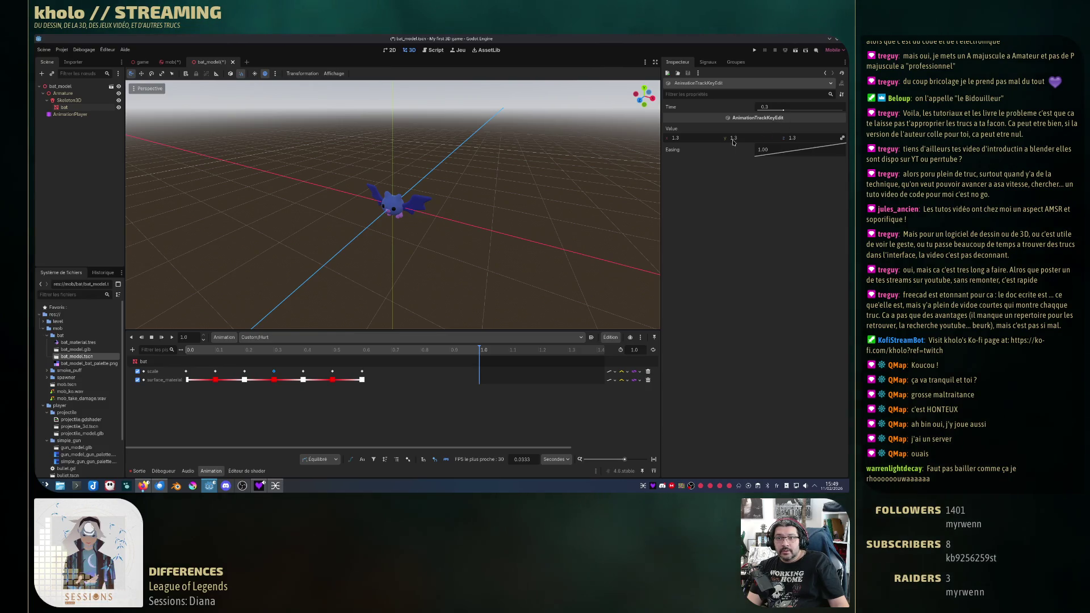
{"action": "left_click", "coordinate": [704, 139]}
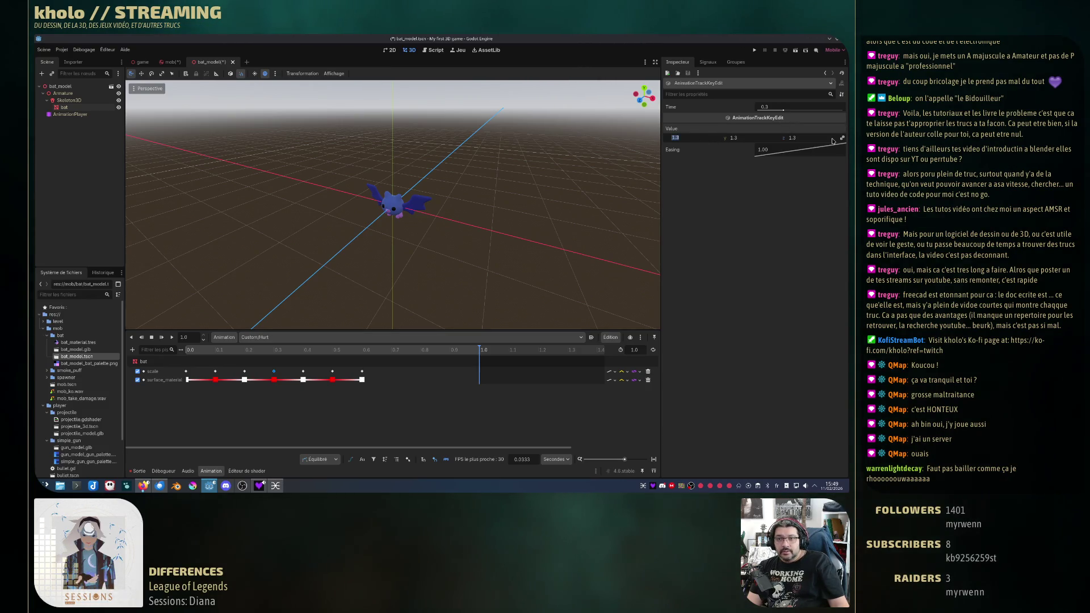
{"action": "type", "text": "1.2"}
{"action": "key", "text": "Tab"}
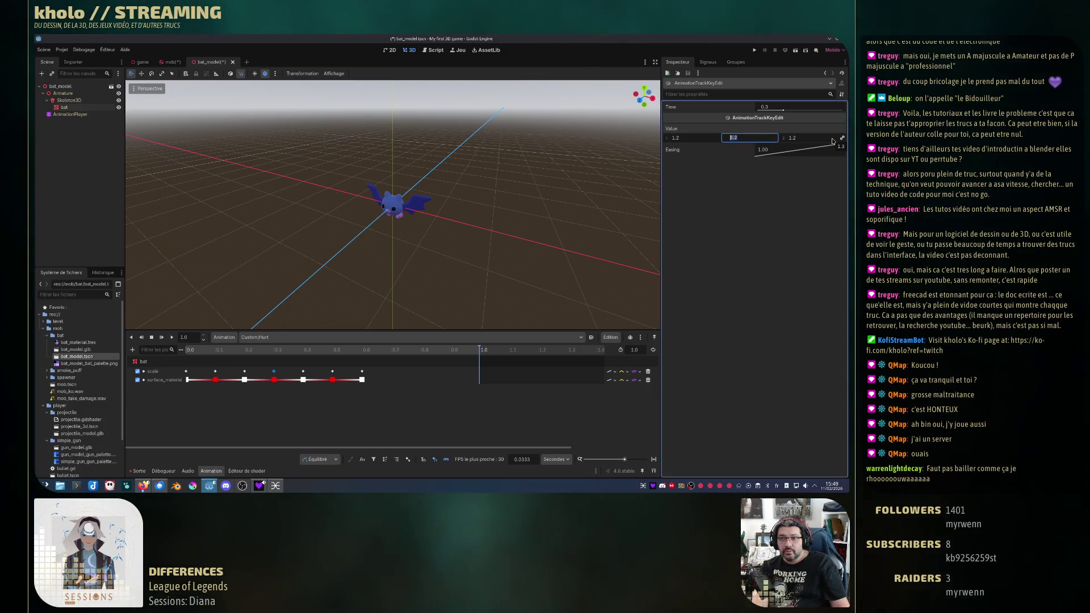
{"action": "key", "text": "Tab"}
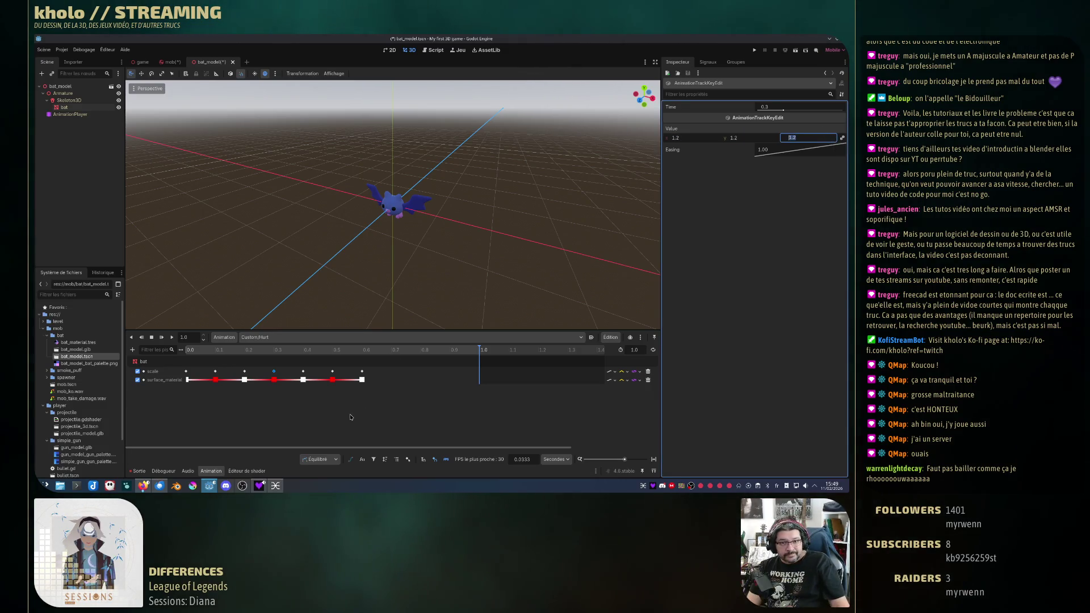
Step: Set the 0.5 s scale key's value to 1.1
{"action": "left_click", "coordinate": [351, 417]}
{"action": "left_click", "coordinate": [333, 372]}
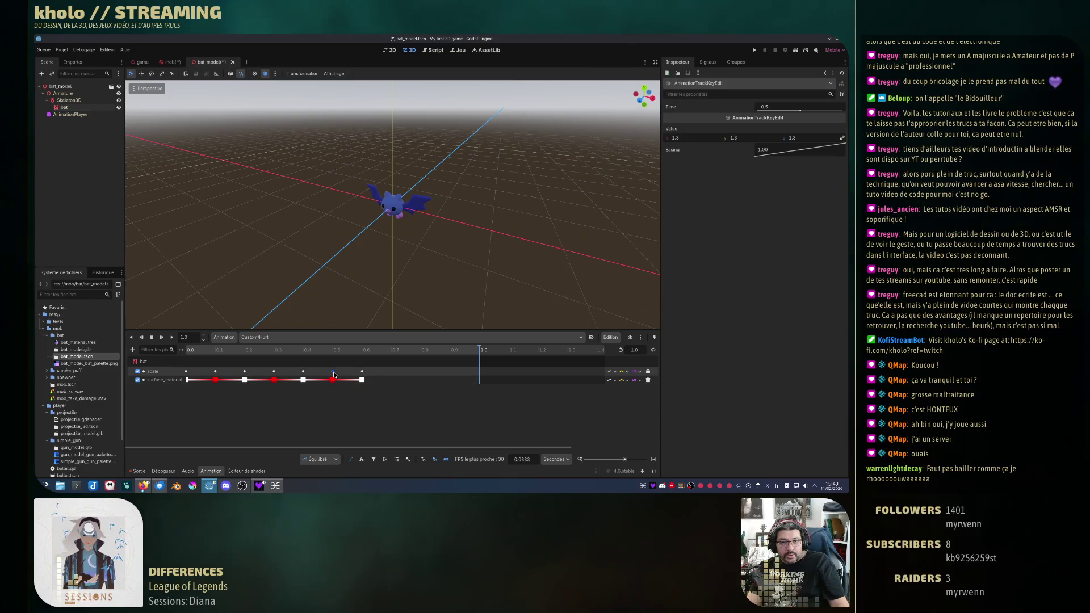
{"action": "left_click", "coordinate": [688, 139]}
{"action": "type", "text": "1"}
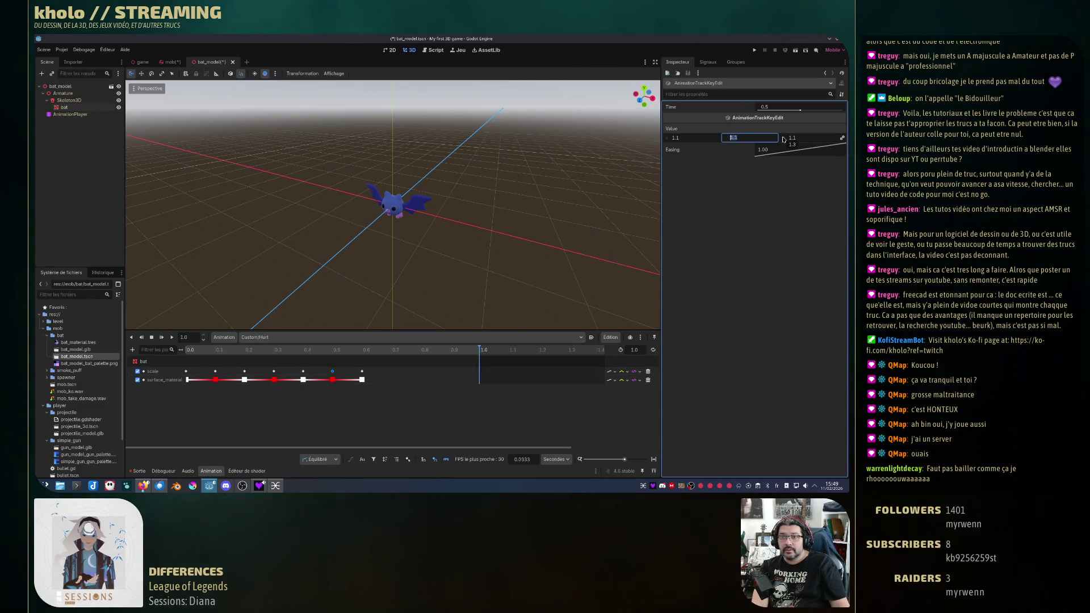
{"action": "left_click", "coordinate": [784, 139]}
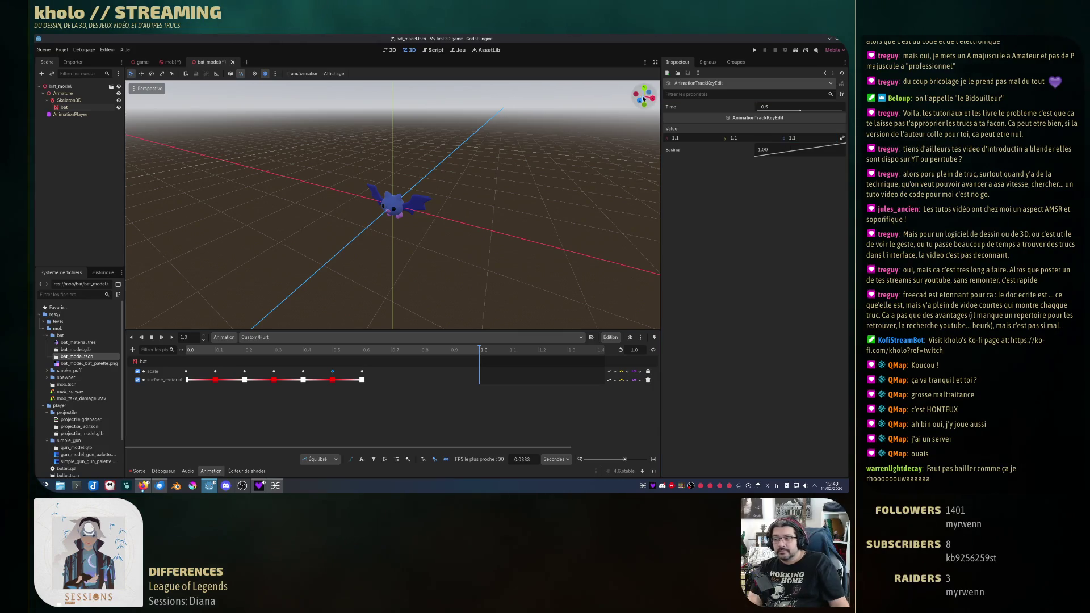
{"action": "left_click", "coordinate": [298, 428]}
Step: Replay Custom/Hurt several times to check the flash and pulses, then widen the timeline zoom
{"action": "key", "text": "shift+d"}
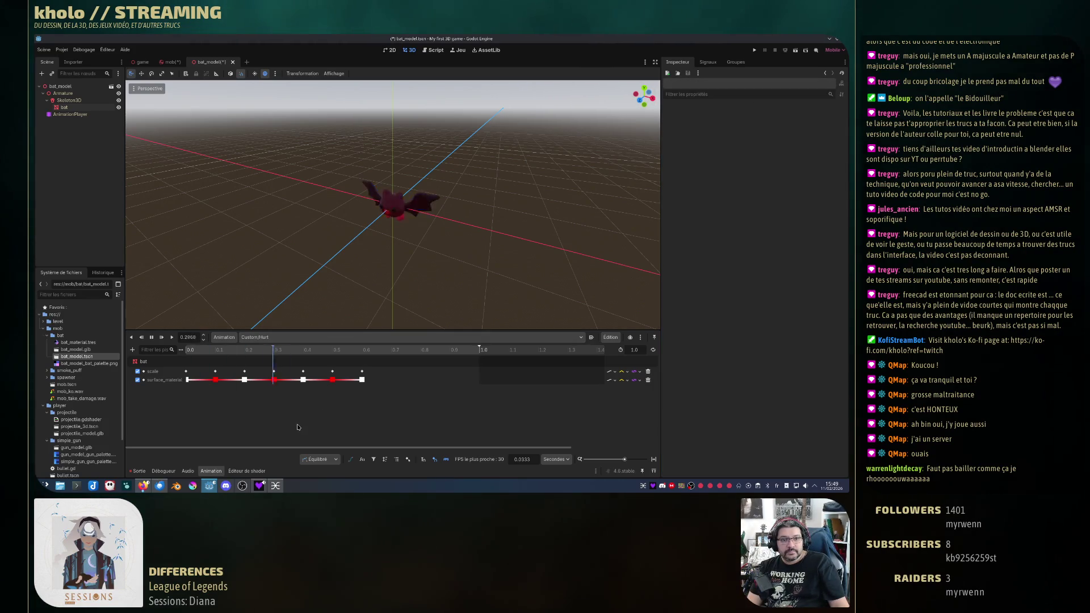
{"action": "key", "text": "shift+d"}
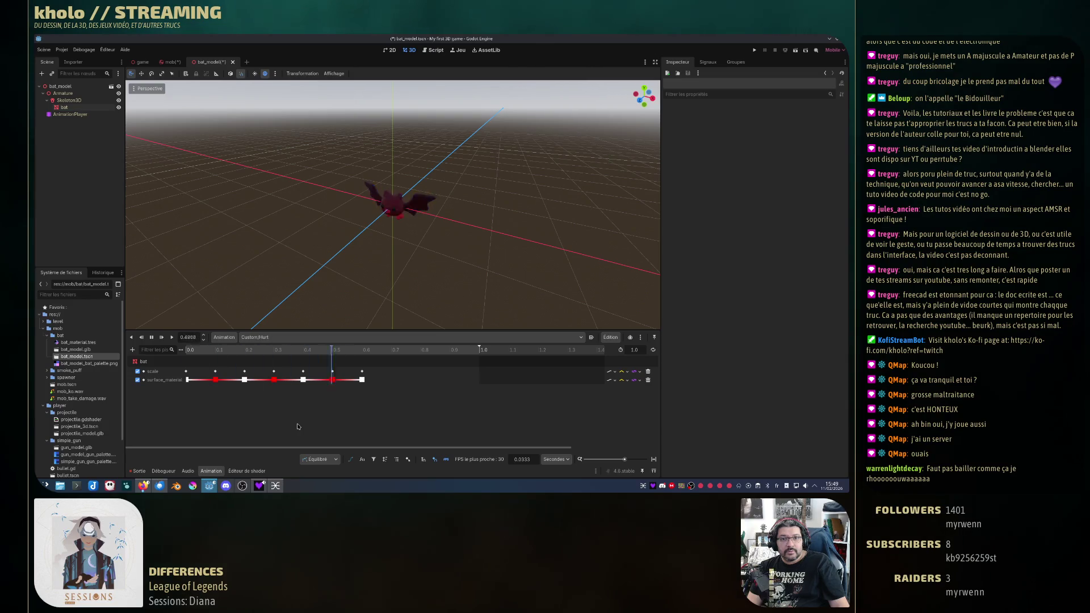
{"action": "key", "text": "shift+d"}
{"action": "key", "text": "shift+d"}
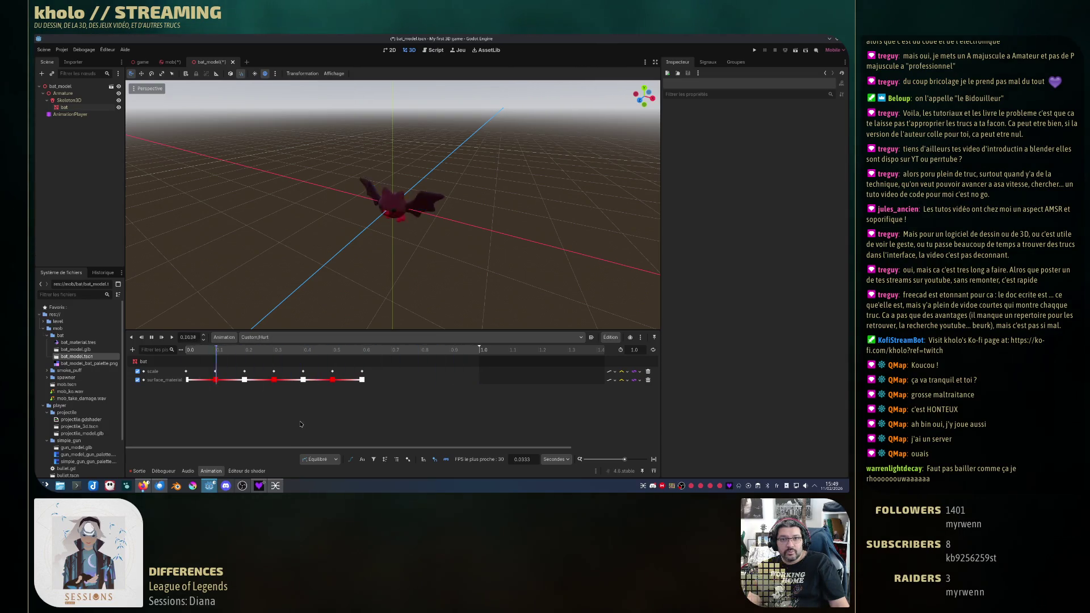
{"action": "key", "text": "shift+d"}
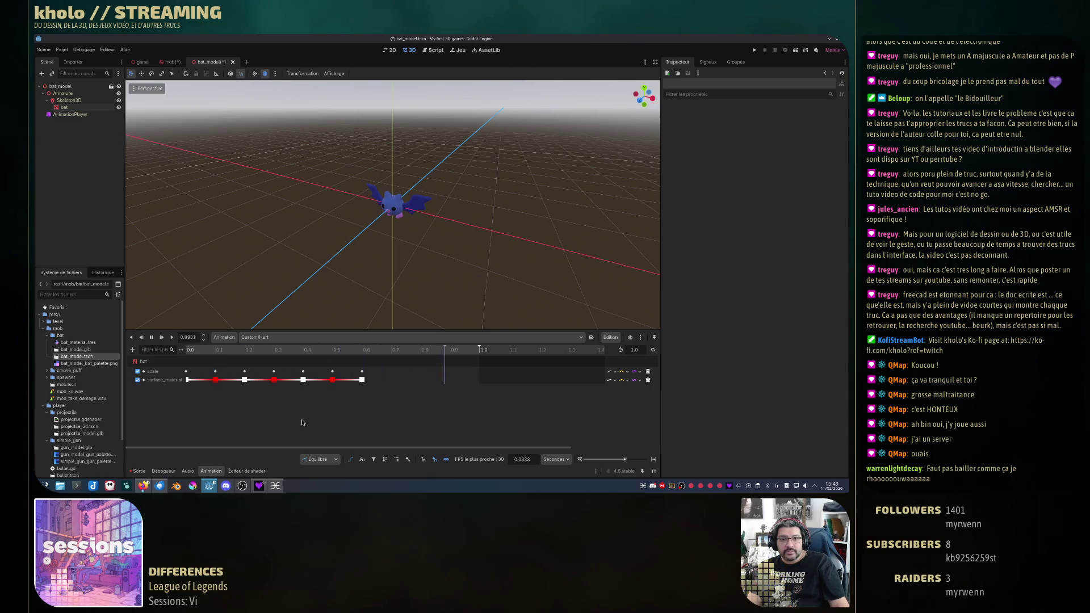
{"action": "key", "text": "shift+d"}
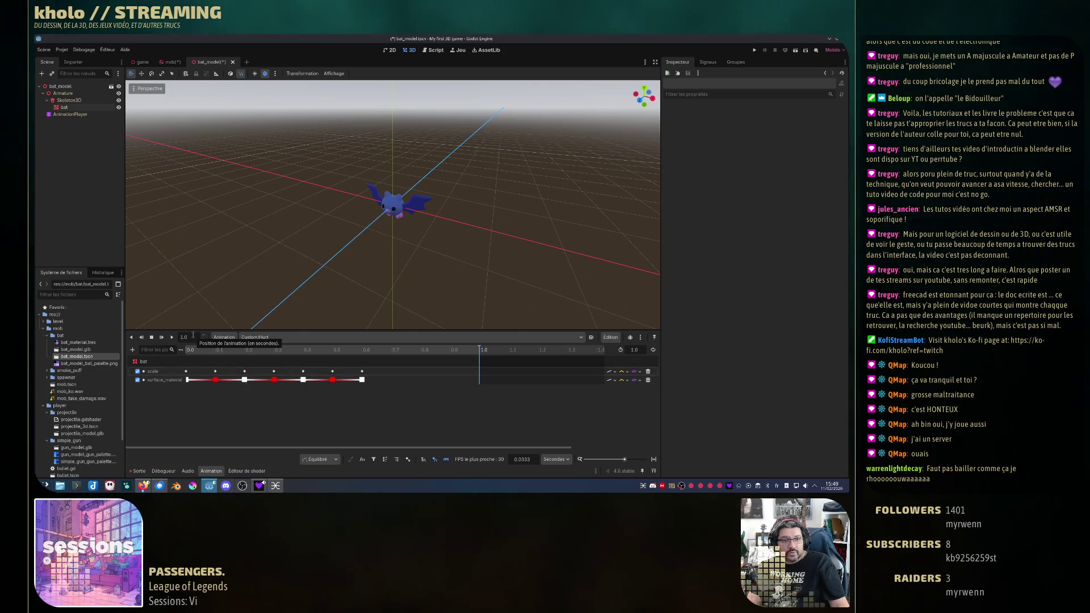
{"action": "left_click", "coordinate": [172, 337]}
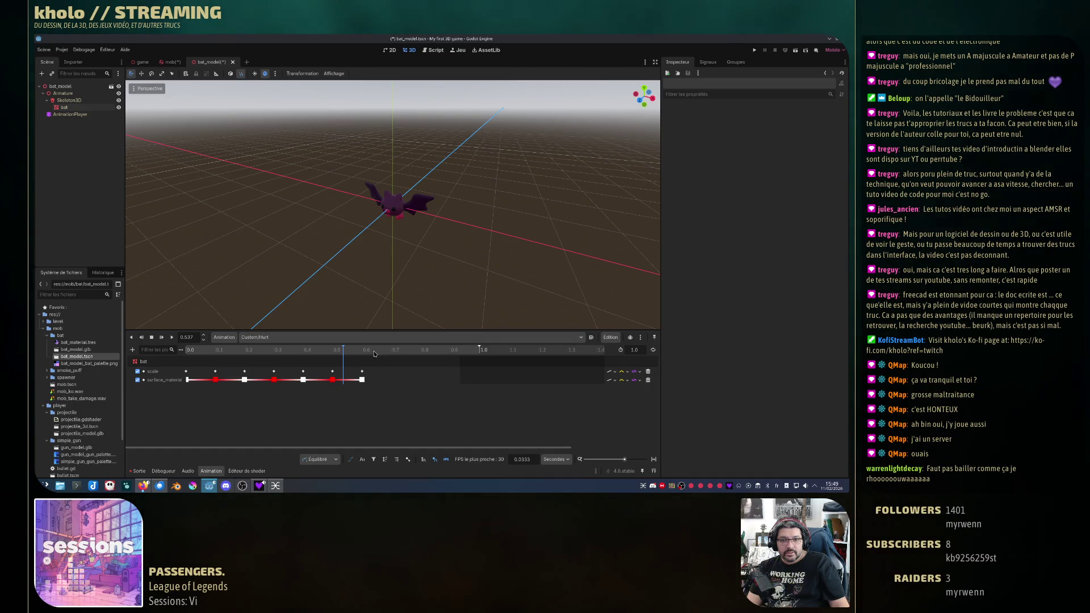
{"action": "key", "text": "d"}
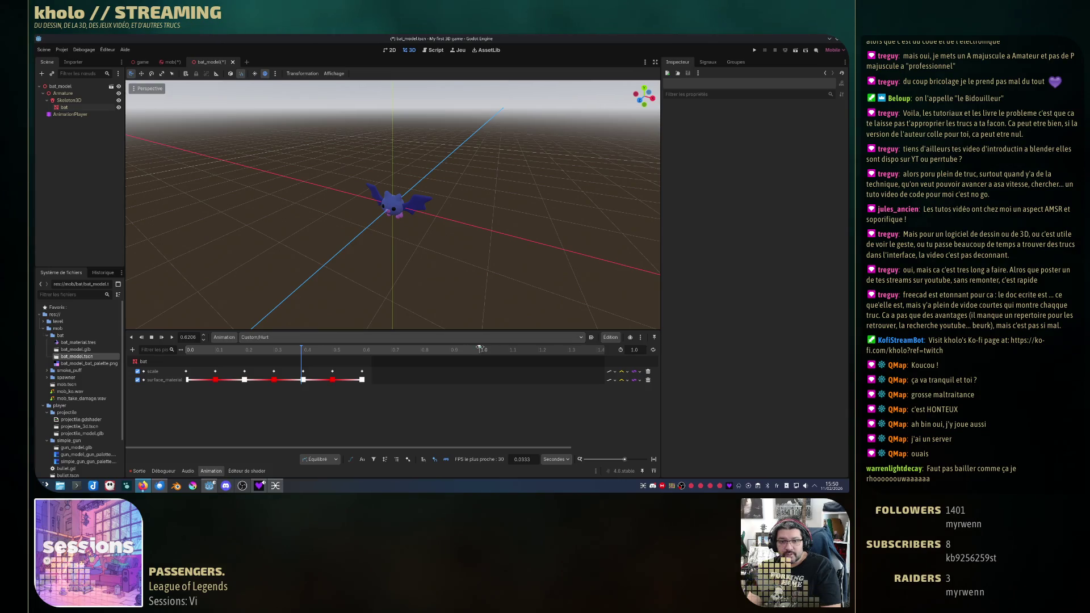
{"action": "left_click_drag", "start_coordinate": [623, 462], "coordinate": [627, 461]}
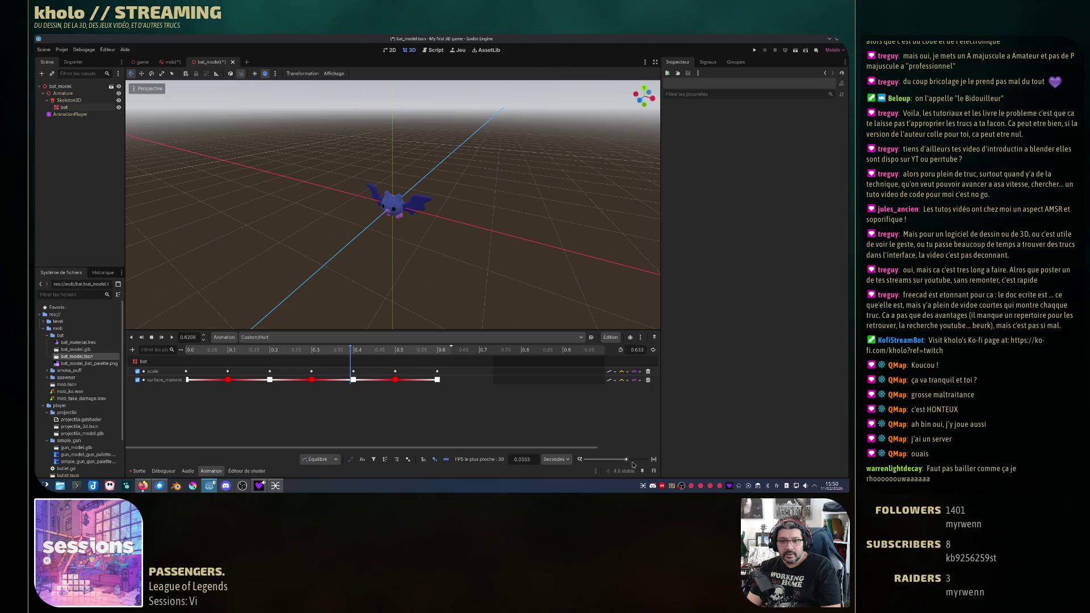
Step: Set the Custom/Hurt animation length to 0.6 seconds, ending on the last keys
{"action": "left_click_drag", "start_coordinate": [626, 458], "coordinate": [628, 460]}
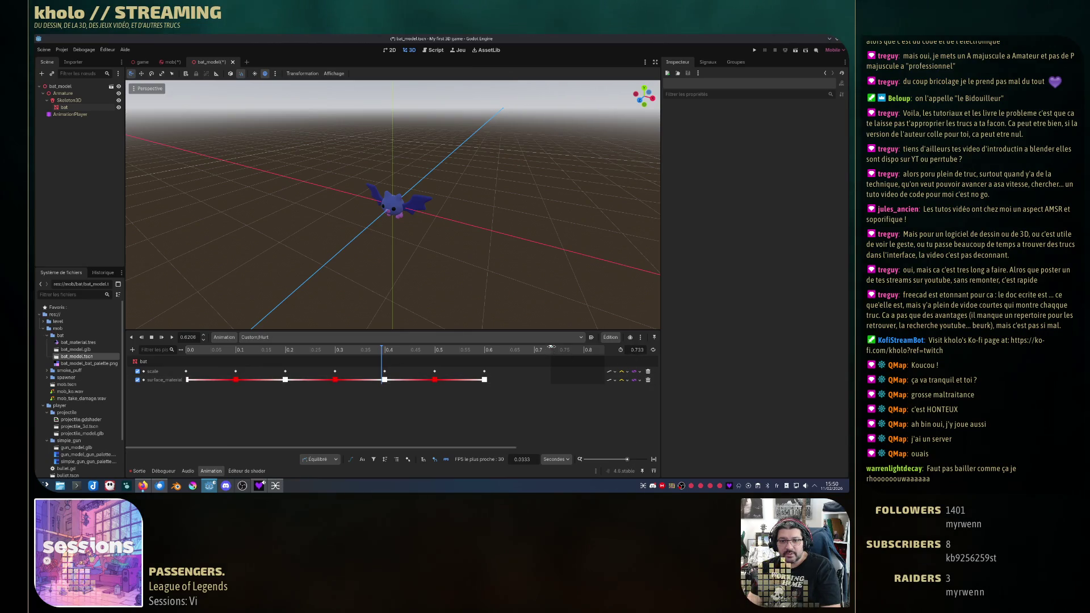
{"action": "double_click", "coordinate": [637, 350]}
{"action": "type", "text": "0.6"}
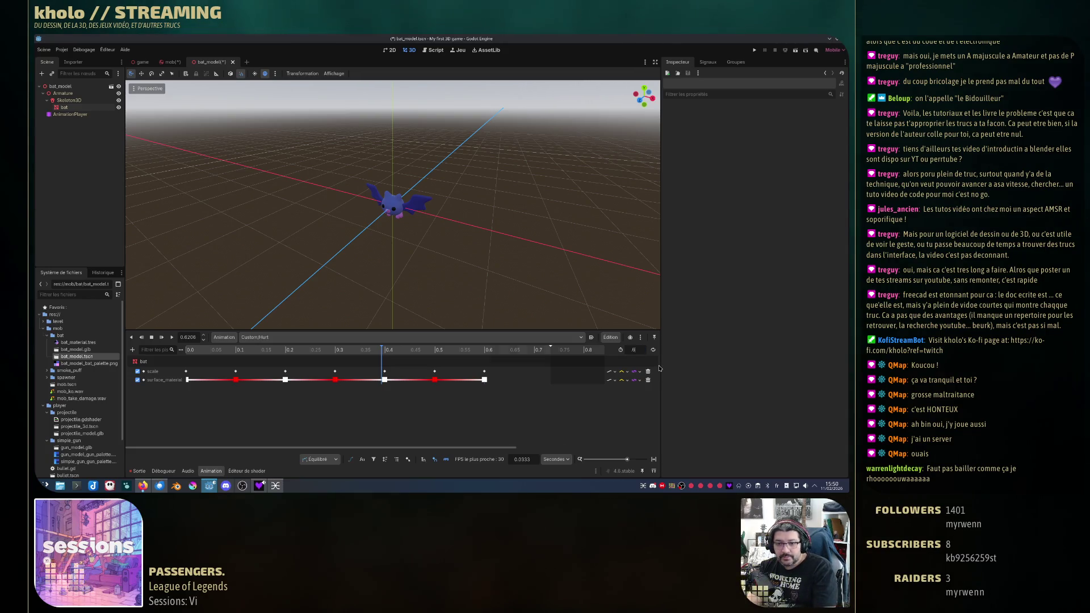
{"action": "key", "text": "Return"}
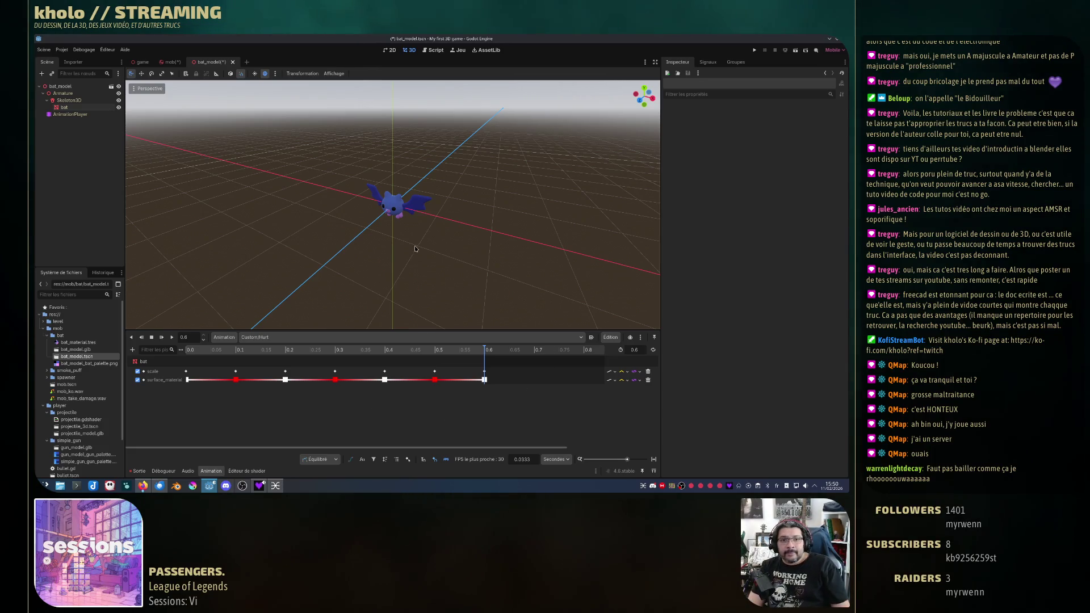
Step: Play the Hurt animation several times to check the scale and red flash
{"action": "key", "text": "shift+d"}
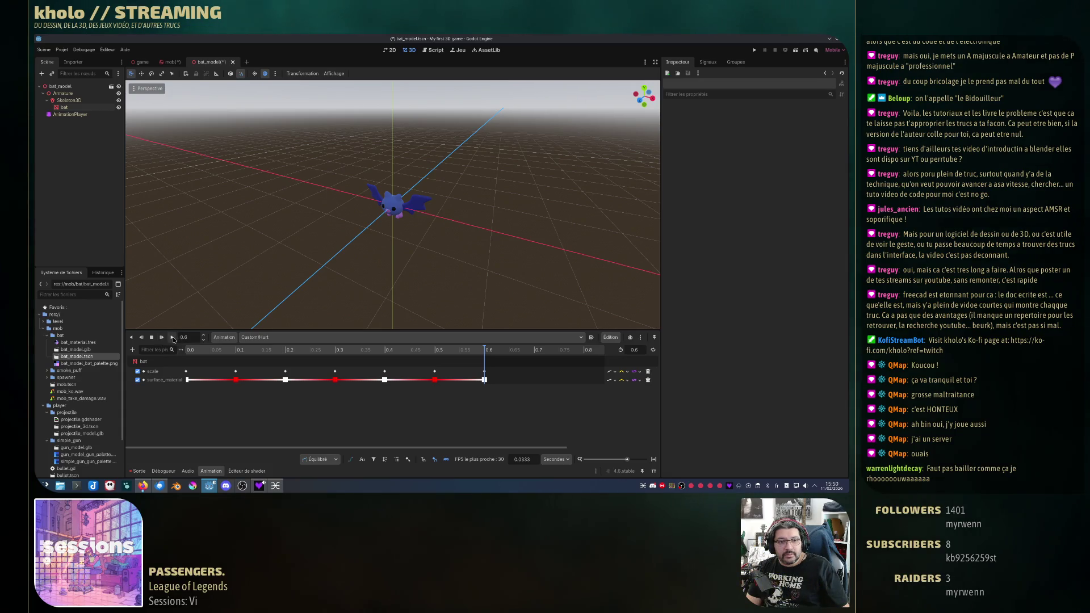
{"action": "key", "text": "shift+d"}
{"action": "key", "text": "shift+d"}
{"action": "key", "text": "shift+d"}
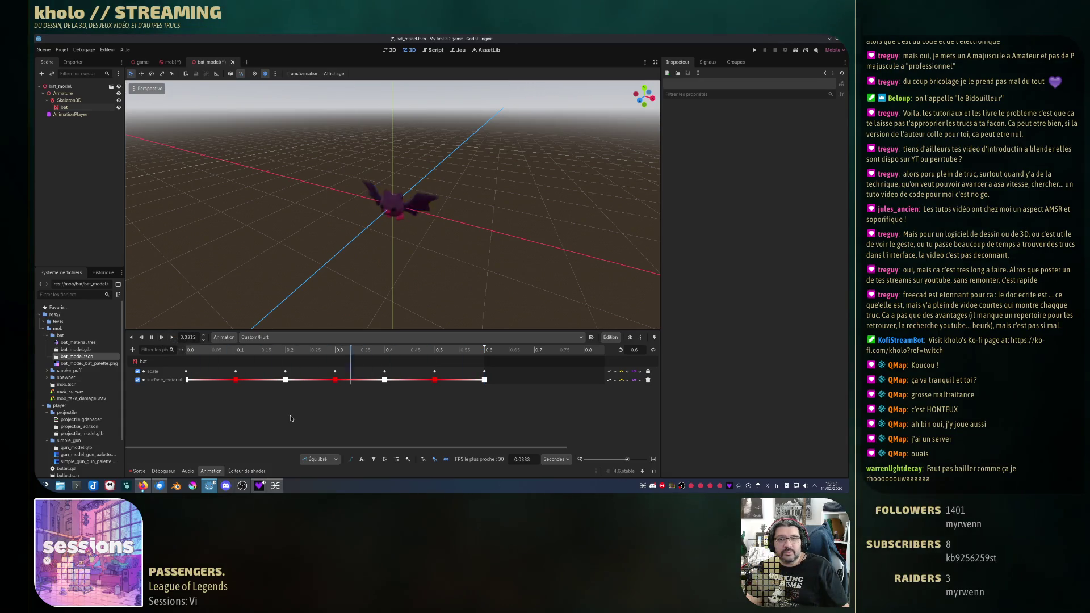
{"action": "key", "text": "shift+d"}
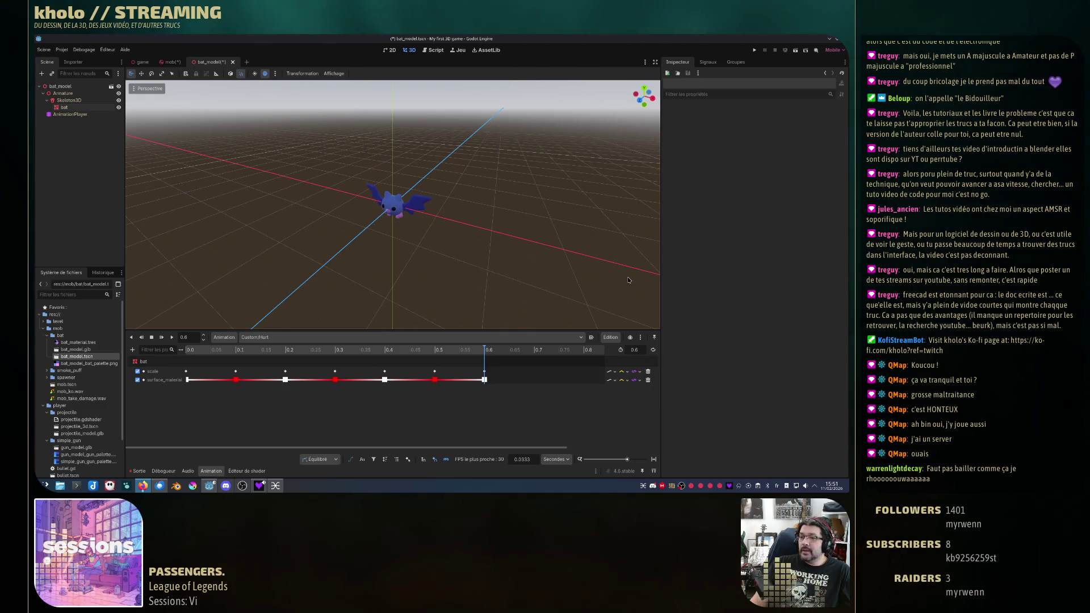
Step: Add an AnimationTree child node under bat_model by searching 'animationt'
{"action": "right_click", "coordinate": [68, 114]}
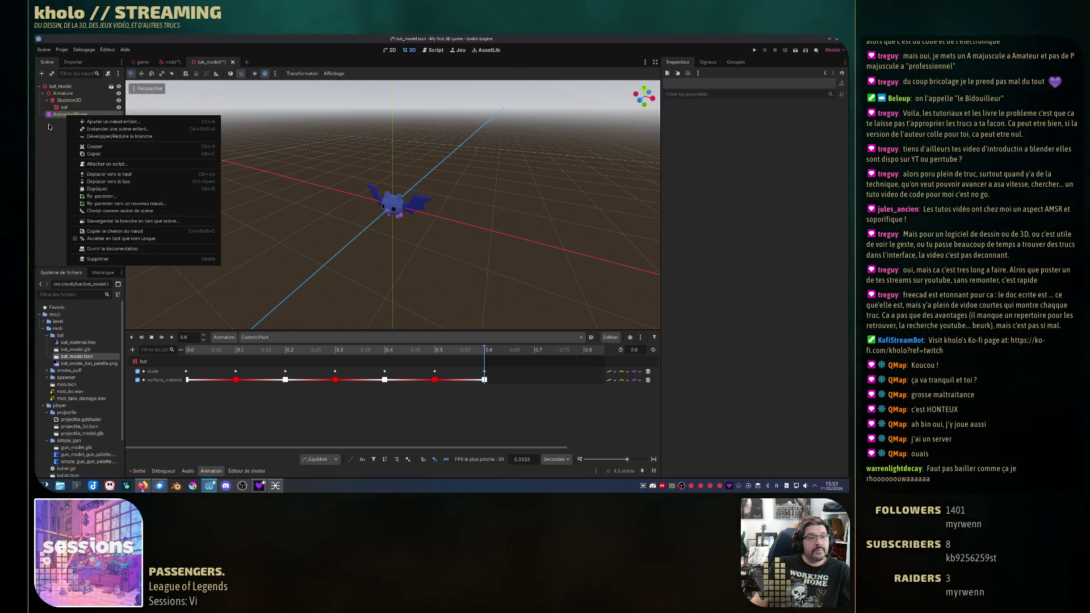
{"action": "left_click", "coordinate": [52, 146]}
{"action": "right_click", "coordinate": [63, 86]}
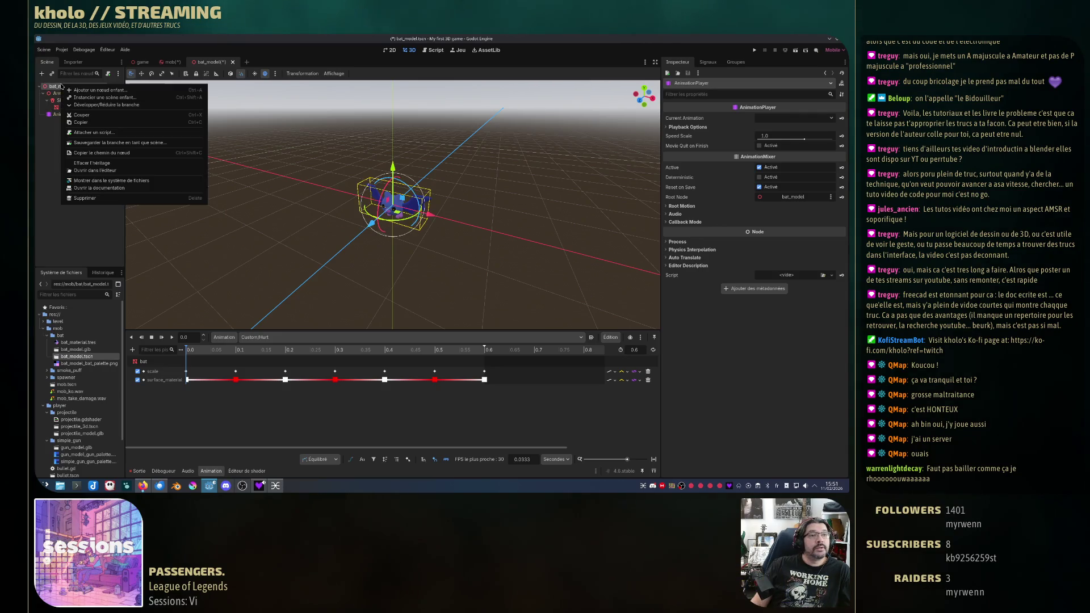
{"action": "left_click", "coordinate": [101, 91]}
{"action": "type", "text": "a"}
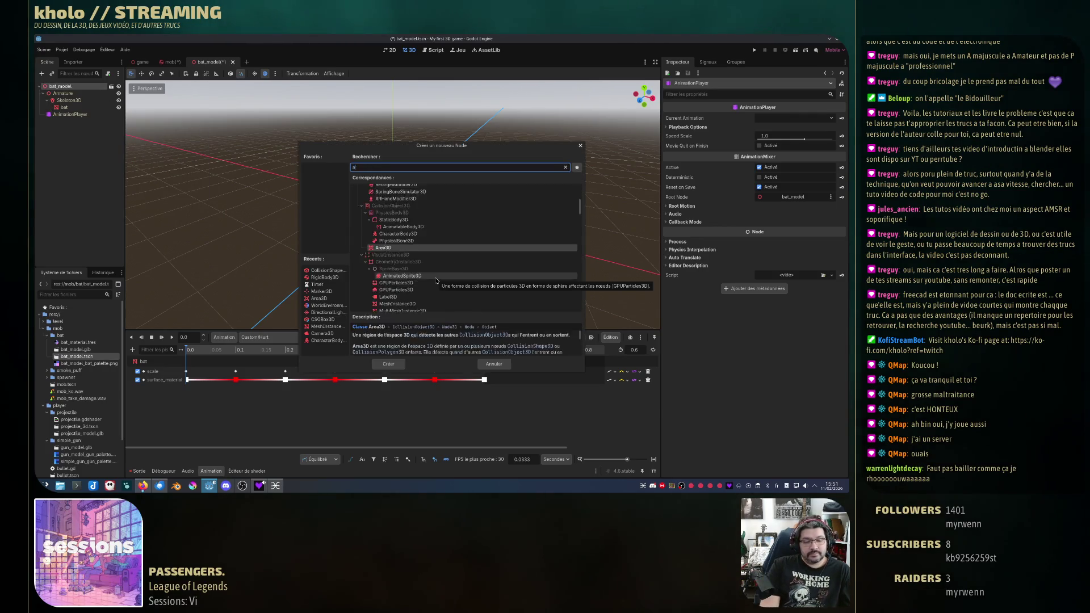
{"action": "type", "text": "nimationtr"}
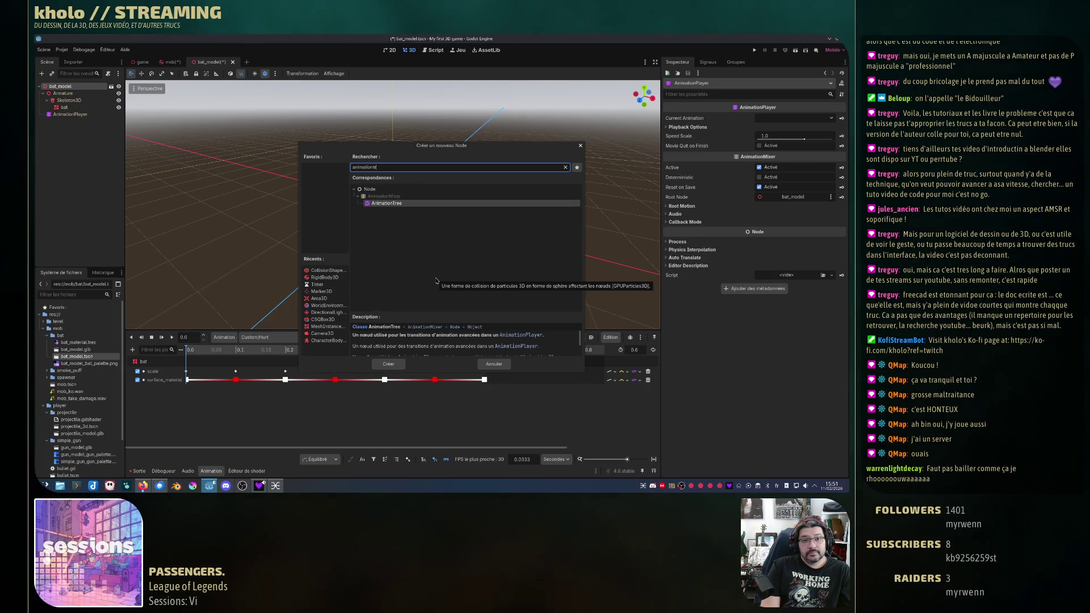
{"action": "key", "text": "Return"}
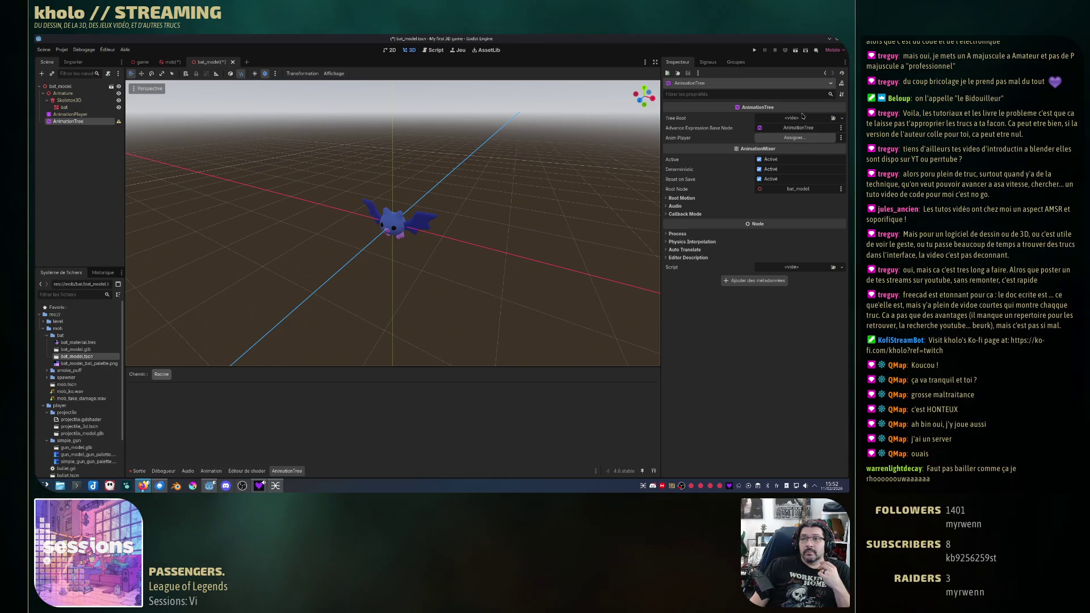
Step: Set Tree Root to a new AnimationNodeBlendTree and enlarge the graph around the output node
{"action": "left_click", "coordinate": [798, 121]}
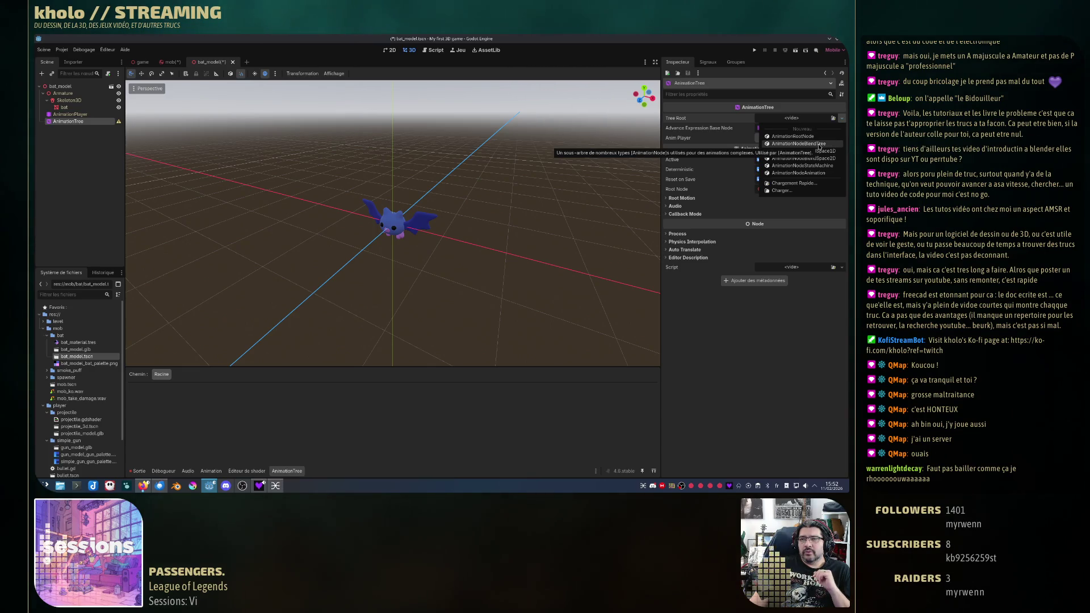
{"action": "left_click", "coordinate": [819, 144]}
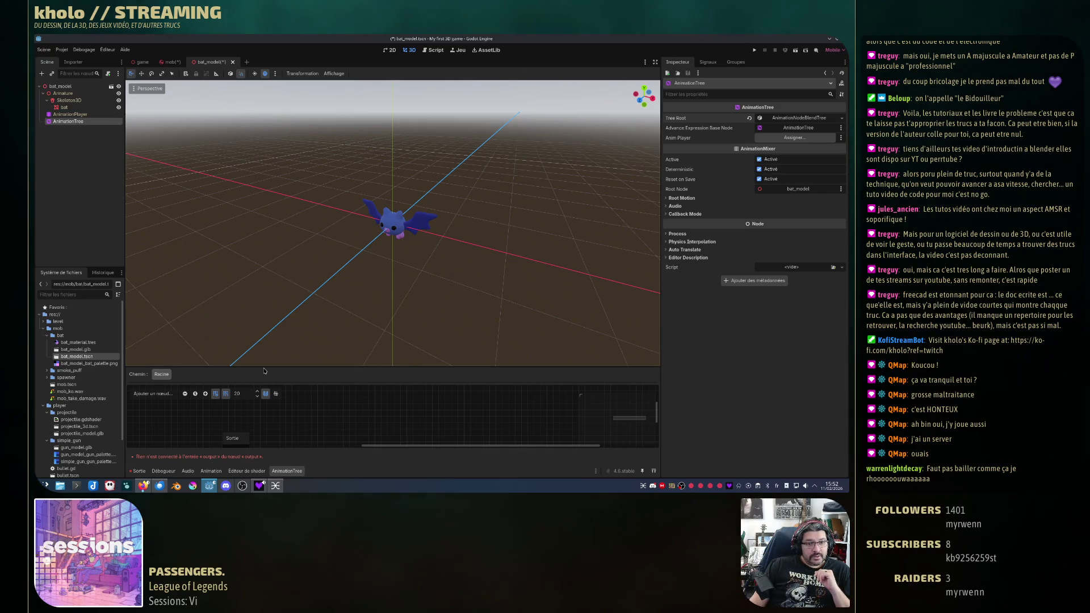
{"action": "left_click_drag", "start_coordinate": [264, 368], "coordinate": [269, 277]}
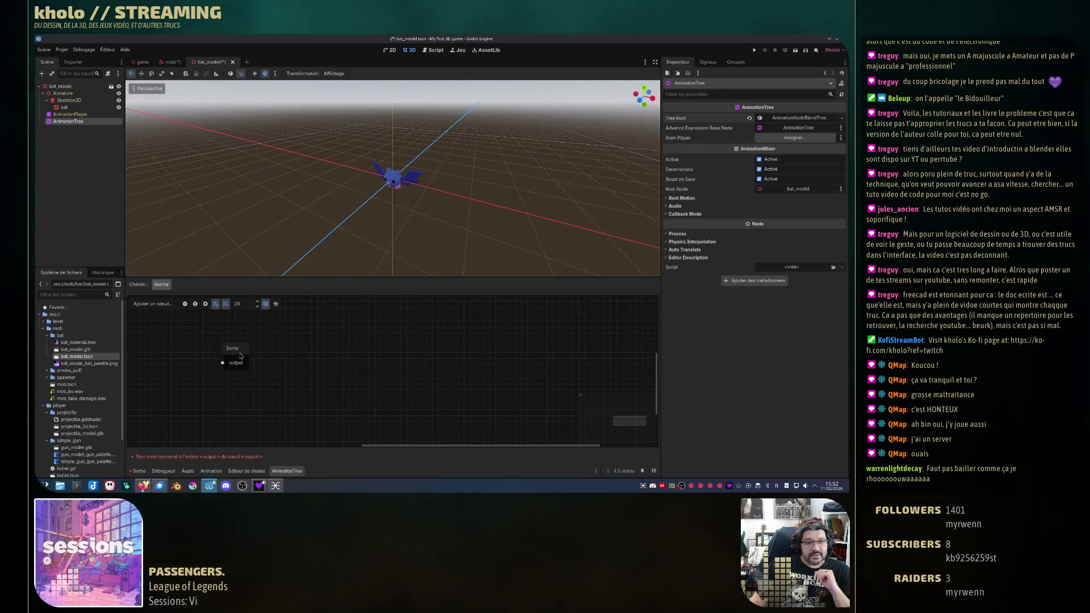
{"action": "left_click_drag", "start_coordinate": [236, 356], "coordinate": [280, 346]}
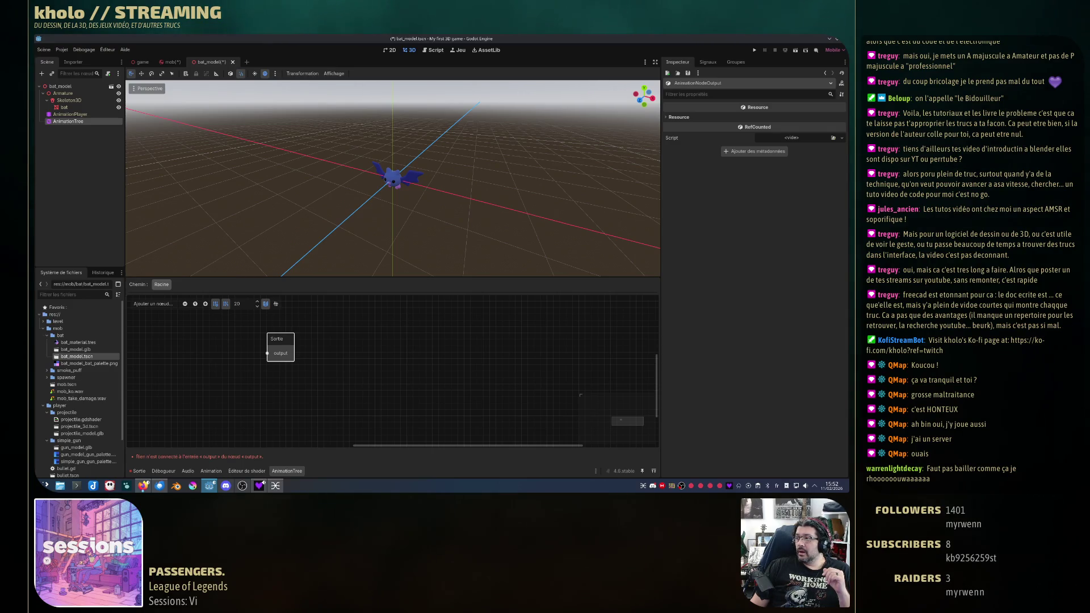
Step: Assign the bat's AnimationPlayer as the AnimationTree's Anim Player in the Inspector
{"action": "left_click", "coordinate": [78, 122]}
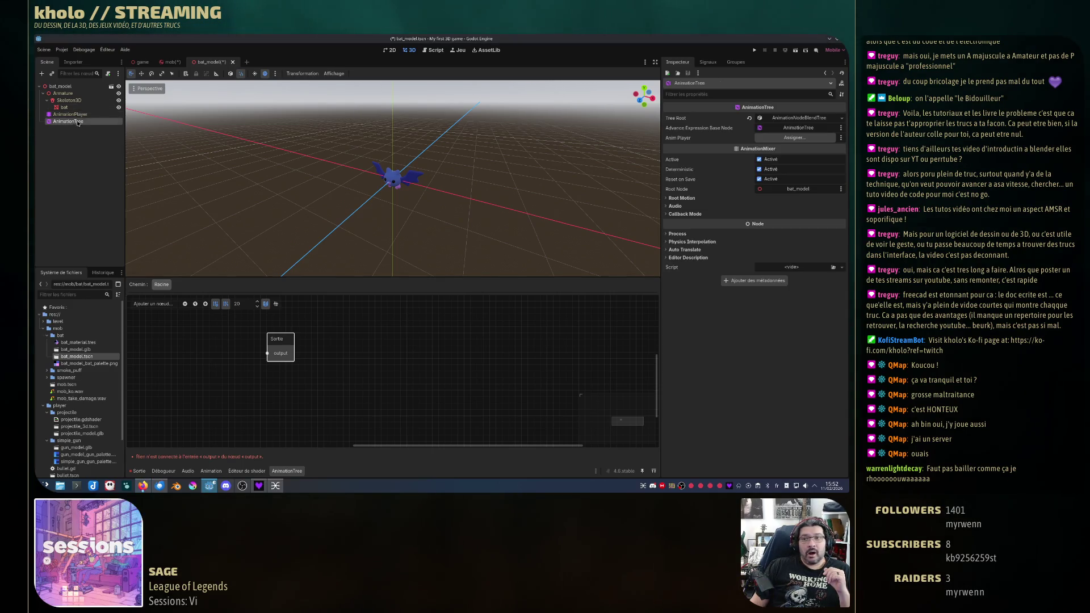
{"action": "left_click", "coordinate": [782, 139]}
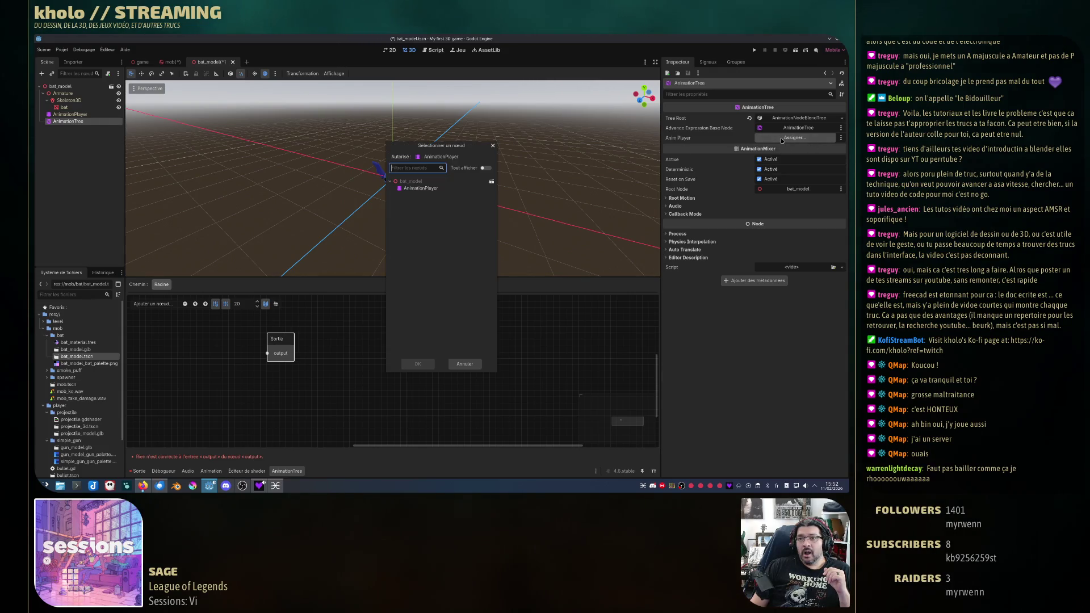
{"action": "left_click", "coordinate": [492, 146]}
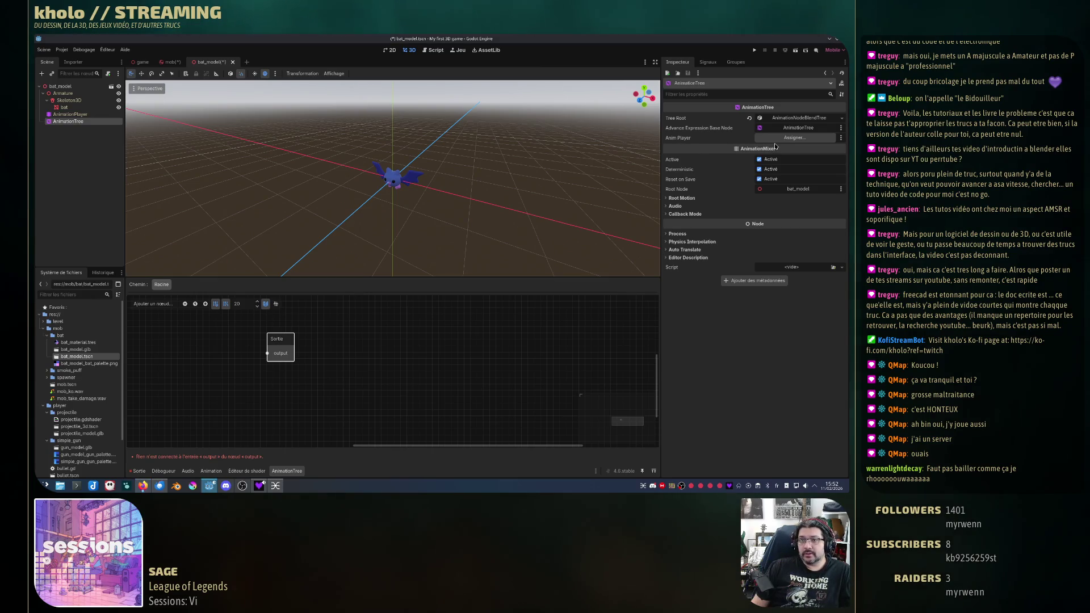
{"action": "left_click", "coordinate": [795, 138]}
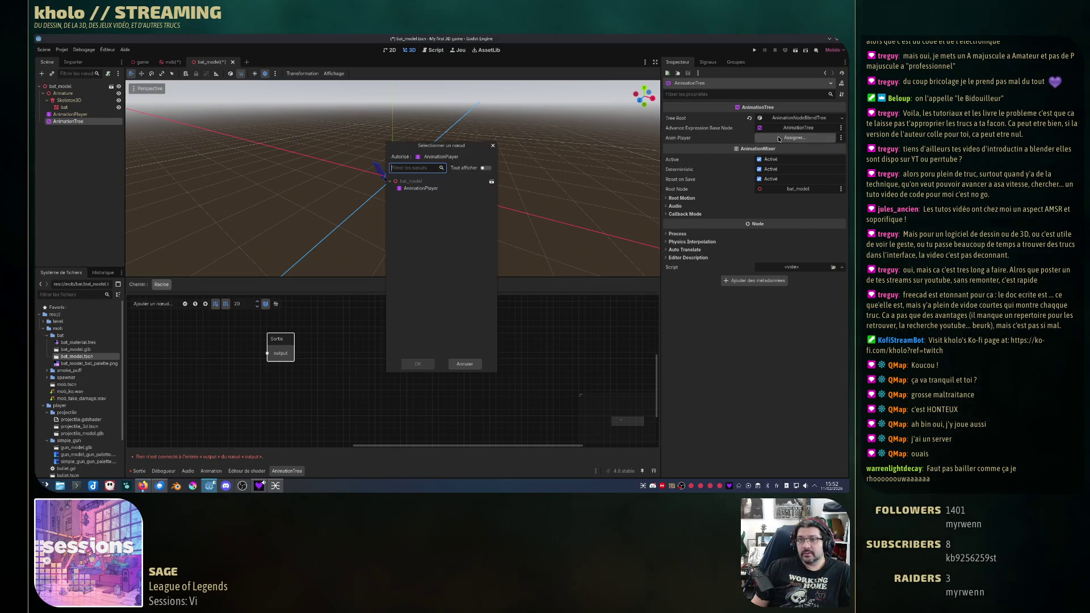
{"action": "left_click", "coordinate": [421, 189]}
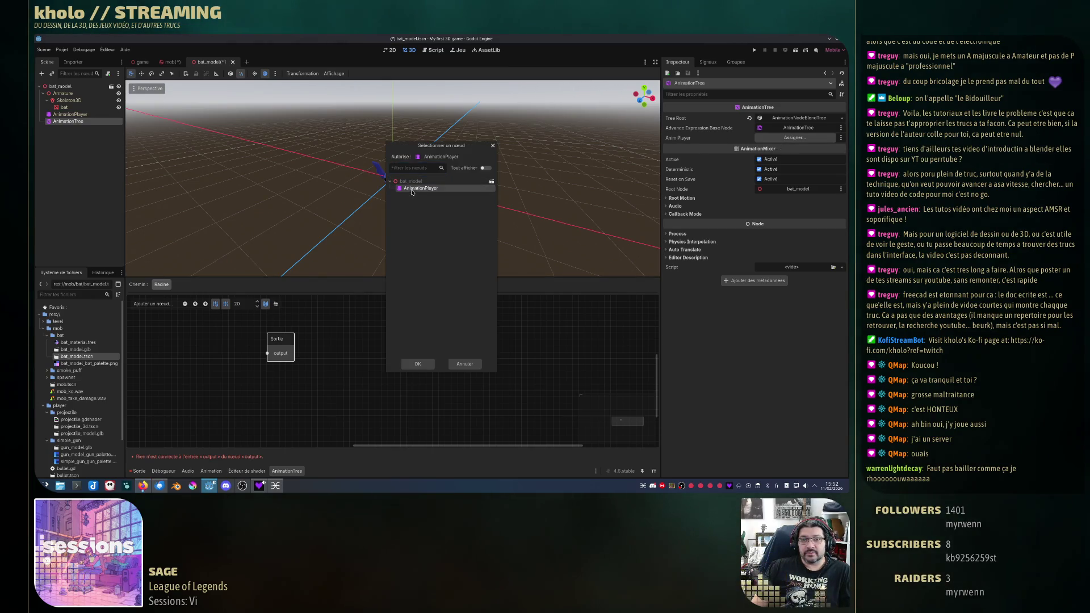
{"action": "left_click", "coordinate": [418, 364]}
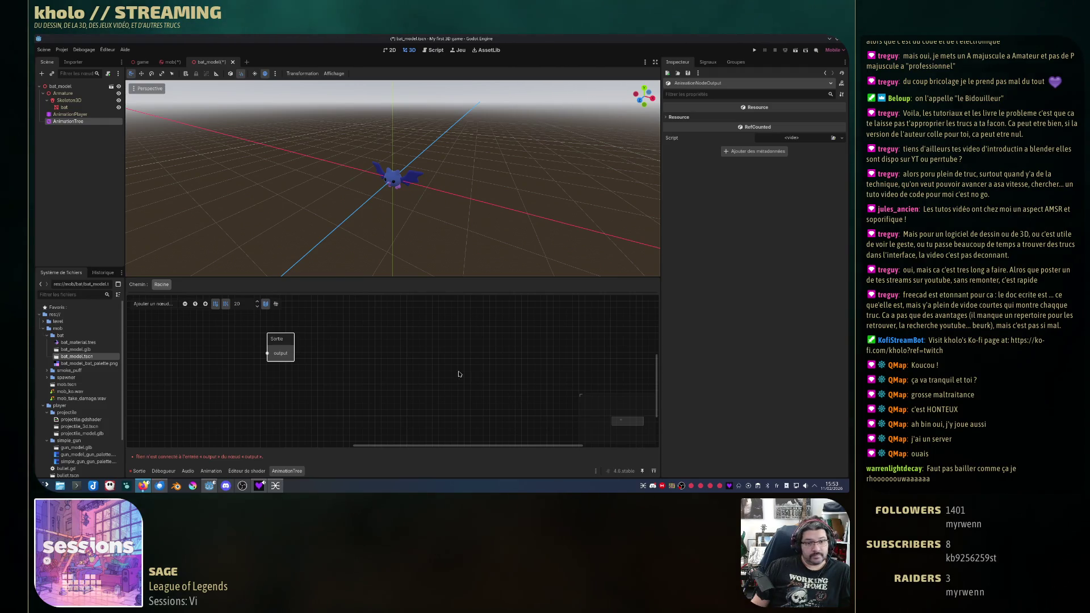
{"action": "left_click_drag", "start_coordinate": [405, 445], "coordinate": [331, 441]}
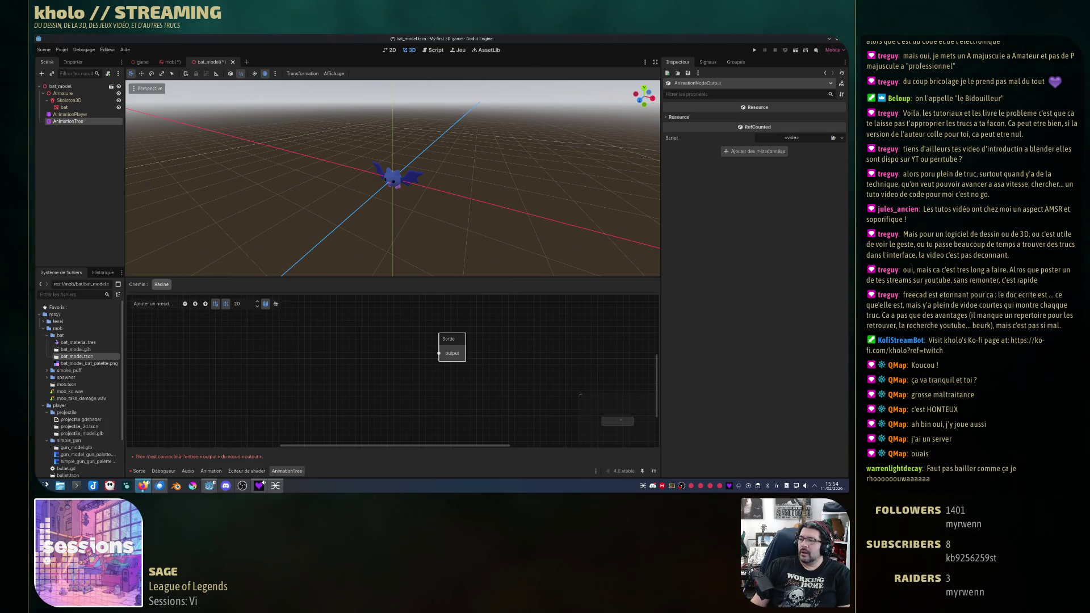
{"action": "left_click", "coordinate": [73, 121]}
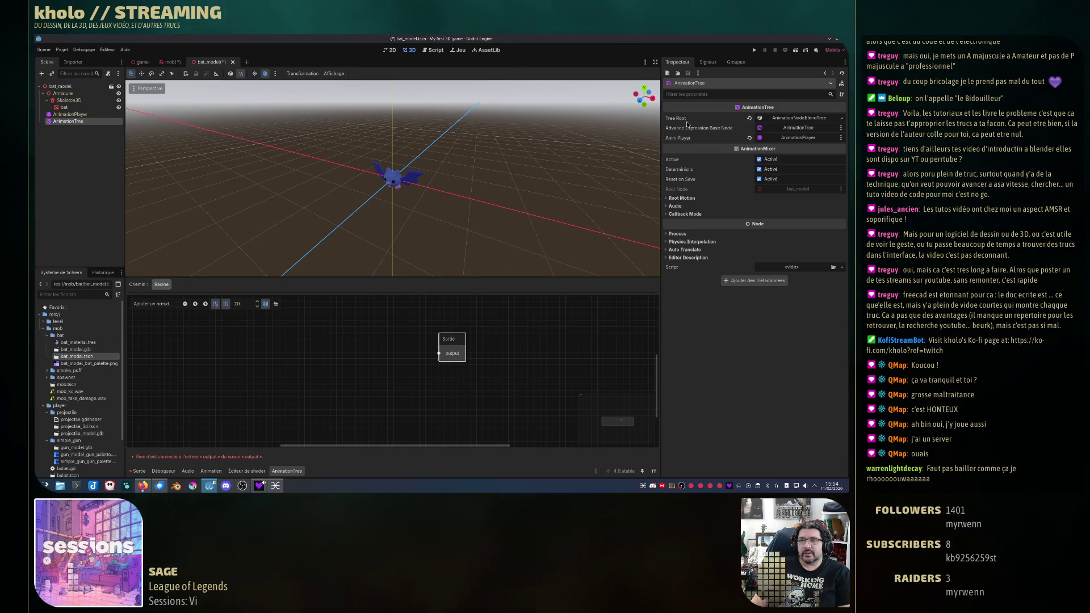
{"action": "left_click", "coordinate": [805, 118]}
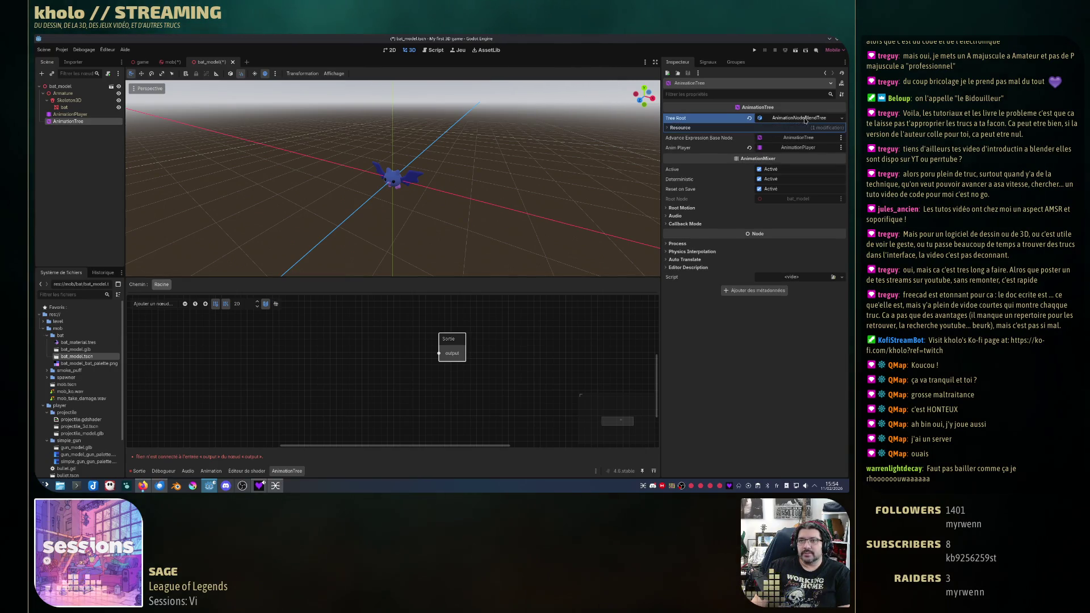
{"action": "left_click", "coordinate": [681, 128]}
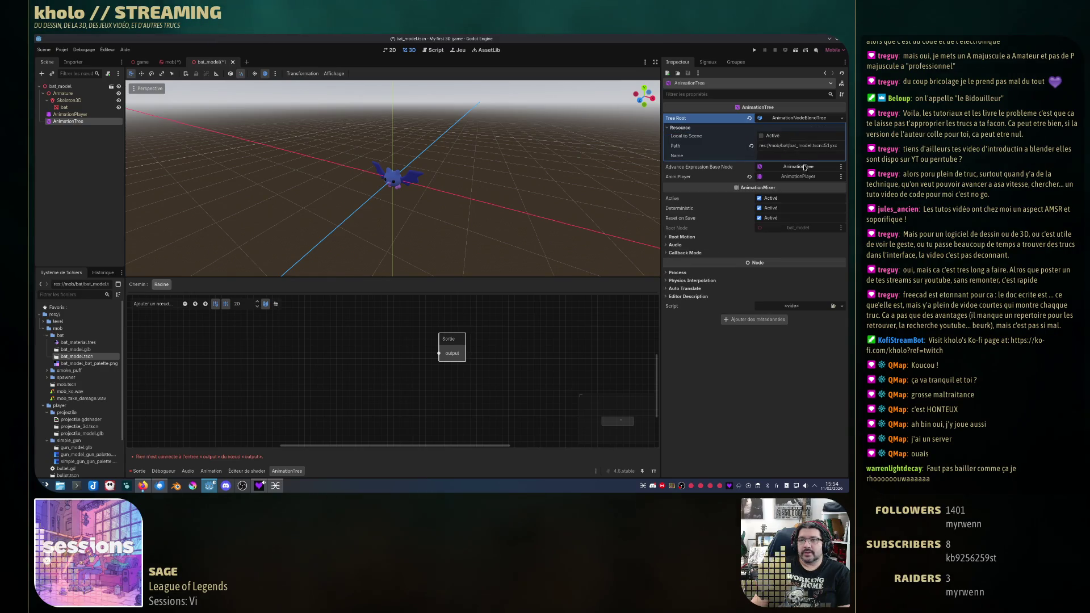
{"action": "left_click", "coordinate": [805, 168]}
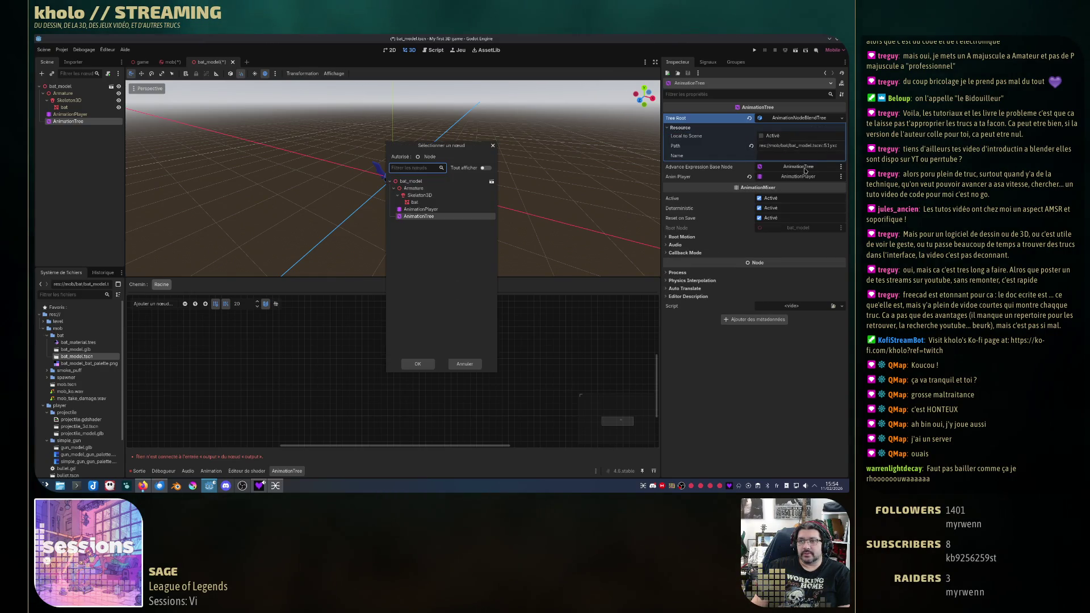
{"action": "left_click", "coordinate": [473, 366]}
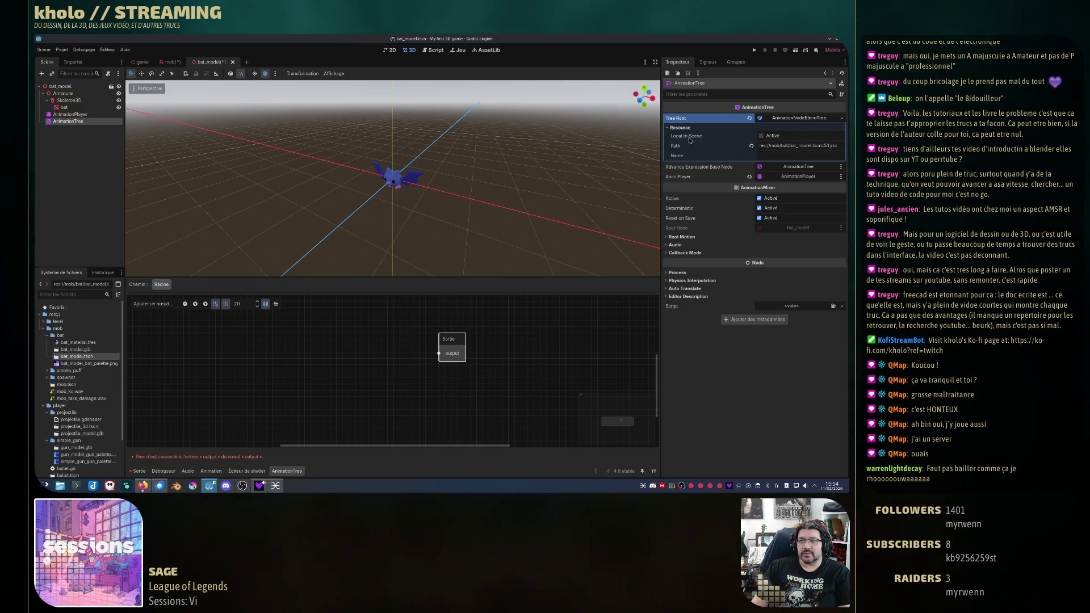
{"action": "left_click", "coordinate": [824, 118]}
{"action": "left_click", "coordinate": [827, 117]}
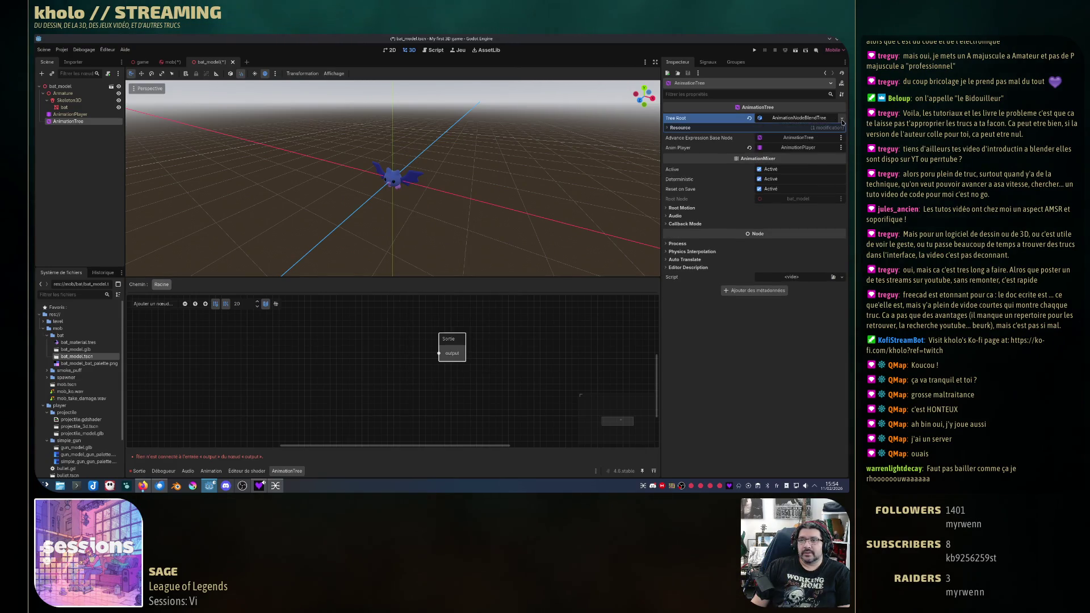
{"action": "left_click", "coordinate": [841, 117]}
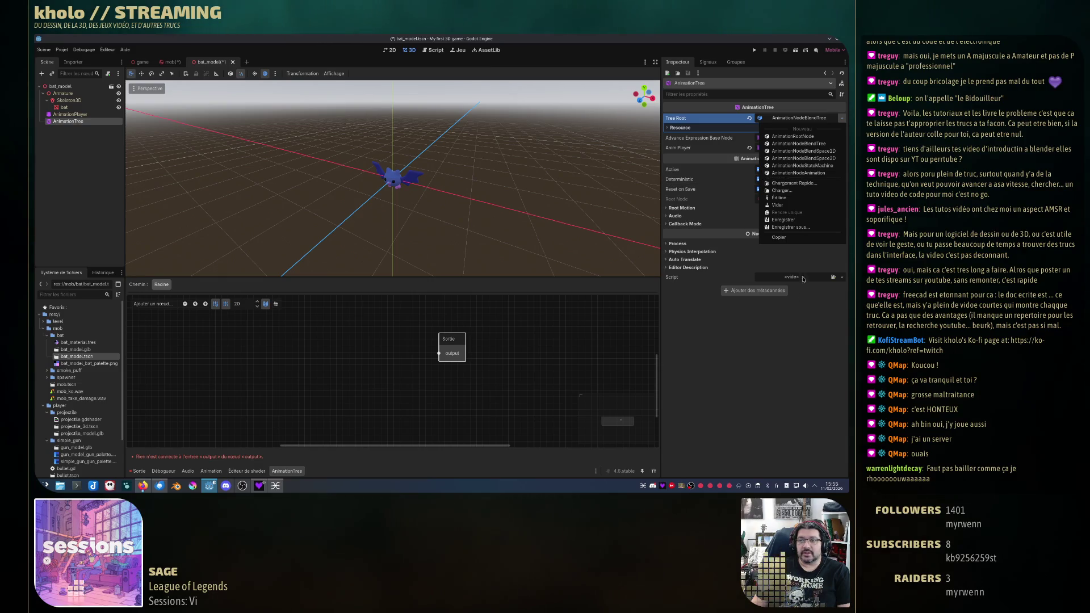
{"action": "left_click", "coordinate": [800, 362]}
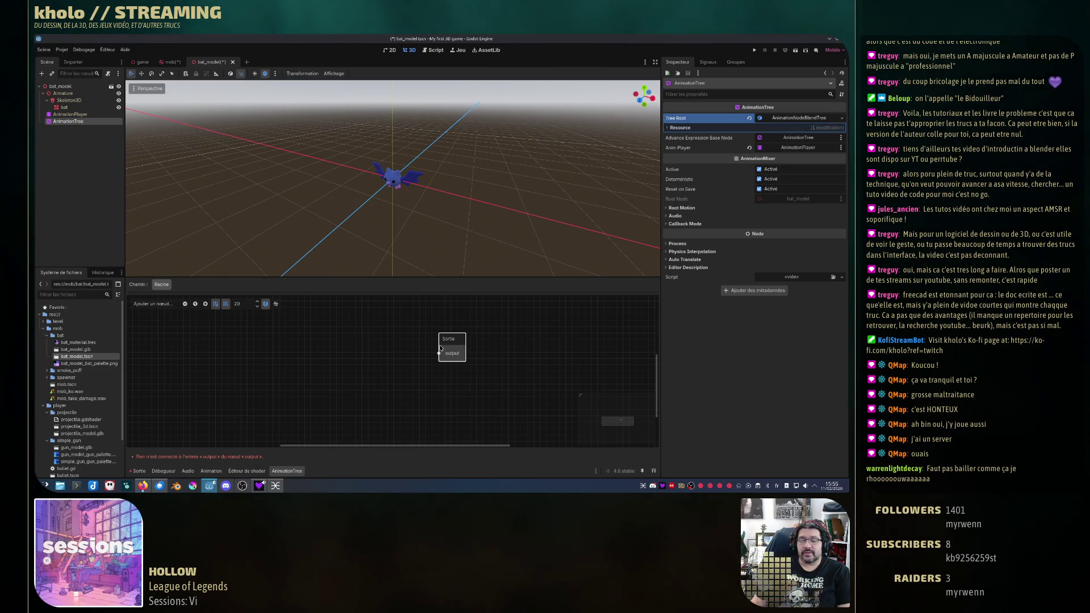
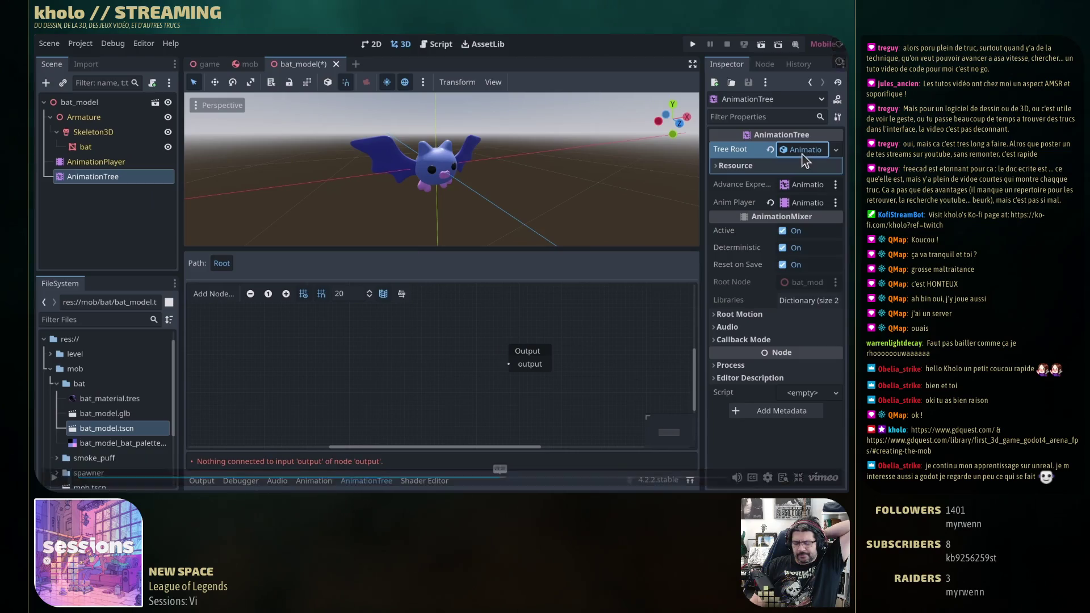
Step: Pause the Vimeo tutorial in fullscreen where the AnimationTree graph holds only the Output node
{"action": "mouse_move", "coordinate": [407, 253]}
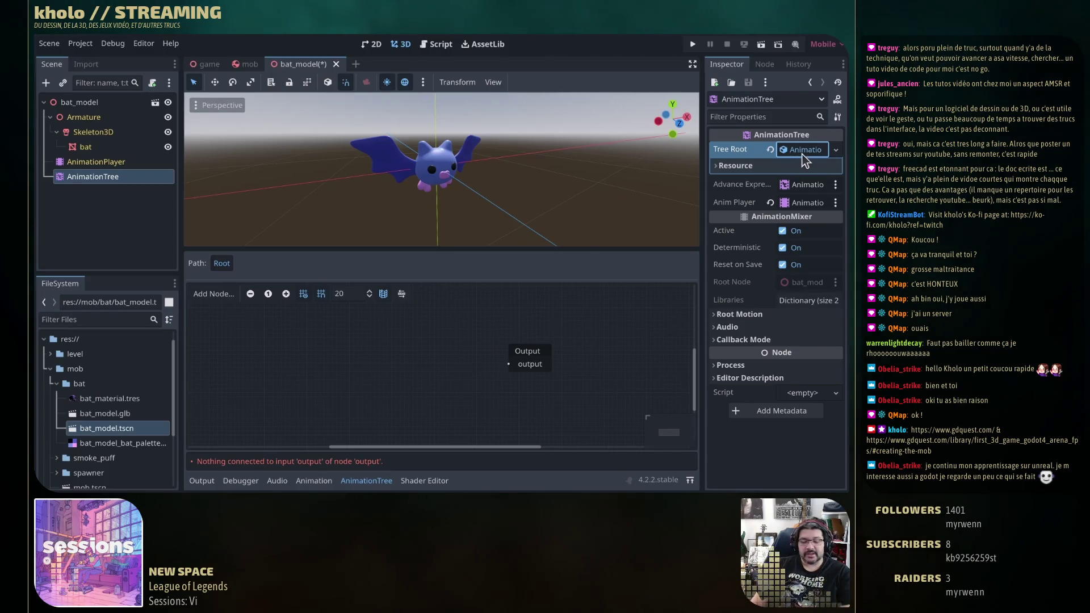
{"action": "left_click", "coordinate": [338, 117]}
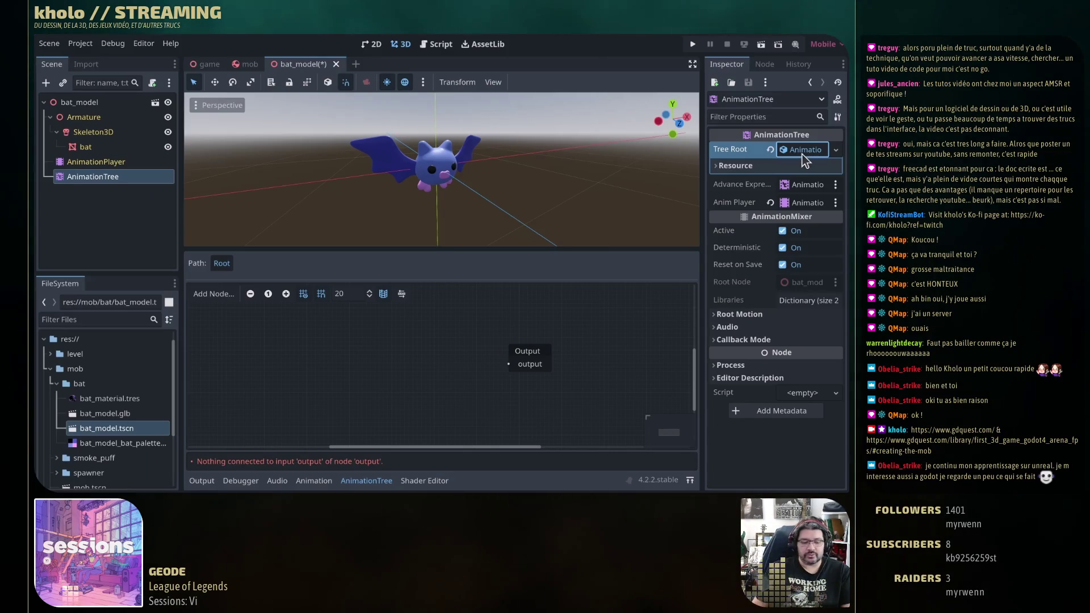
{"action": "key", "text": "f"}
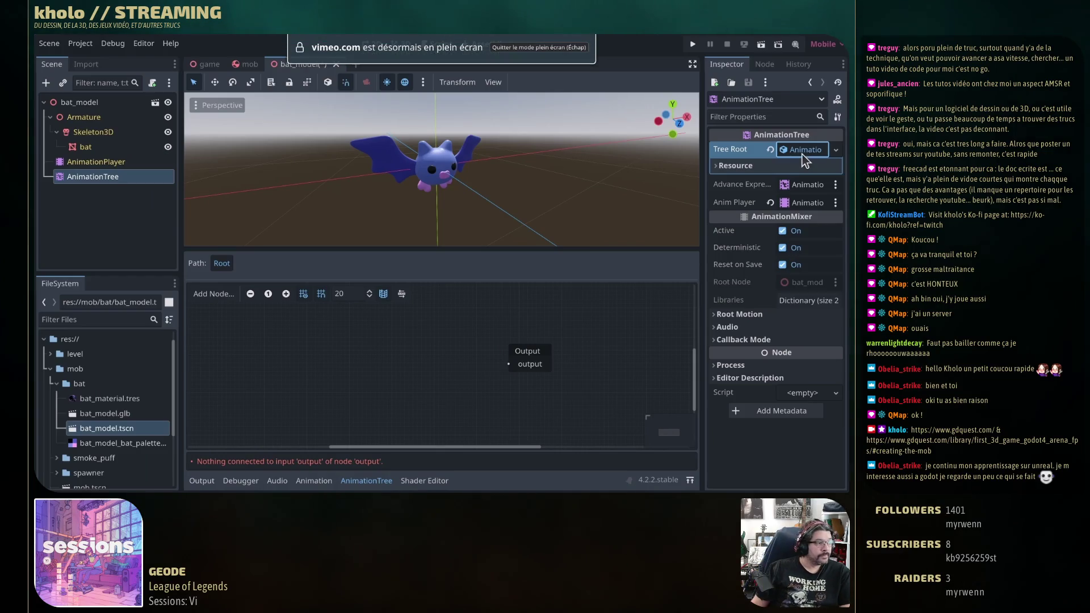
{"action": "left_click", "coordinate": [392, 90]}
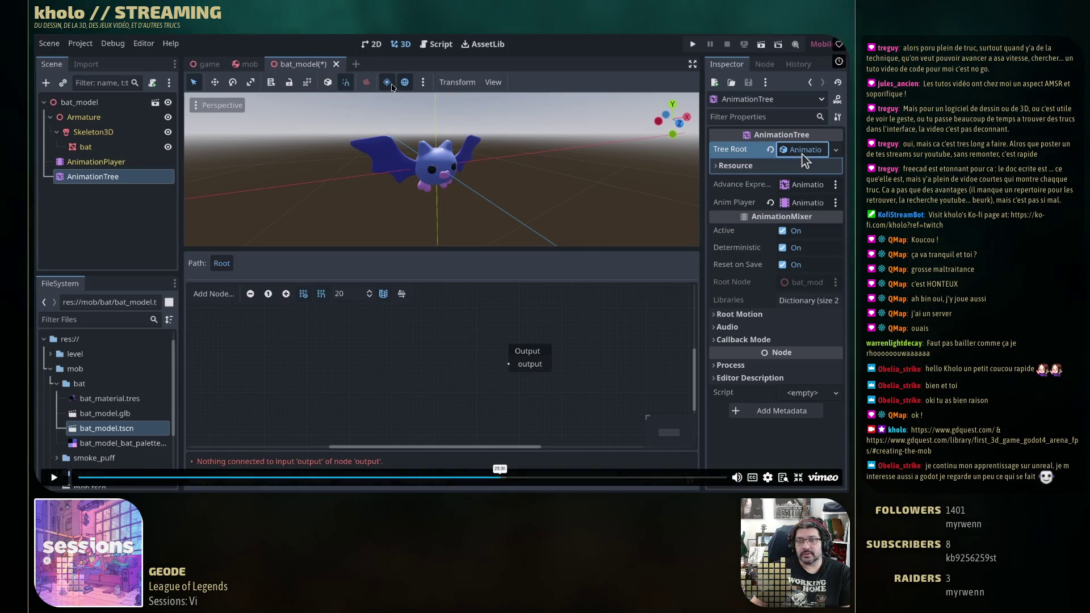
Step: Shoot the bat in the running debug game
{"action": "key", "text": "f"}
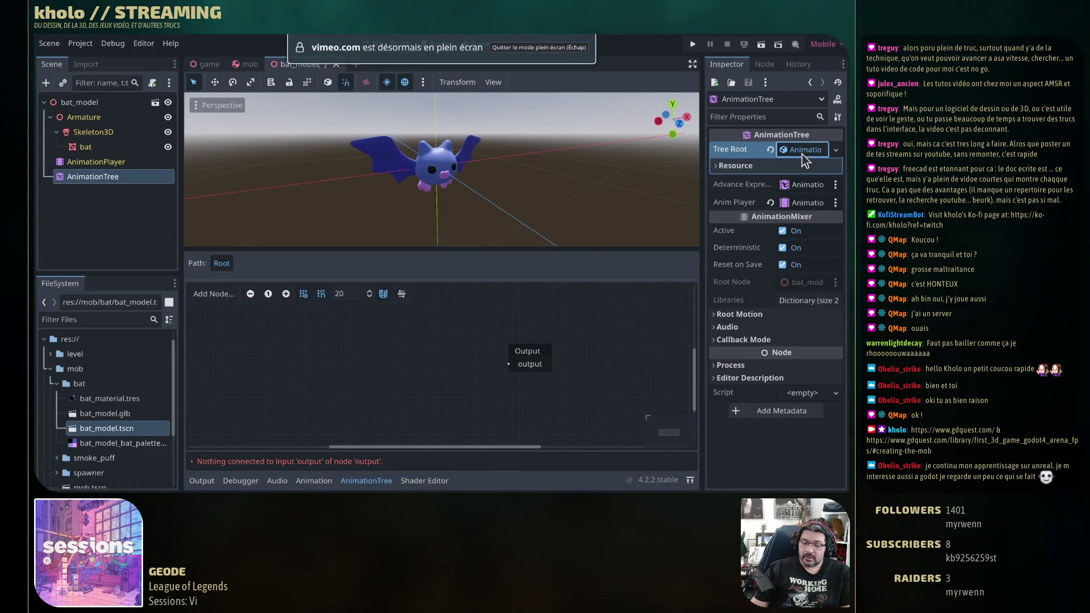
{"action": "mouse_move", "coordinate": [443, 312]}
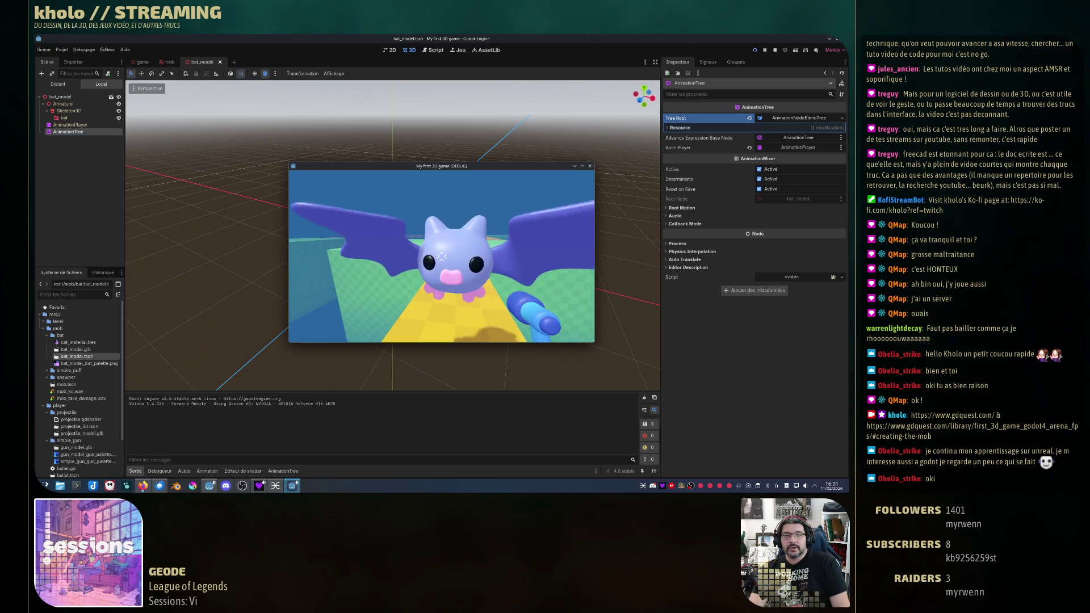
{"action": "left_click", "coordinate": [442, 256]}
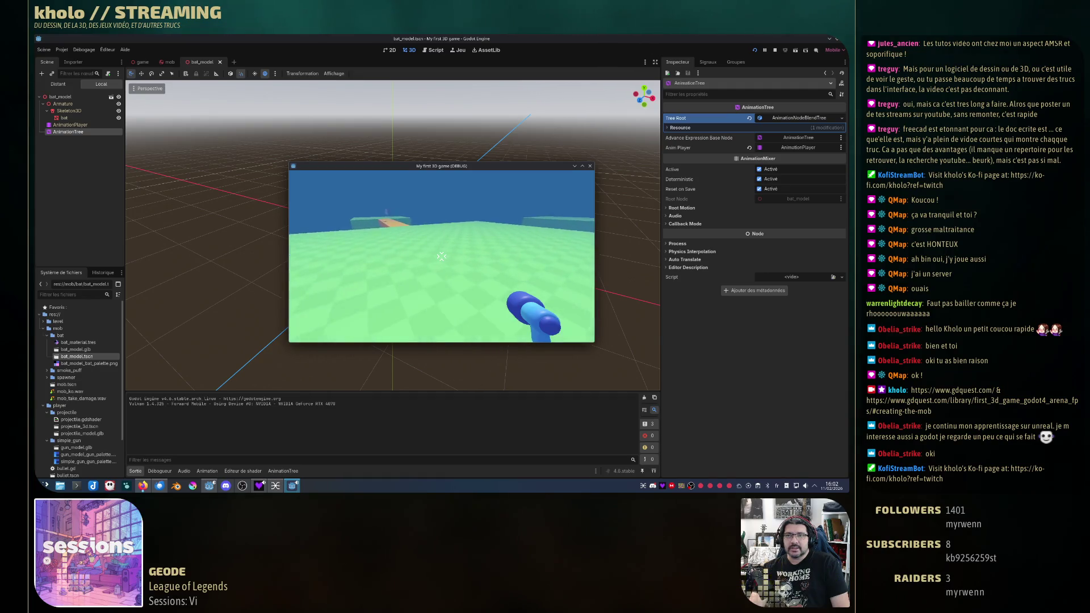
Step: Walk along the yellow path onto the green platform and back down, turning to face the bat
{"action": "key", "text": "w"}
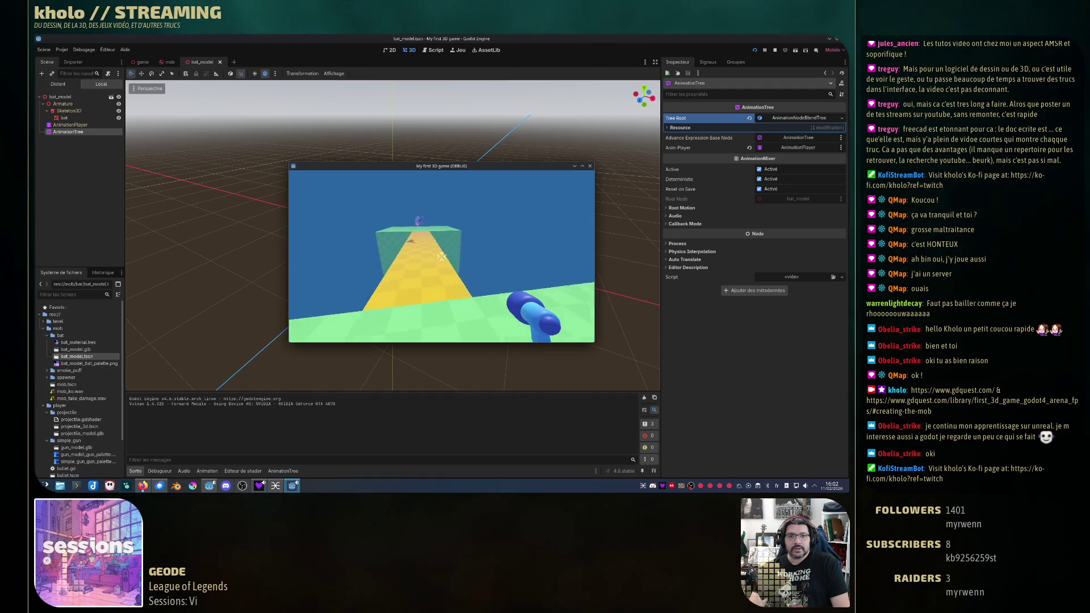
{"action": "key", "text": "space"}
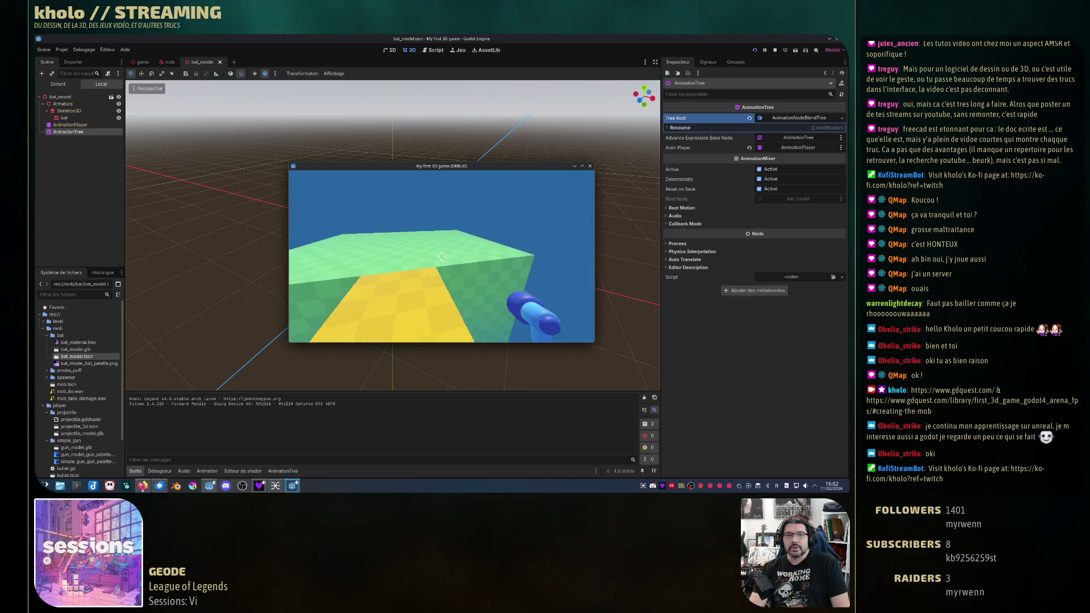
{"action": "key", "text": "s"}
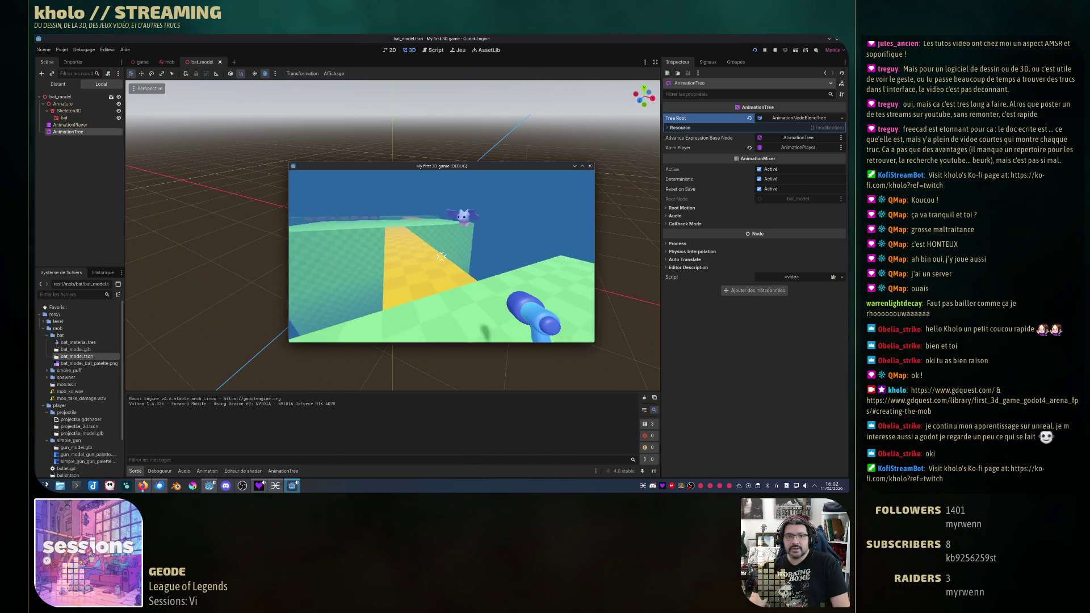
{"action": "key", "text": "d"}
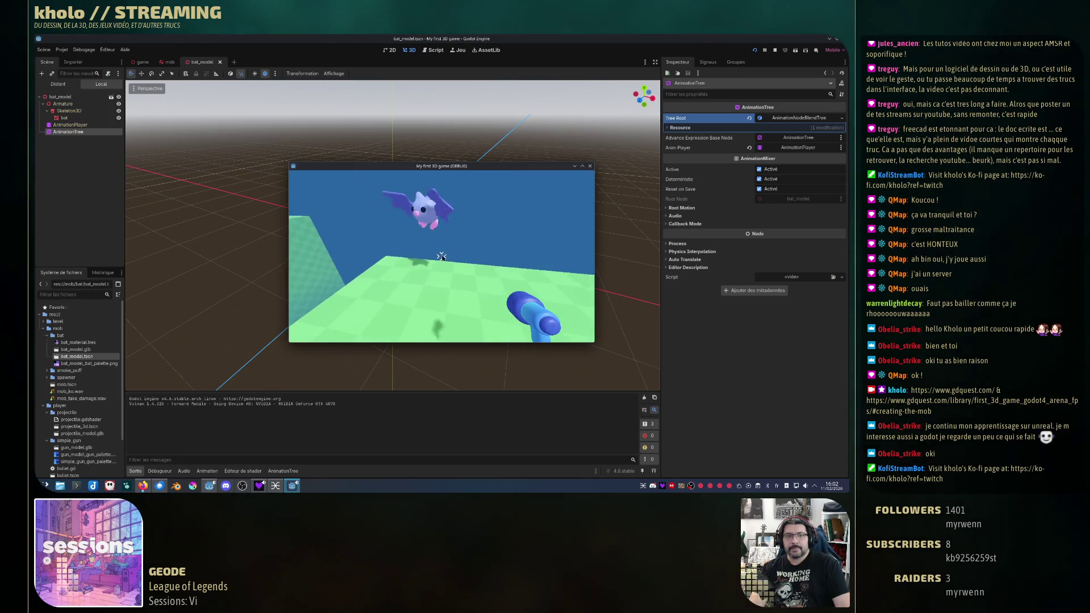
Step: Stop the game and play the bat's Idle animation in the AnimationPlayer
{"action": "left_click", "coordinate": [590, 166]}
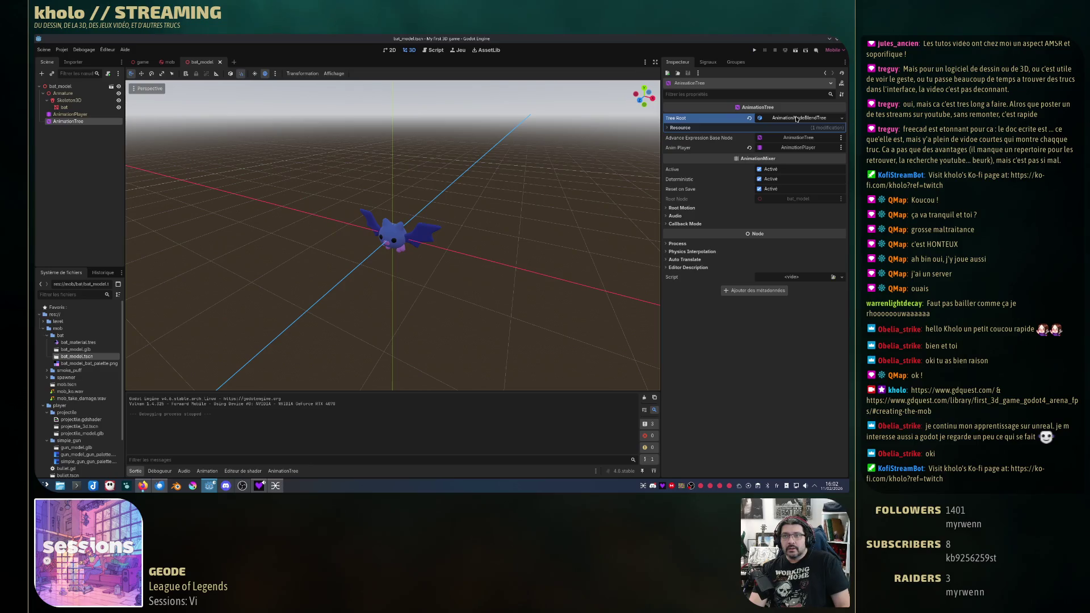
{"action": "left_click", "coordinate": [842, 118]}
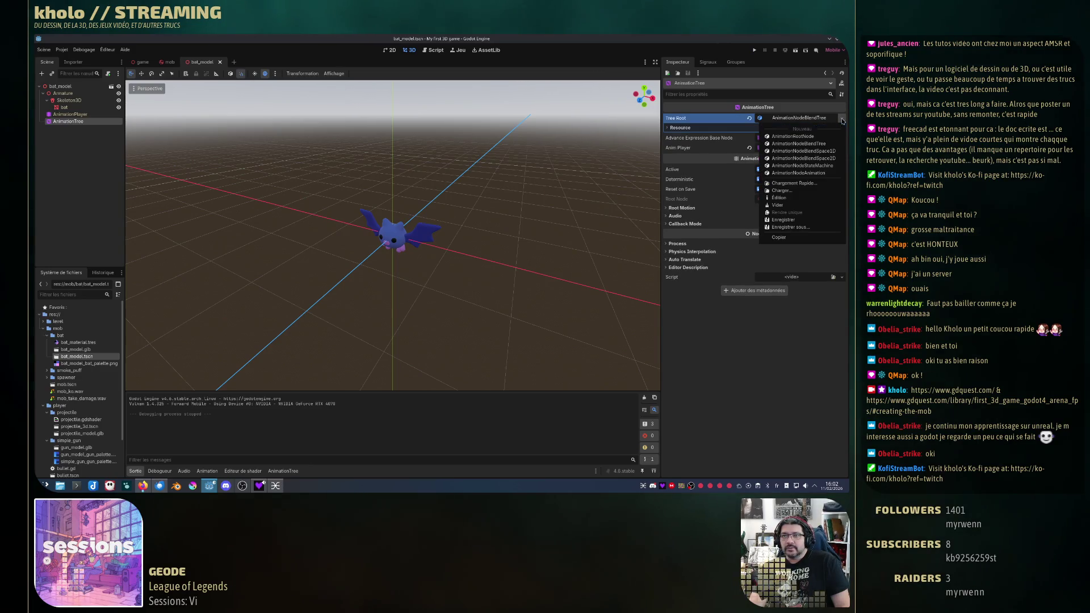
{"action": "left_click", "coordinate": [70, 115]}
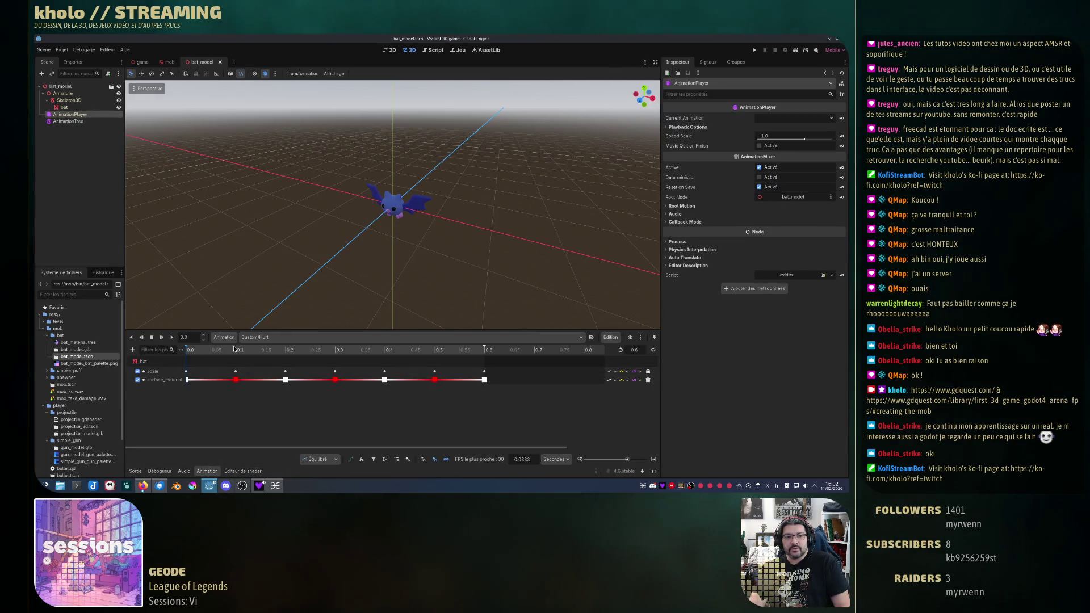
{"action": "left_click", "coordinate": [284, 337]}
{"action": "left_click", "coordinate": [266, 351]}
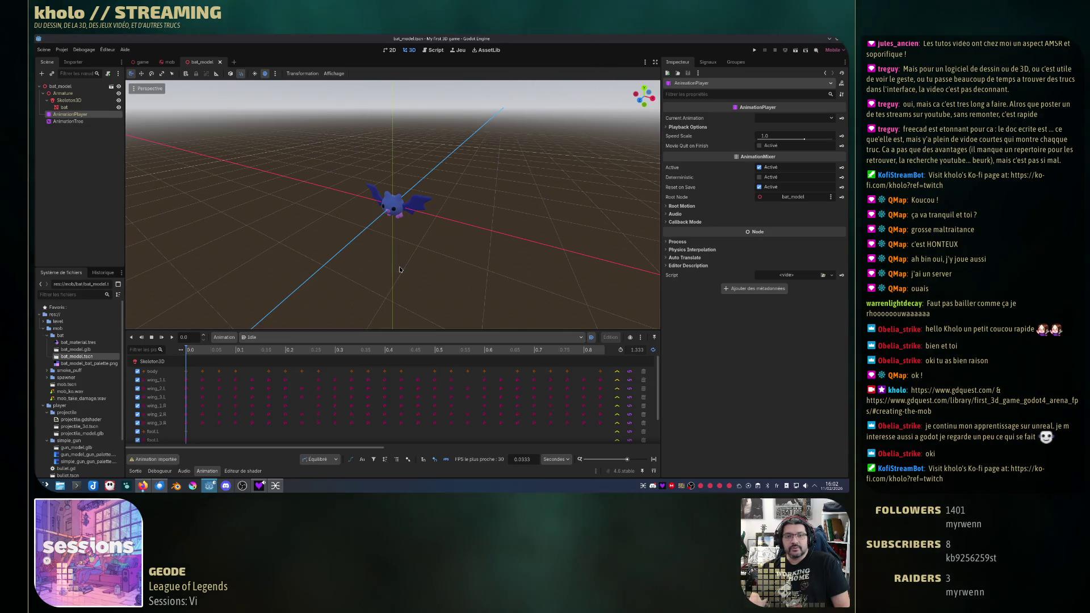
{"action": "key", "text": "d"}
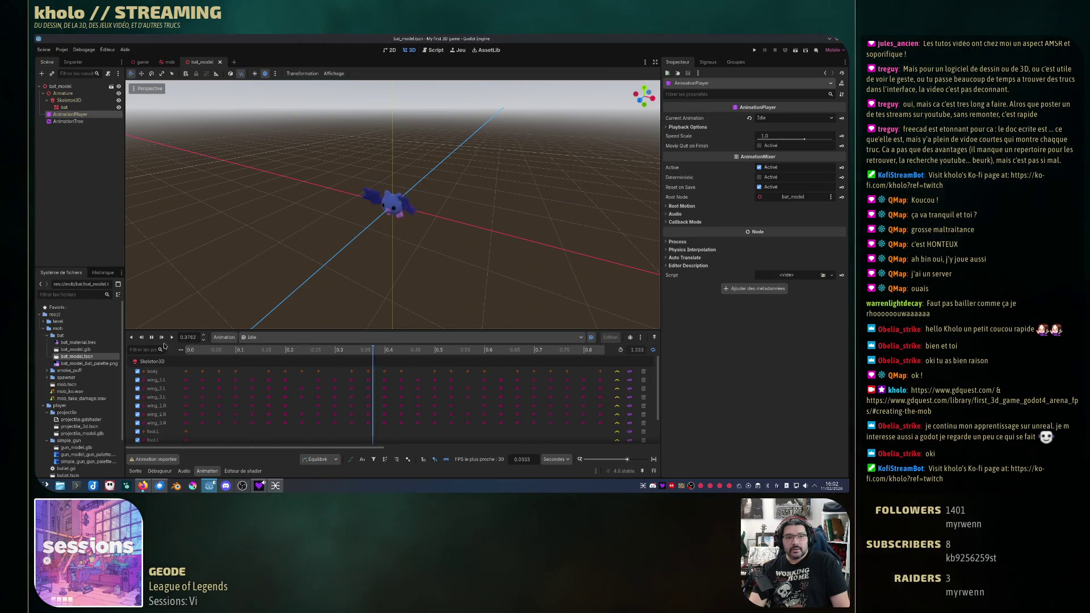
Step: Play the Custom/Hurt animation twice, then show the AnimationTree's blend tree graph
{"action": "left_click", "coordinate": [267, 337]}
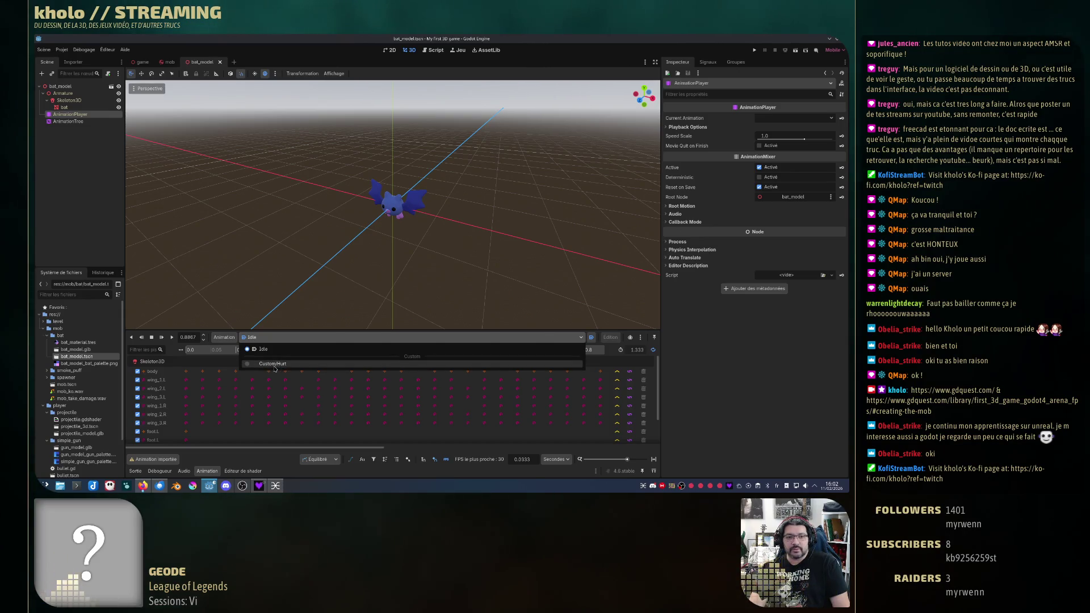
{"action": "left_click", "coordinate": [274, 366]}
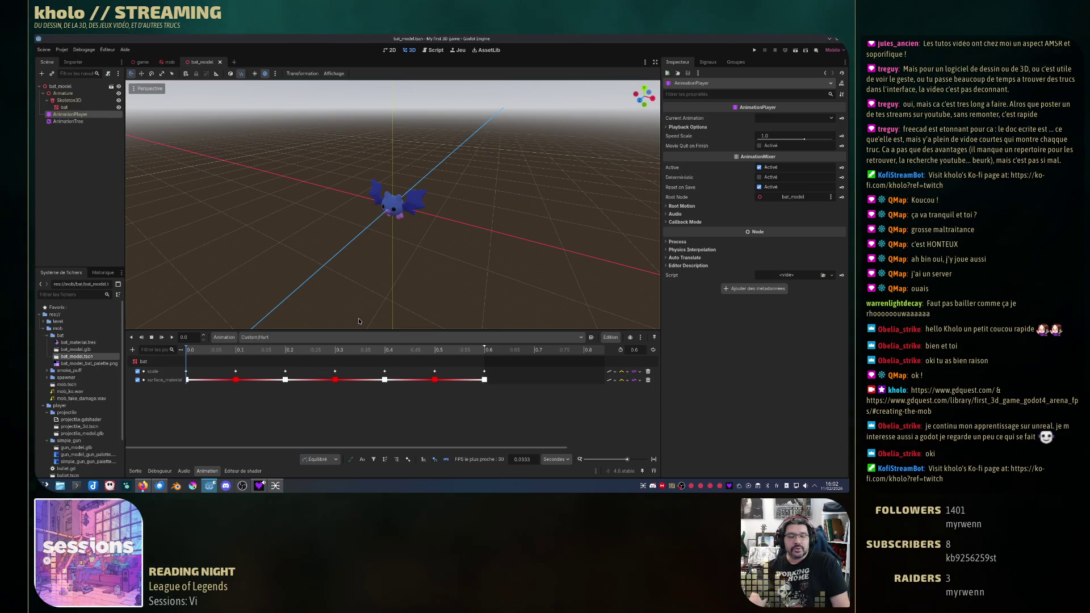
{"action": "key", "text": "shift+d"}
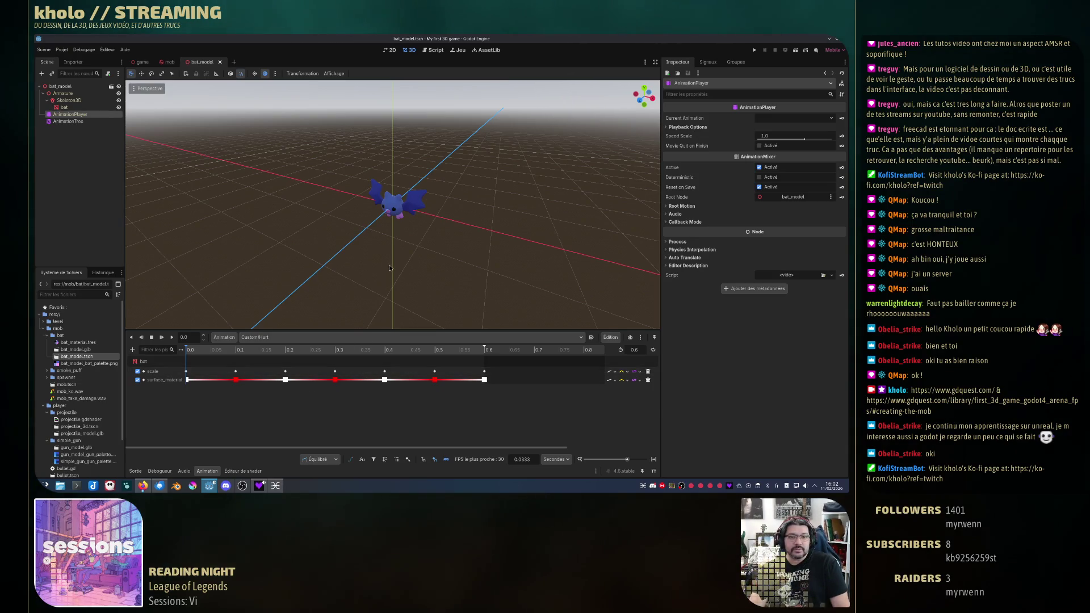
{"action": "key", "text": "shift+d"}
{"action": "key", "text": "shift+d"}
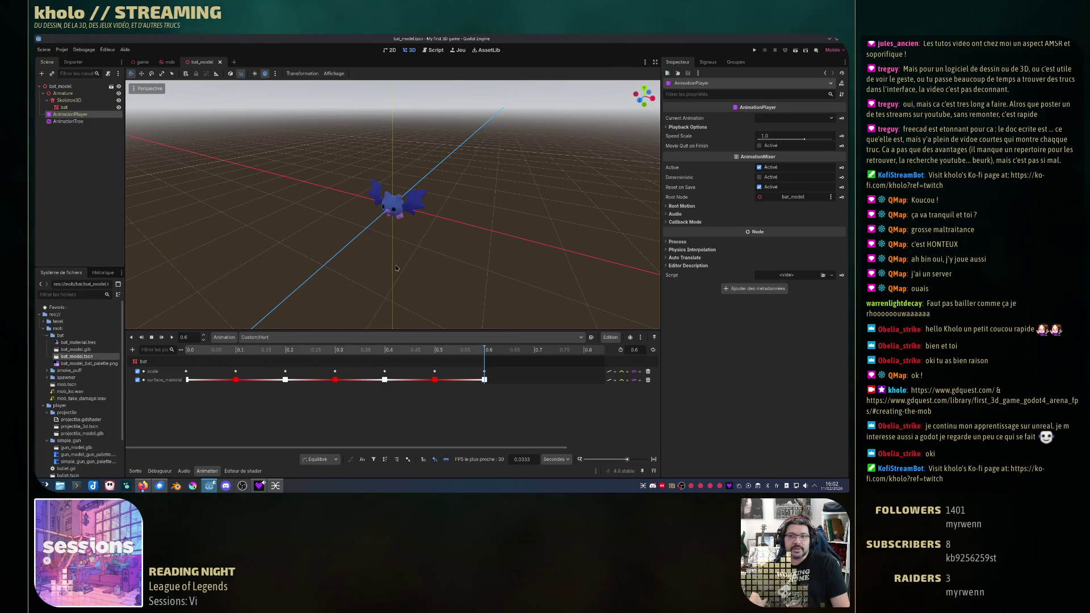
{"action": "left_click", "coordinate": [77, 121]}
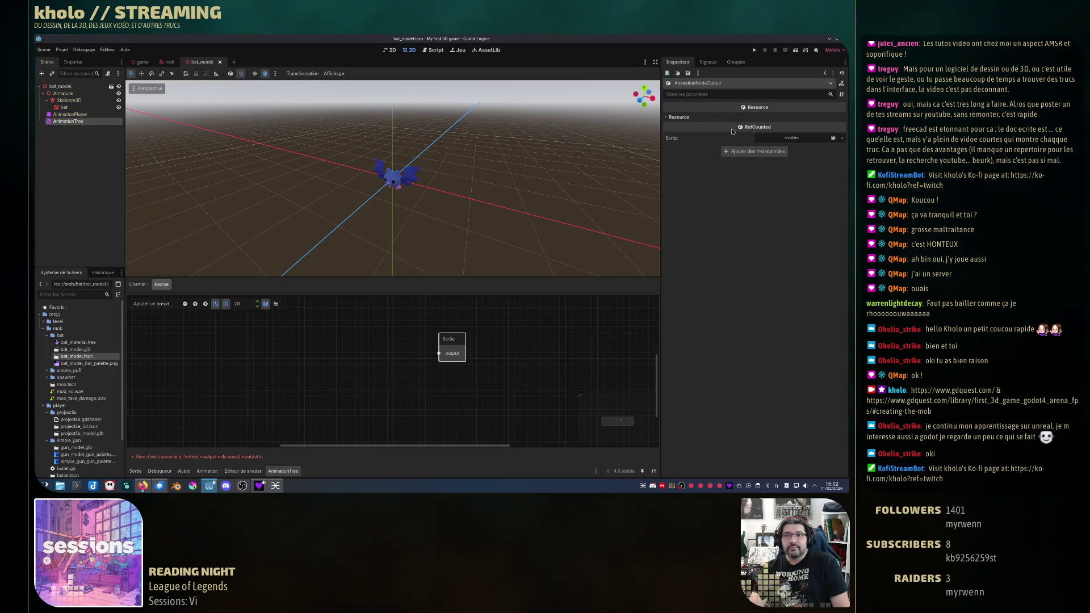
{"action": "left_click", "coordinate": [84, 122]}
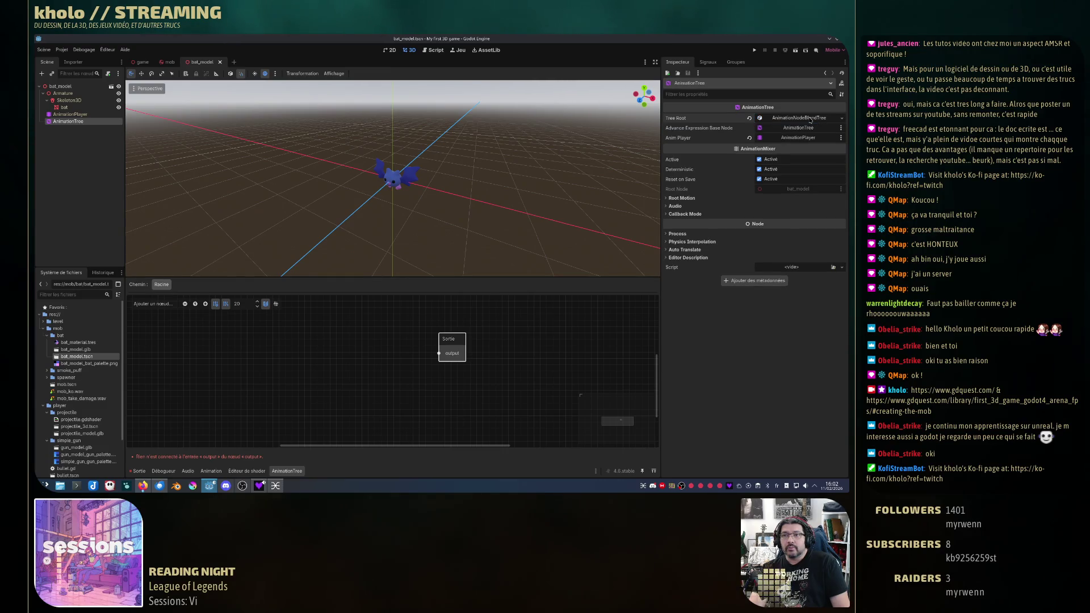
{"action": "left_click", "coordinate": [842, 118]}
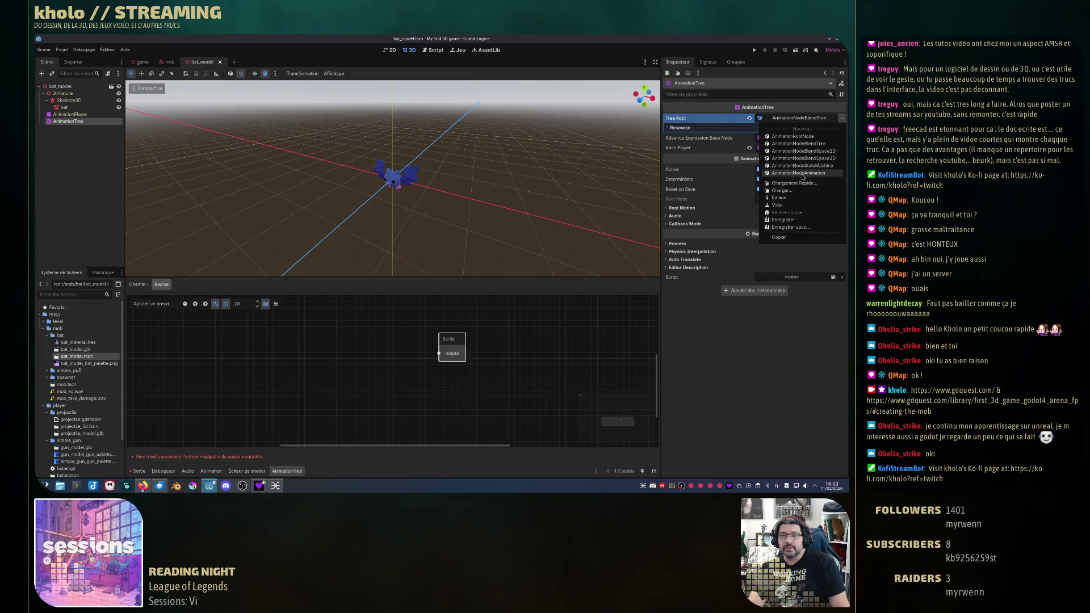
{"action": "key", "text": "Escape"}
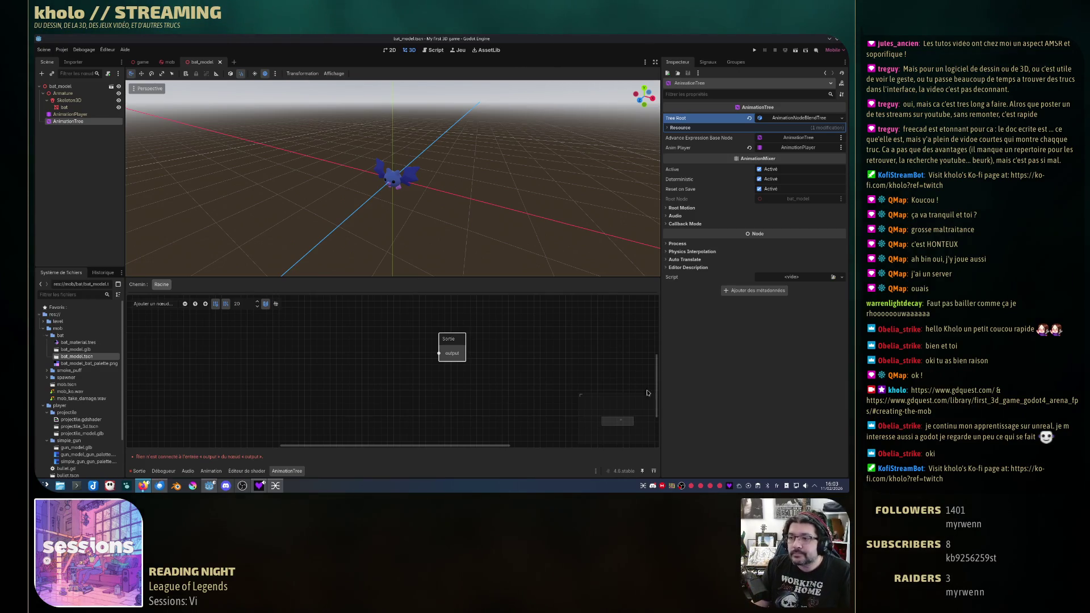
{"action": "left_click", "coordinate": [306, 357]}
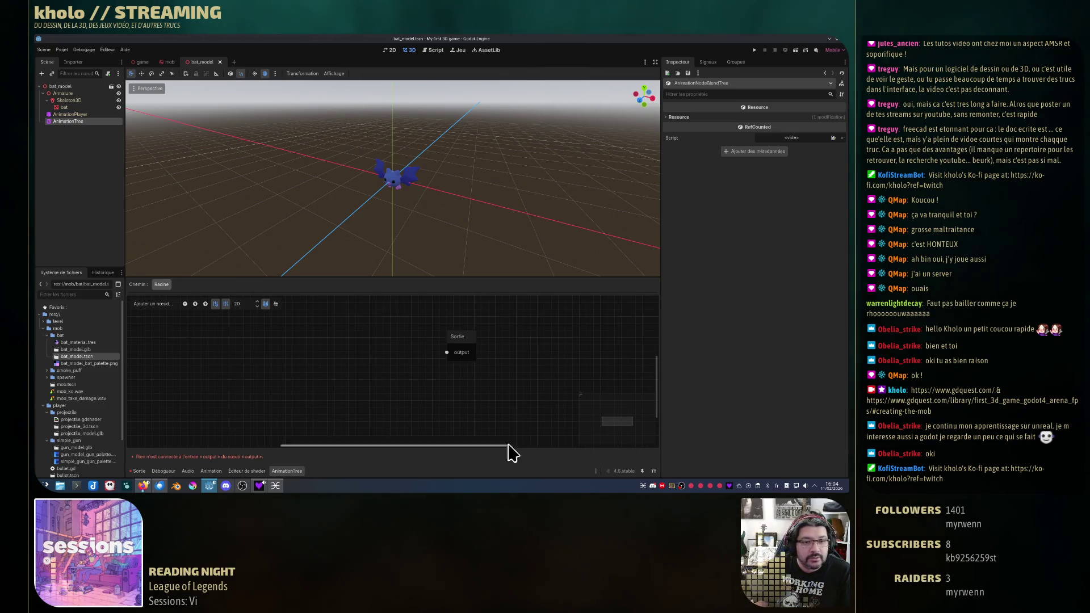
{"action": "scroll", "coordinate": [380, 346], "scroll_direction": "up", "scroll_amount": 1}
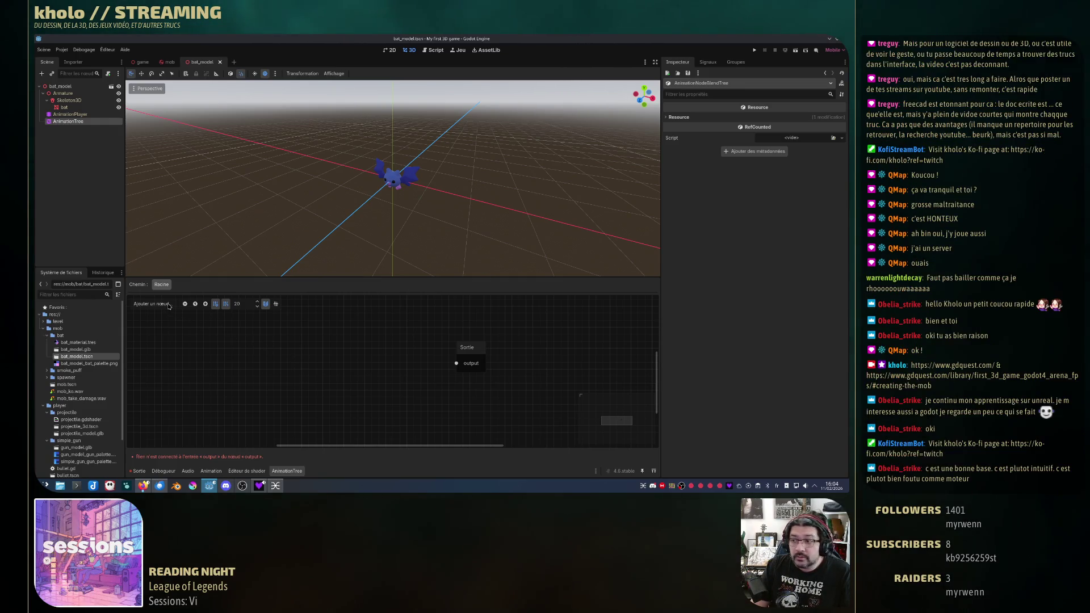
{"action": "right_click", "coordinate": [200, 344]}
{"action": "left_click", "coordinate": [221, 348]}
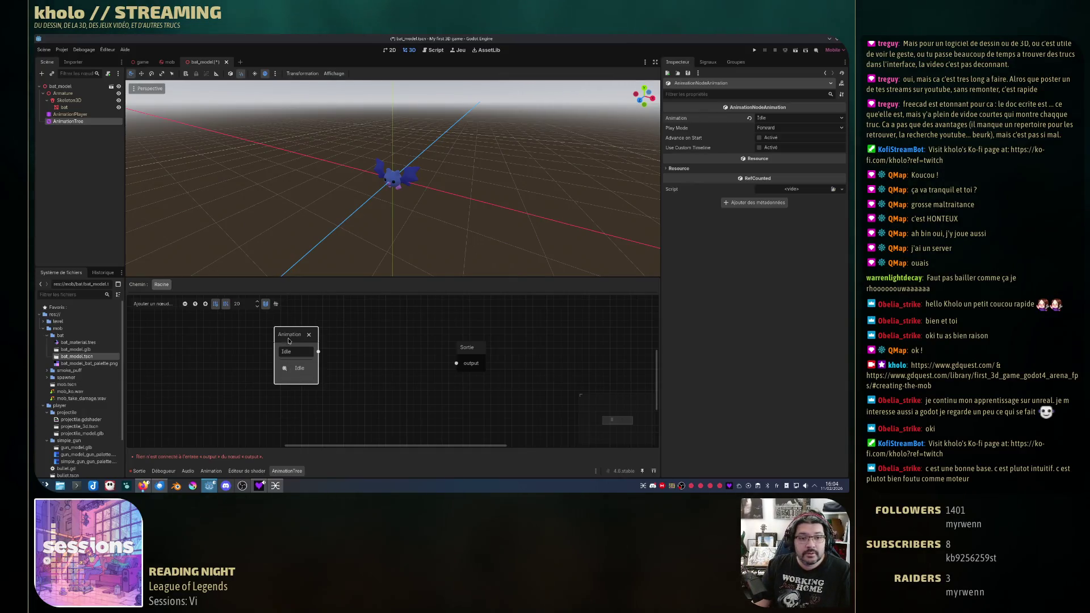
{"action": "right_click", "coordinate": [342, 366]}
{"action": "left_click_drag", "start_coordinate": [363, 374], "coordinate": [299, 400]}
{"action": "left_click", "coordinate": [300, 430]}
{"action": "left_click", "coordinate": [299, 443]}
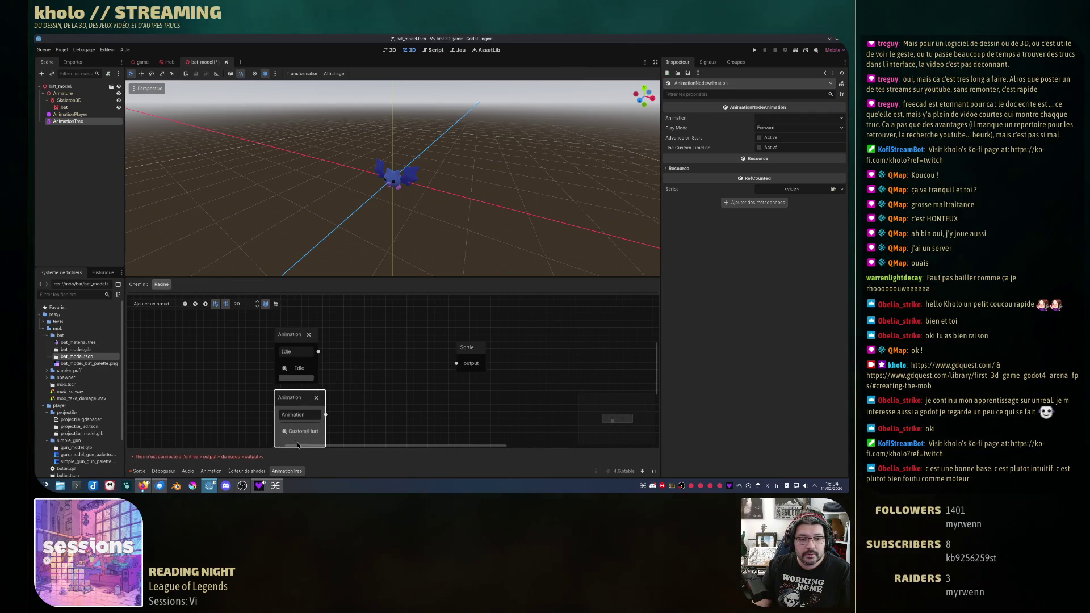
{"action": "double_click", "coordinate": [292, 415]}
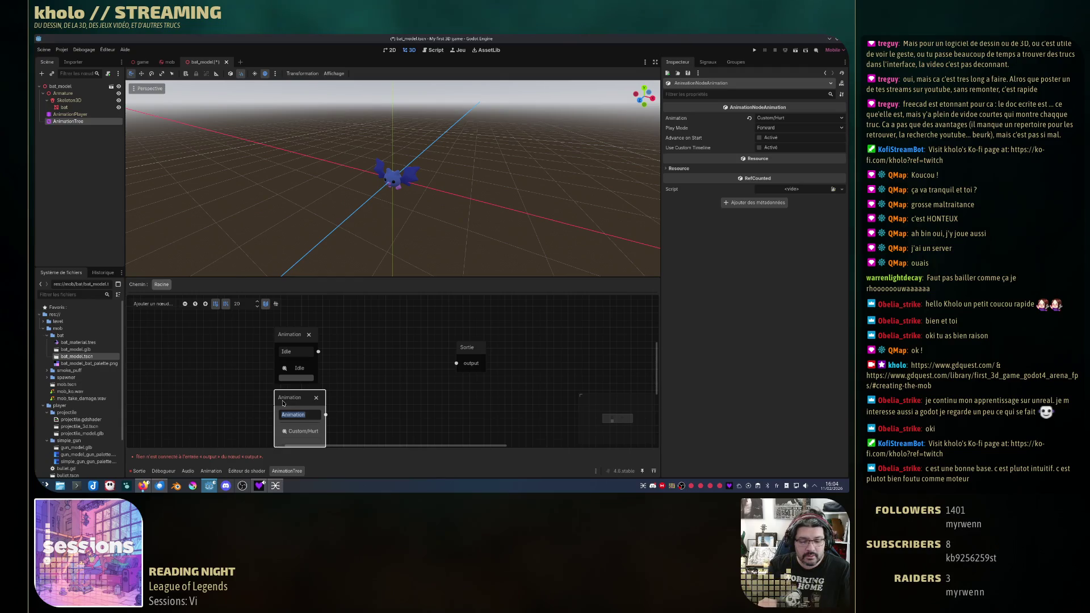
{"action": "type", "text": "Hurt"}
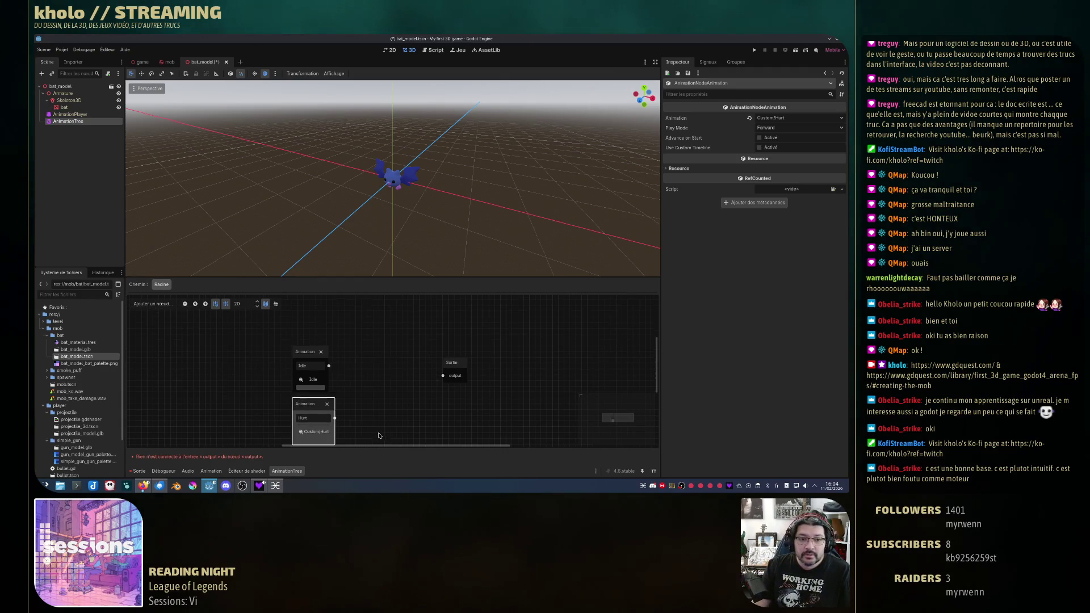
{"action": "scroll", "coordinate": [289, 401], "scroll_direction": "down", "scroll_amount": 1}
{"action": "left_click", "coordinate": [328, 354]}
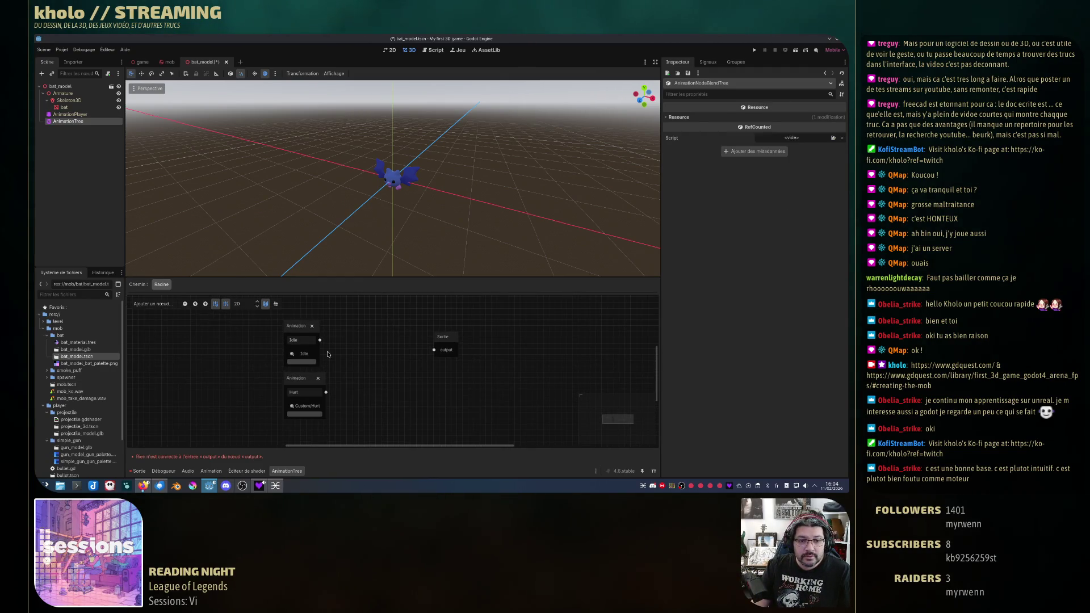
{"action": "mouse_move", "coordinate": [297, 330]}
{"action": "left_mouse_down"}
{"action": "mouse_move", "coordinate": [435, 351]}
{"action": "mouse_move", "coordinate": [398, 356]}
{"action": "left_mouse_up"}
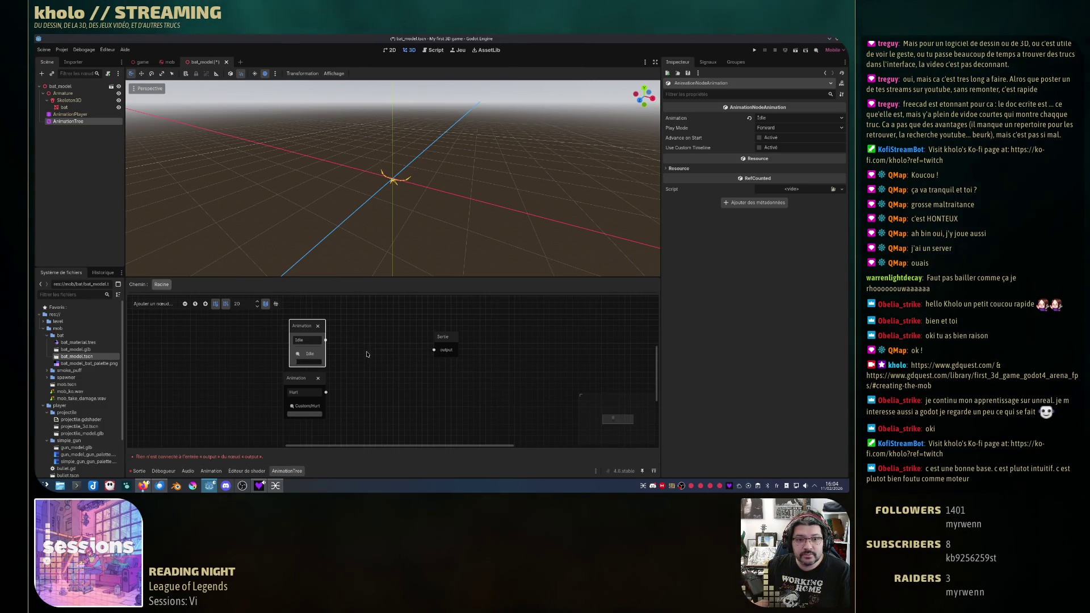
{"action": "mouse_move", "coordinate": [326, 392]}
{"action": "left_mouse_down"}
{"action": "mouse_move", "coordinate": [433, 350]}
{"action": "mouse_move", "coordinate": [384, 380]}
{"action": "left_mouse_up"}
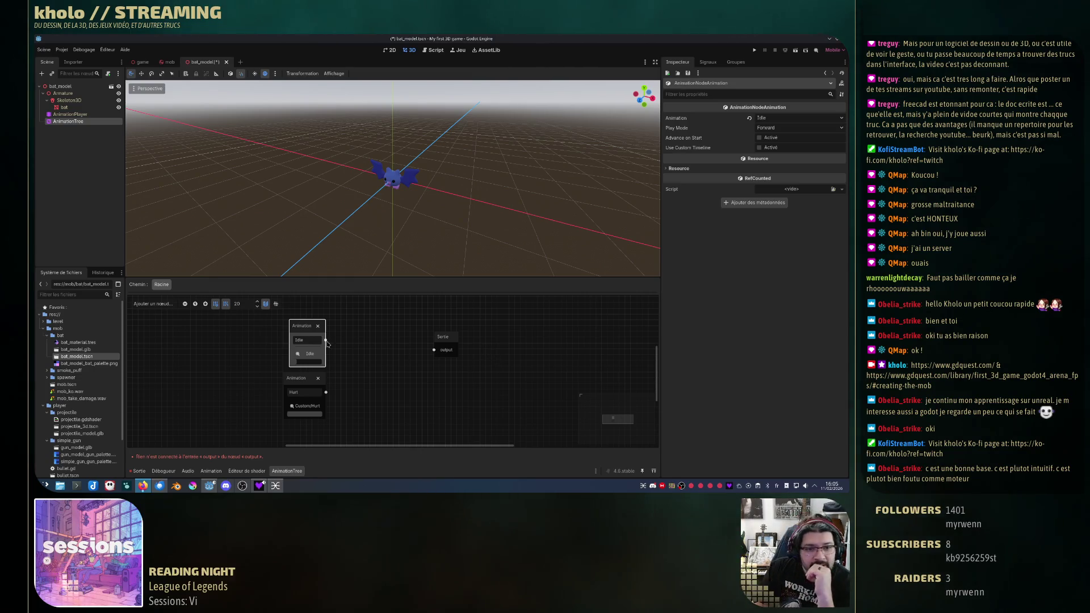
{"action": "left_click_drag", "start_coordinate": [325, 341], "coordinate": [434, 350]}
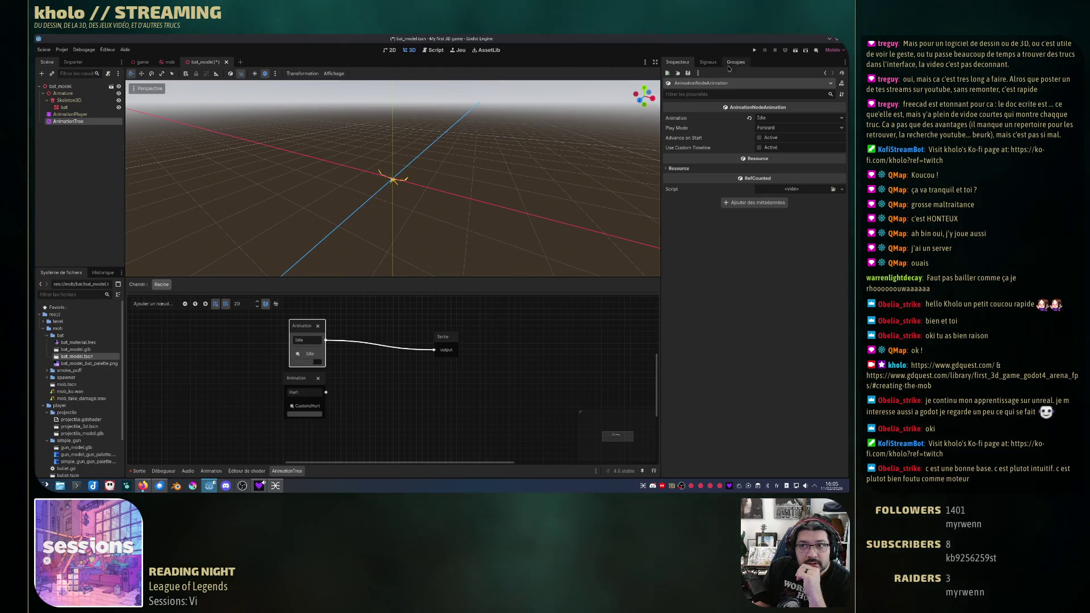
{"action": "left_click_drag", "start_coordinate": [326, 392], "coordinate": [434, 350]}
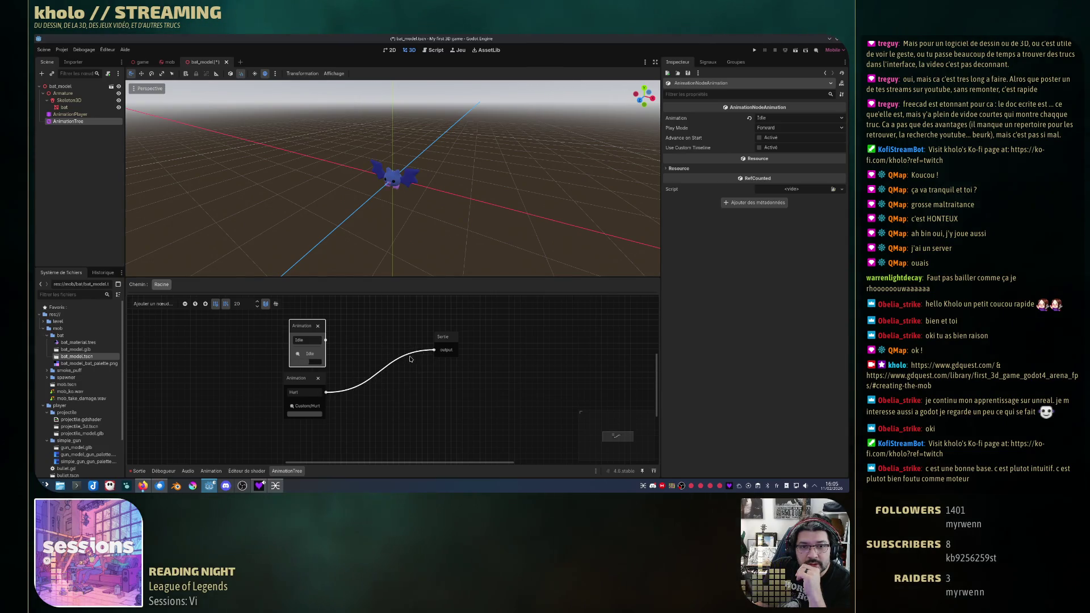
{"action": "mouse_move", "coordinate": [434, 349]}
{"action": "left_mouse_down"}
{"action": "mouse_move", "coordinate": [413, 364]}
{"action": "mouse_move", "coordinate": [409, 341]}
{"action": "left_mouse_up"}
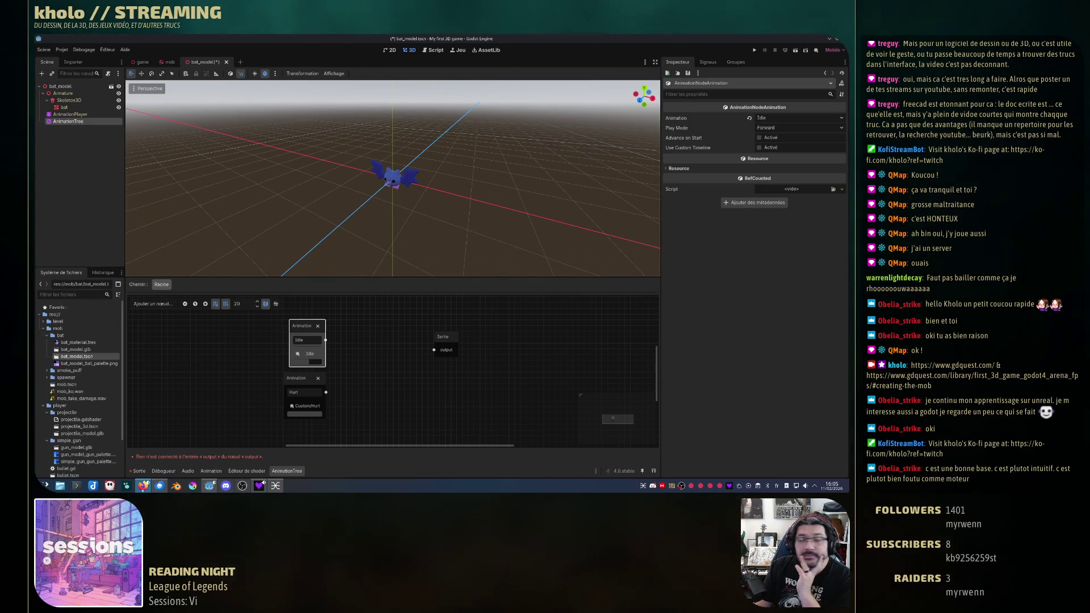
Step: Switch the AnimationPlayer from Custom/Hurt to Idle to inspect its bone keys, then return to the tree graph
{"action": "left_click", "coordinate": [70, 114]}
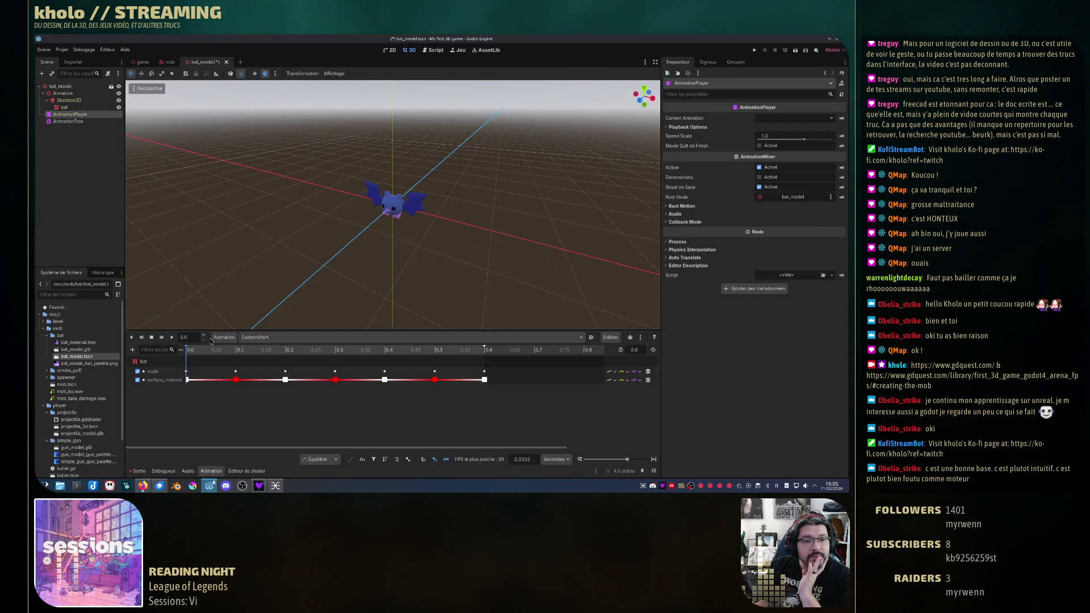
{"action": "left_click", "coordinate": [297, 337]}
{"action": "left_click", "coordinate": [284, 357]}
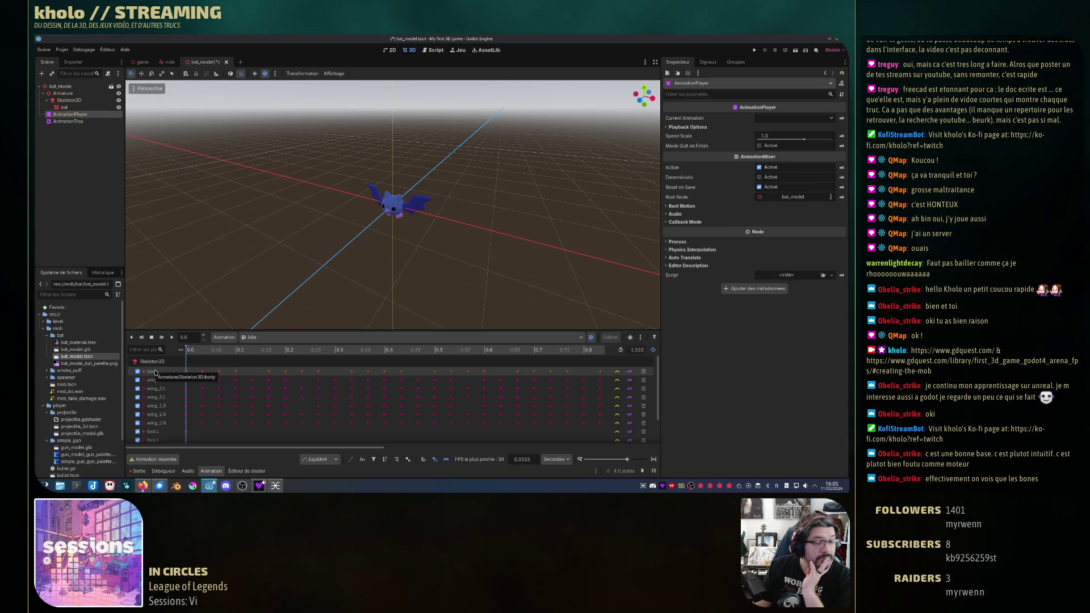
{"action": "left_click", "coordinate": [68, 121]}
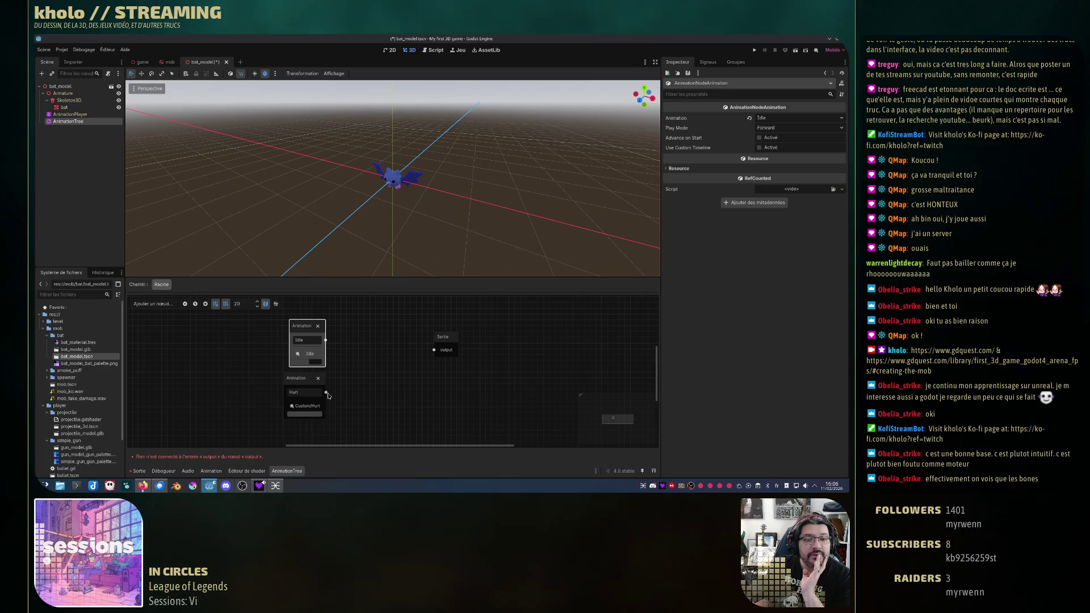
Step: Show player.gd in the script editor to read its _physics_process movement code
{"action": "left_click", "coordinate": [435, 50]}
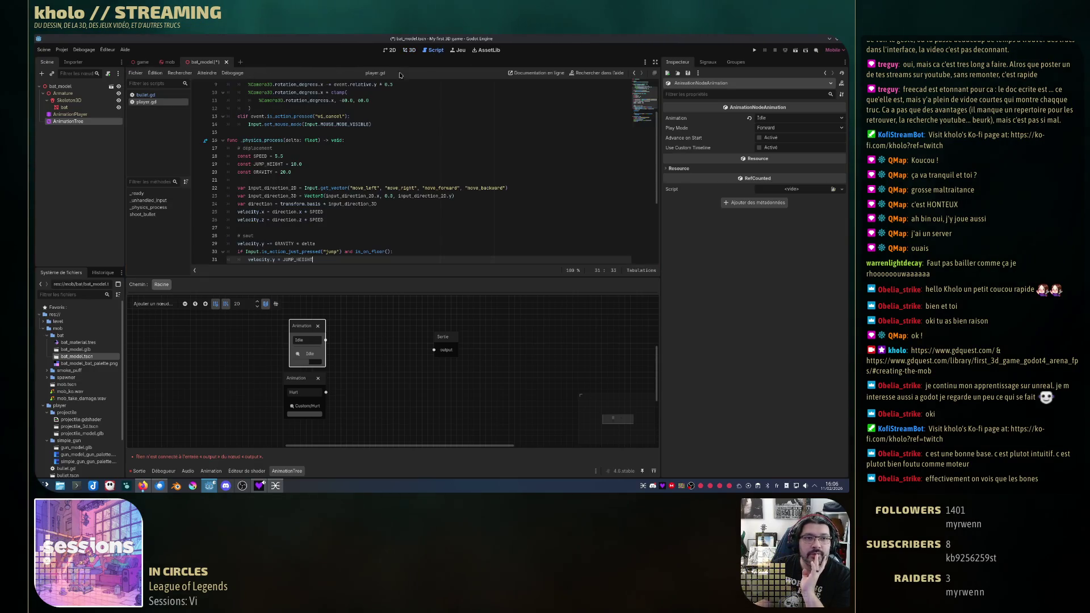
Step: Scroll to the top of player.gd, then go back to the bat_model 3D scene
{"action": "scroll", "coordinate": [379, 169], "scroll_direction": "up", "scroll_amount": 3}
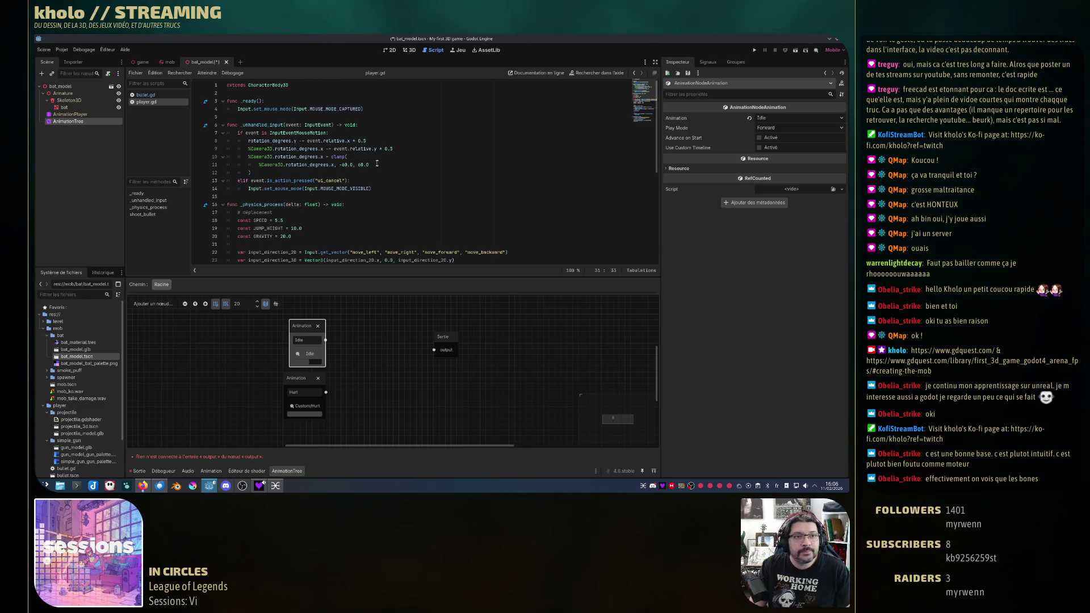
{"action": "left_click", "coordinate": [409, 51]}
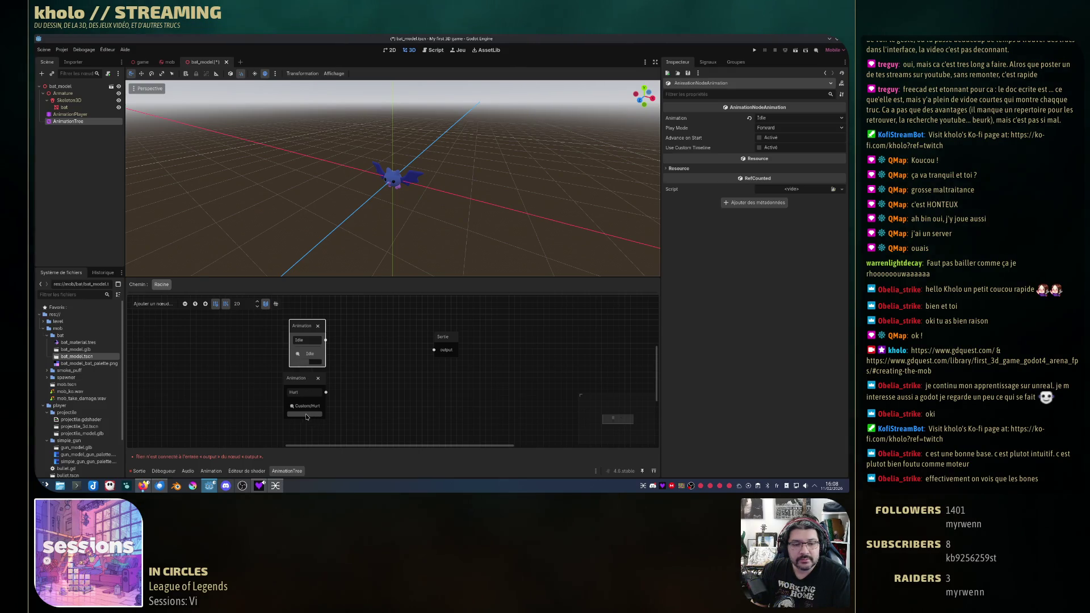
Step: Insert a OneShot node fed by Idle and Hurt that drives Output, then save and run the game
{"action": "left_click_drag", "start_coordinate": [326, 392], "coordinate": [434, 350]}
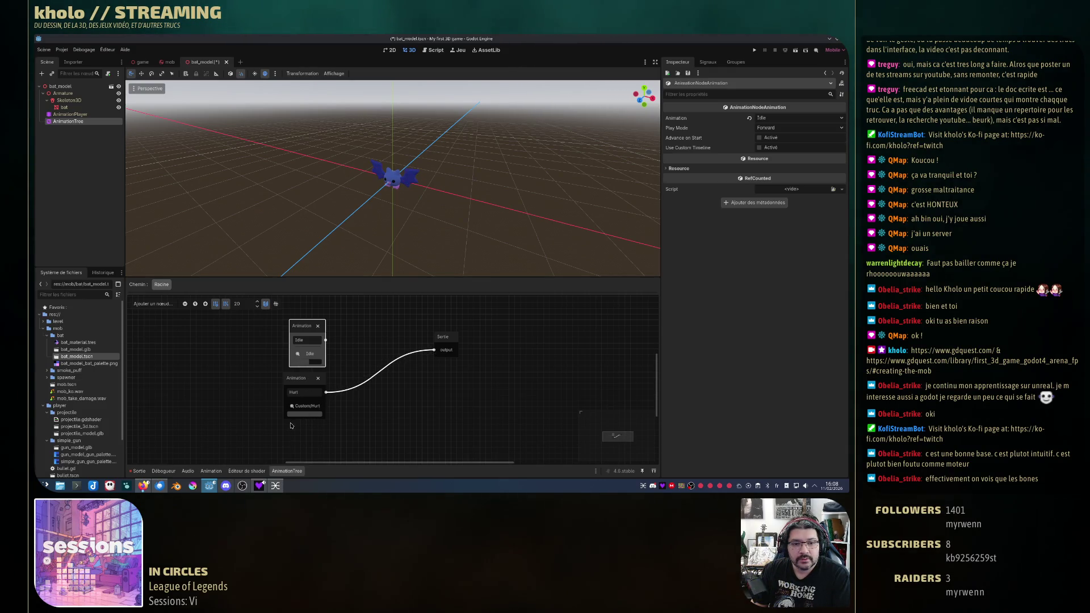
{"action": "mouse_move", "coordinate": [309, 417]}
{"action": "left_mouse_down"}
{"action": "mouse_move", "coordinate": [297, 418]}
{"action": "mouse_move", "coordinate": [307, 417]}
{"action": "left_mouse_up"}
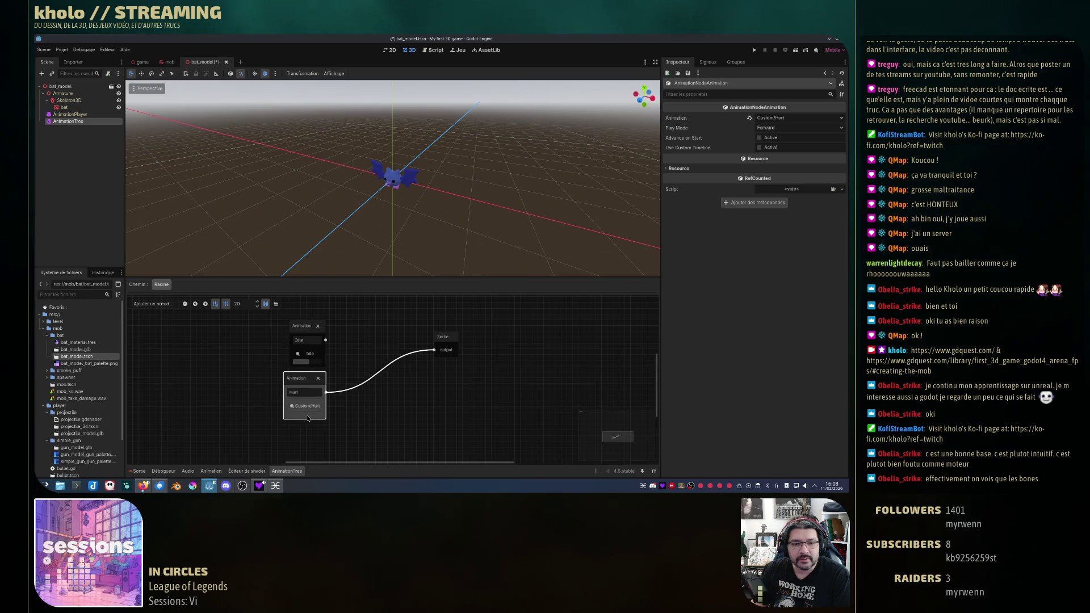
{"action": "mouse_move", "coordinate": [433, 350]}
{"action": "left_mouse_down"}
{"action": "mouse_move", "coordinate": [401, 361]}
{"action": "mouse_move", "coordinate": [371, 338]}
{"action": "left_mouse_up"}
{"action": "left_click", "coordinate": [401, 363]}
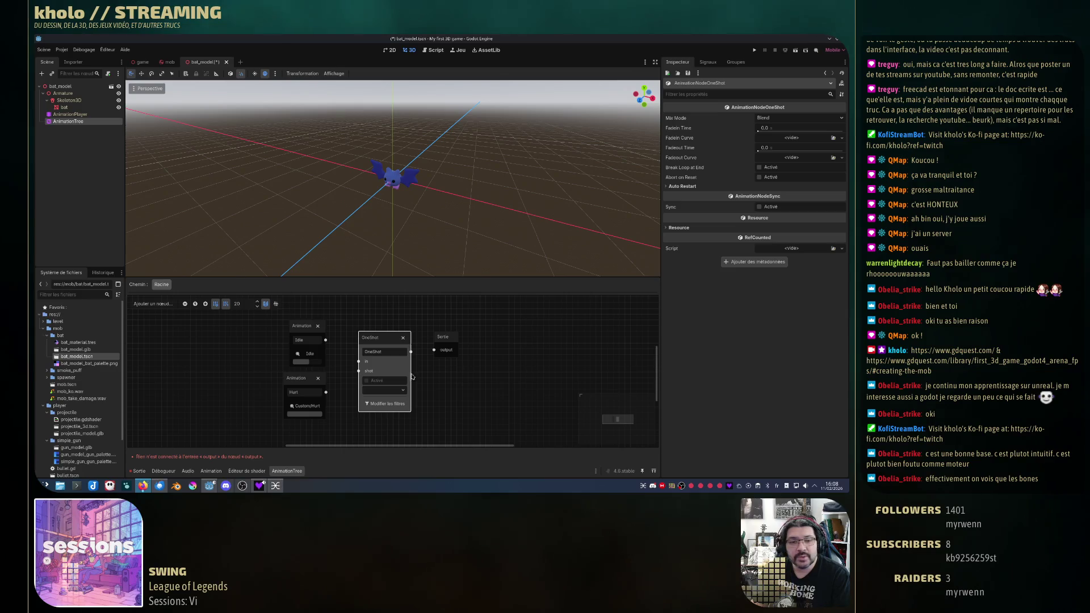
{"action": "mouse_move", "coordinate": [325, 339]}
{"action": "left_mouse_down"}
{"action": "mouse_move", "coordinate": [357, 363]}
{"action": "mouse_move", "coordinate": [343, 381]}
{"action": "mouse_move", "coordinate": [359, 371]}
{"action": "left_mouse_up"}
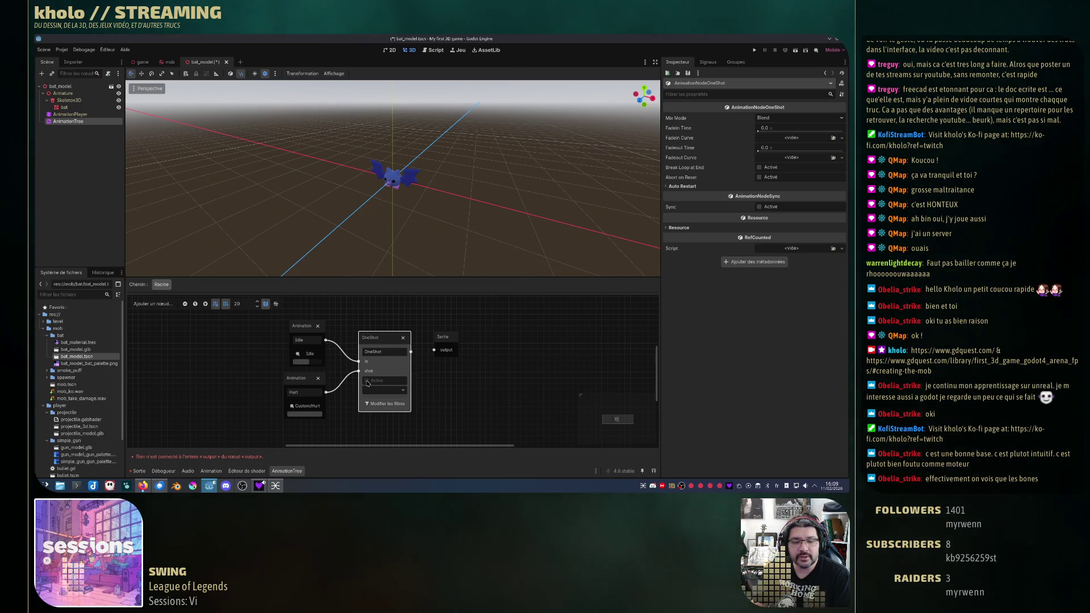
{"action": "left_click_drag", "start_coordinate": [411, 352], "coordinate": [433, 350]}
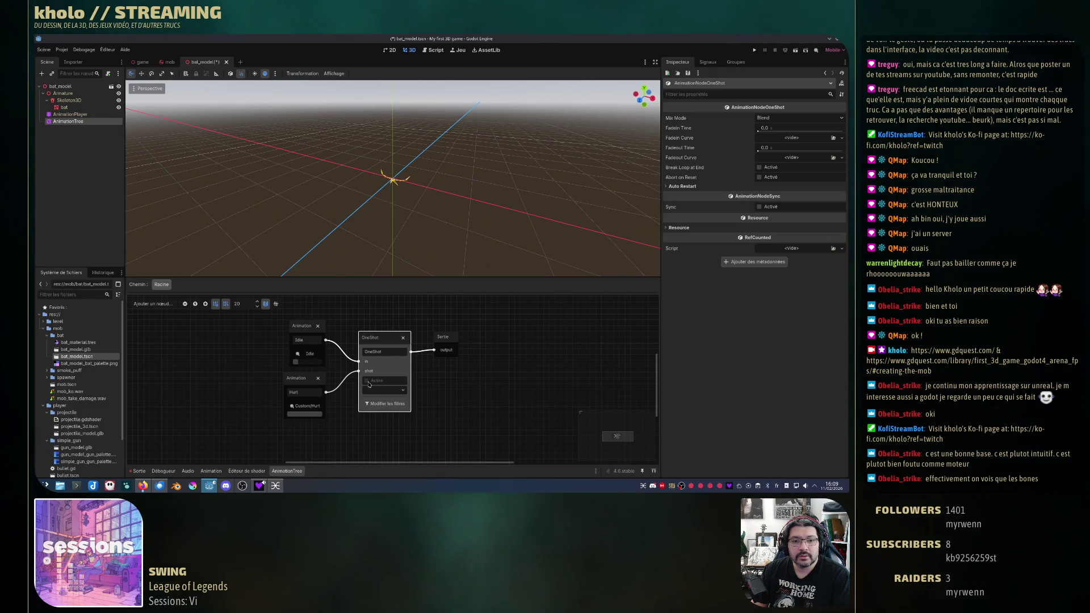
{"action": "left_click", "coordinate": [755, 50]}
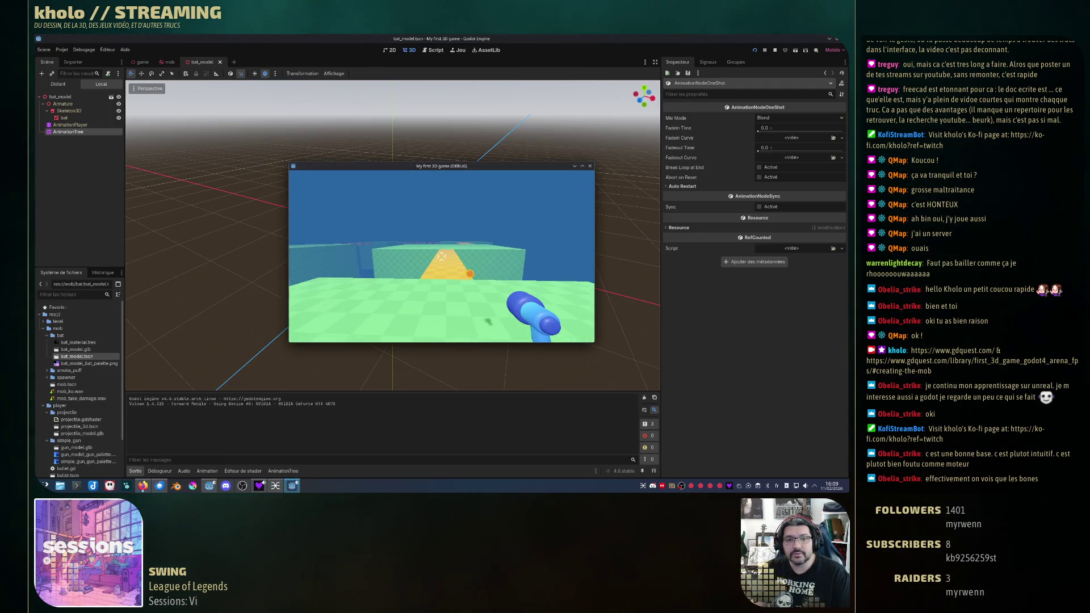
Step: Stop the running game with F8 and deselect the AnimationTree node
{"action": "key", "text": "F8"}
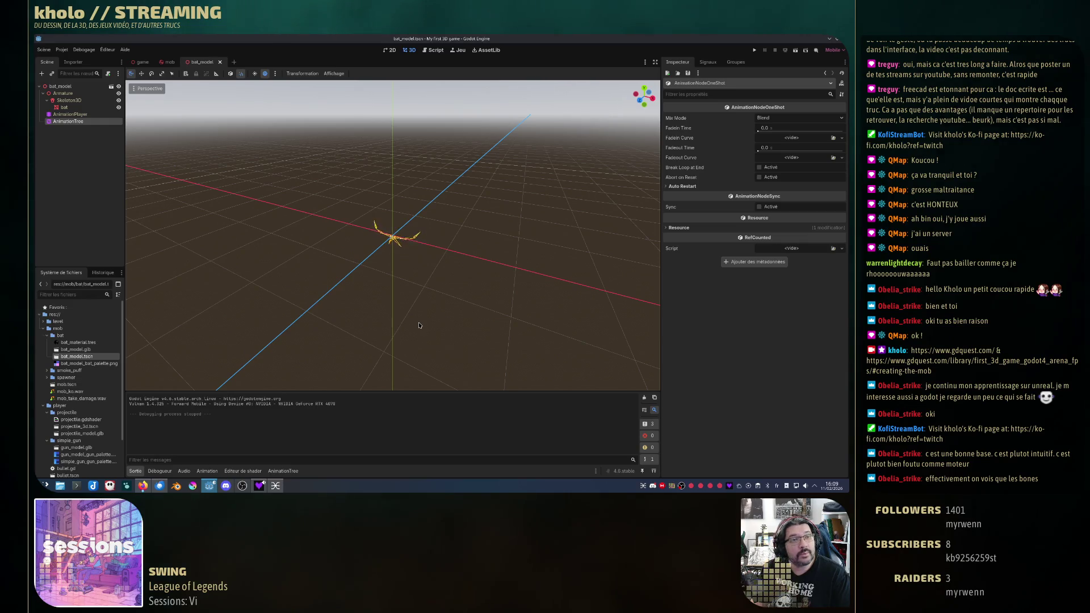
{"action": "left_click", "coordinate": [419, 325]}
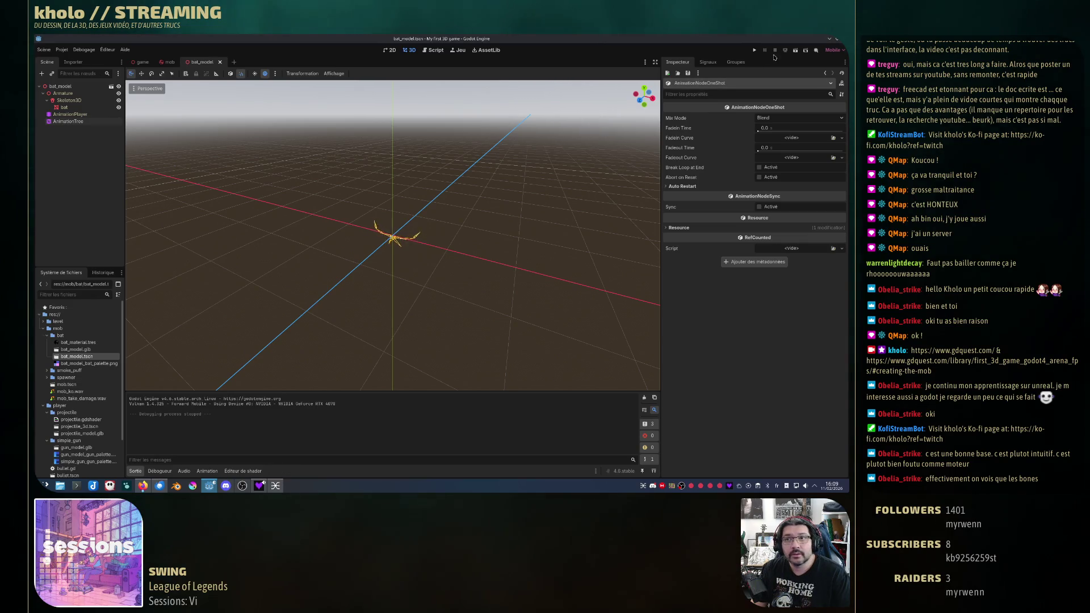
Step: Inspect the AnimationPlayer tracks and the OneShot and Idle nodes, ending on the AnimationTree graph
{"action": "left_click", "coordinate": [74, 122]}
{"action": "left_click", "coordinate": [76, 116]}
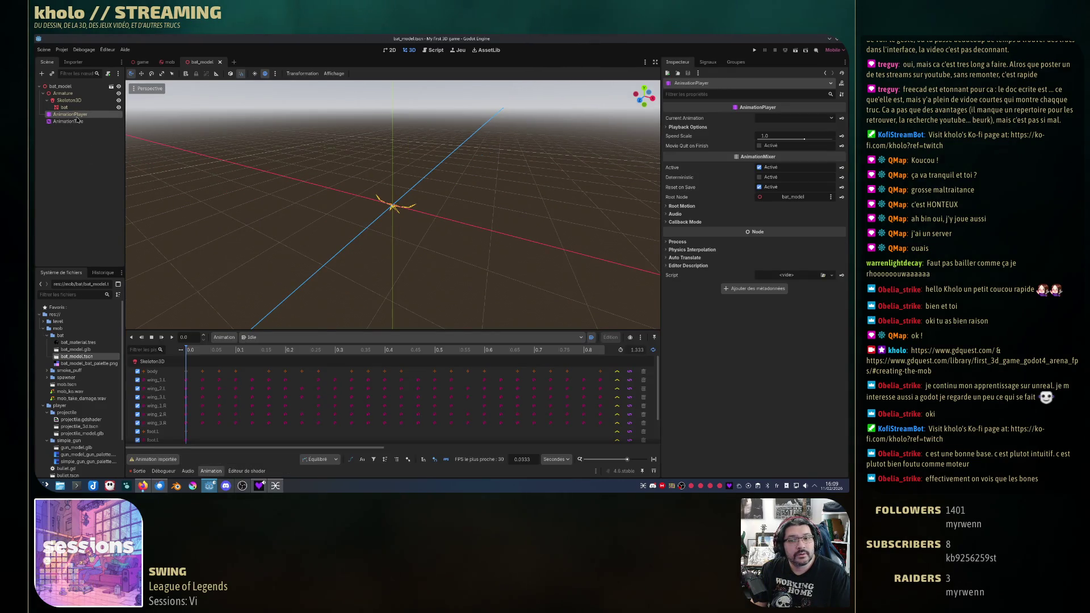
{"action": "left_click", "coordinate": [74, 122]}
{"action": "left_click", "coordinate": [361, 391]}
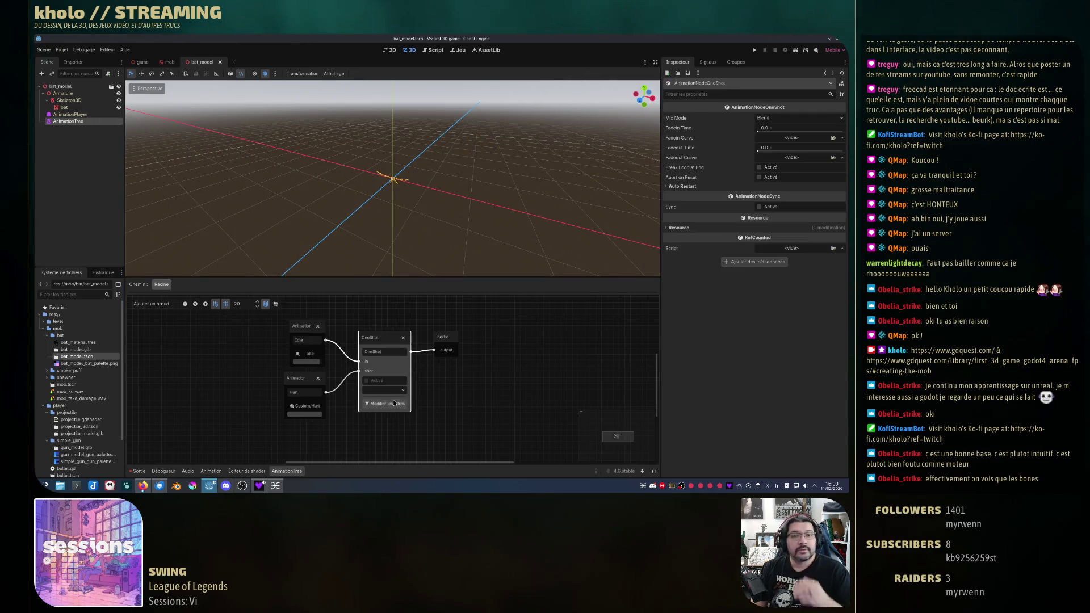
{"action": "left_click", "coordinate": [309, 327]}
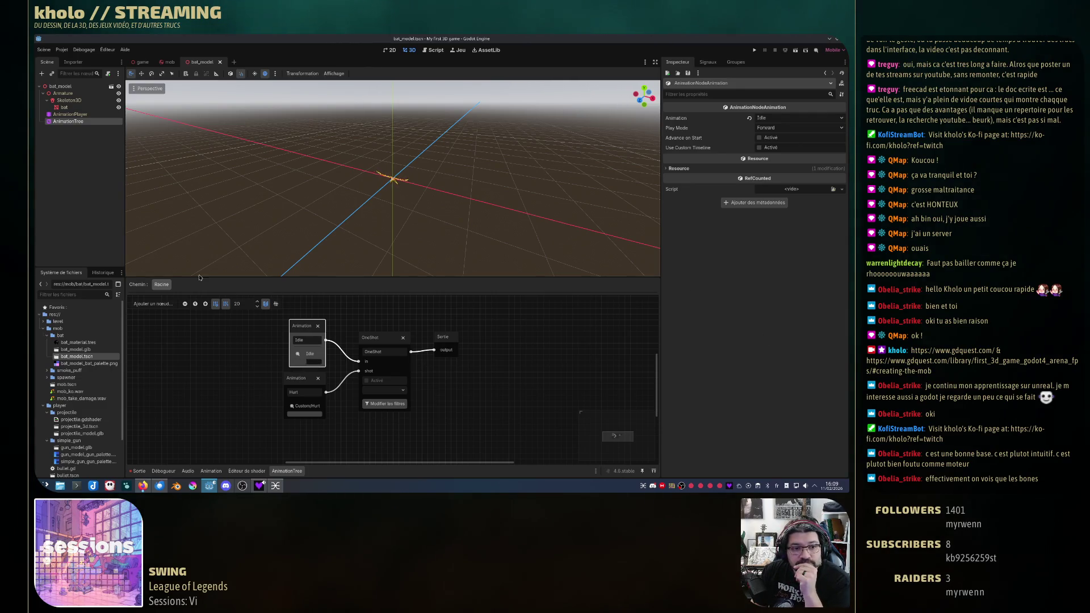
{"action": "left_click", "coordinate": [84, 116]}
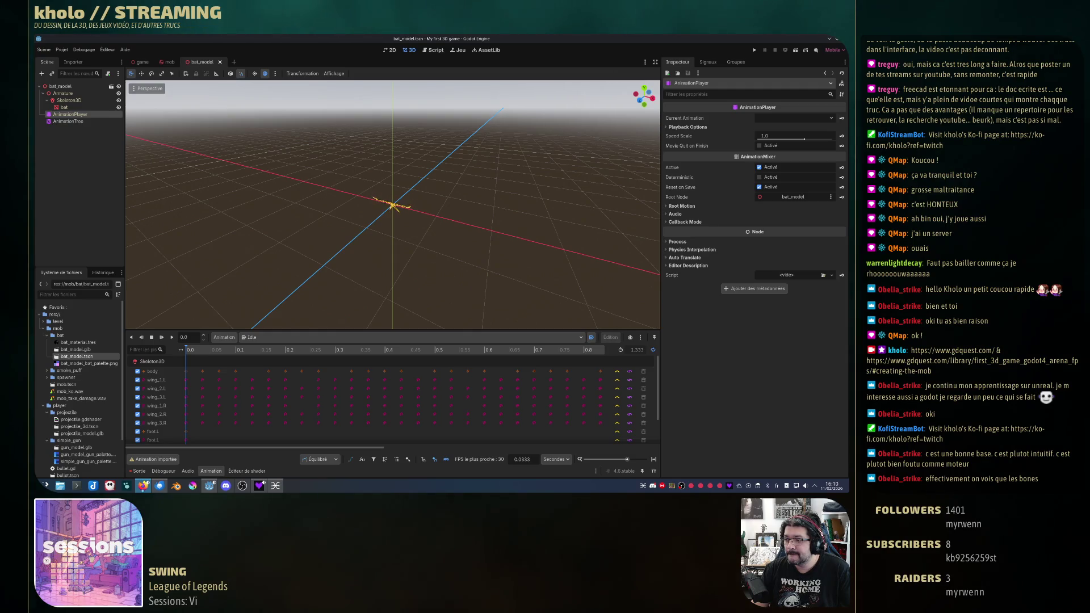
{"action": "left_click", "coordinate": [91, 121]}
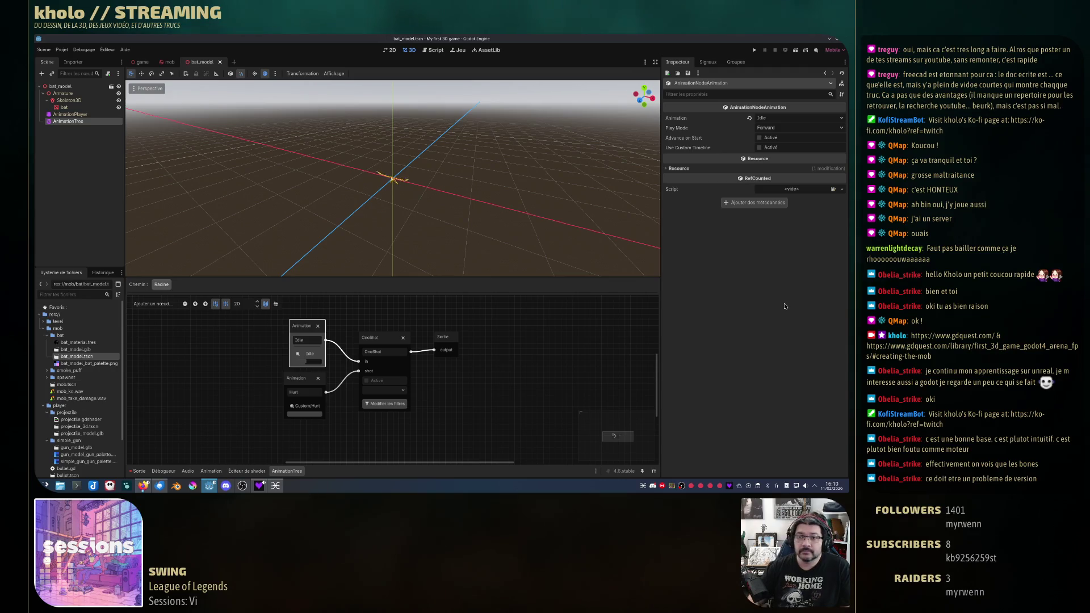
Step: Select the OneShot node and toggle its Sync option on and back off
{"action": "left_click", "coordinate": [380, 342]}
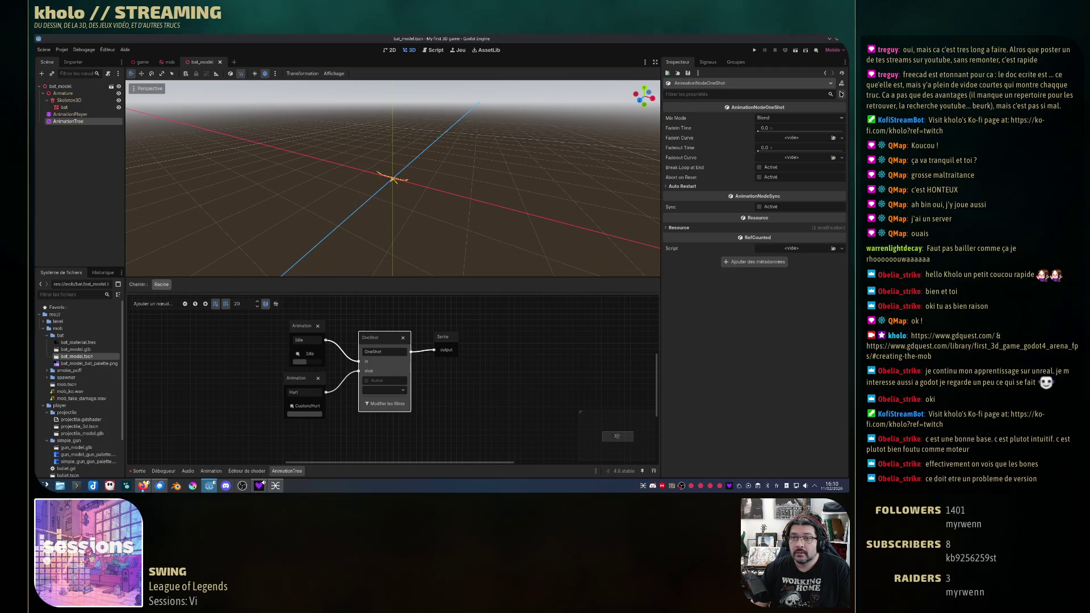
{"action": "left_click", "coordinate": [760, 207]}
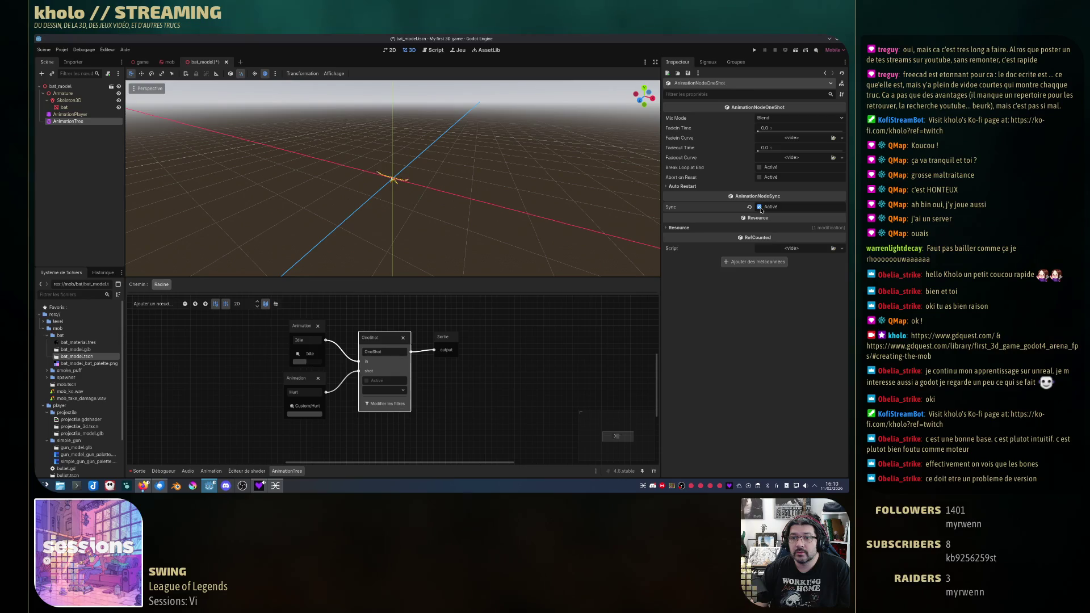
{"action": "left_click", "coordinate": [760, 207]}
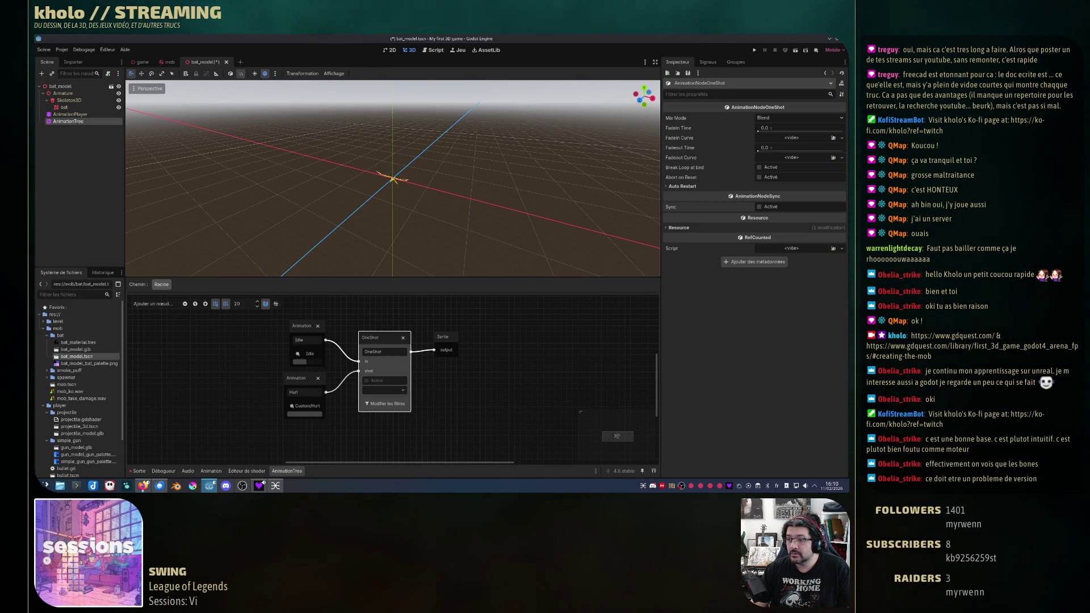
Step: Set the OneShot request to Fire repeatedly to preview the Hurt flash, then deselect the node
{"action": "left_click", "coordinate": [384, 390]}
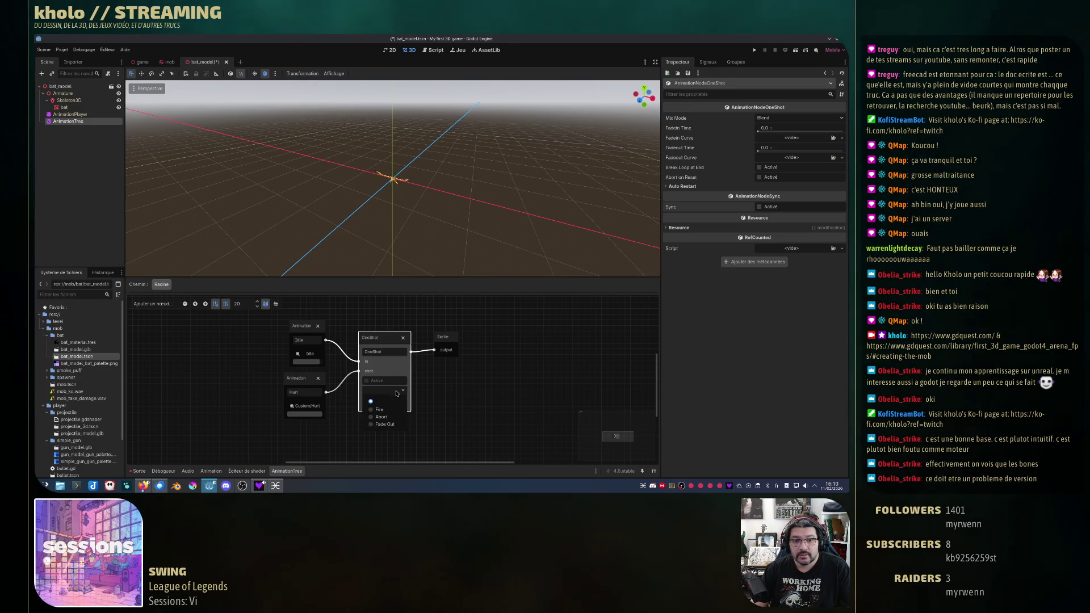
{"action": "left_click", "coordinate": [383, 399]}
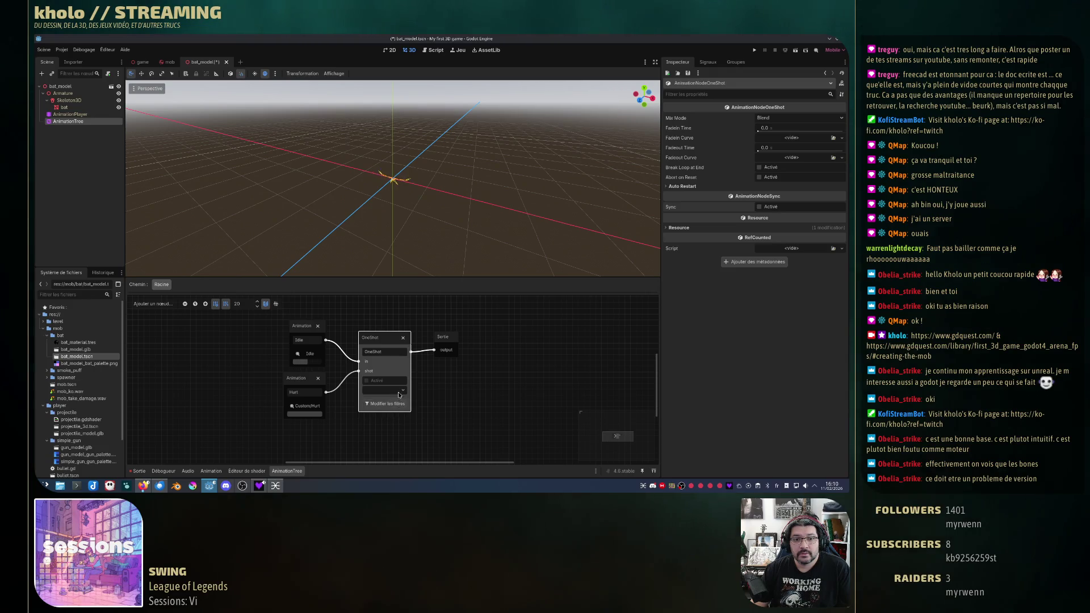
{"action": "left_click", "coordinate": [399, 395]}
{"action": "left_click", "coordinate": [398, 398]}
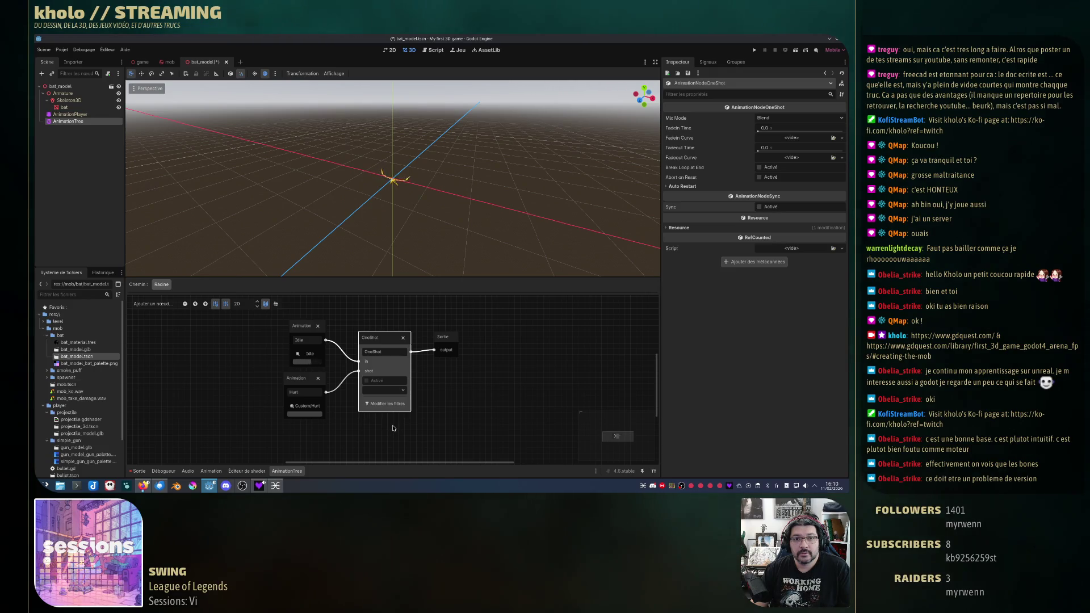
{"action": "left_click", "coordinate": [396, 394]}
{"action": "left_click", "coordinate": [389, 410]}
{"action": "left_click", "coordinate": [395, 390]}
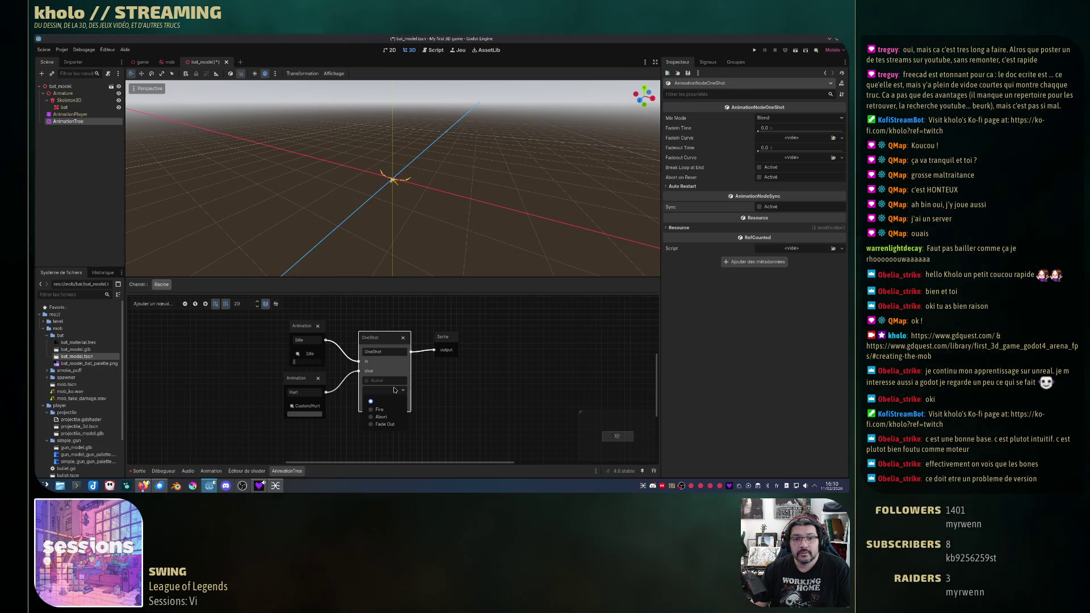
{"action": "left_click", "coordinate": [379, 409]}
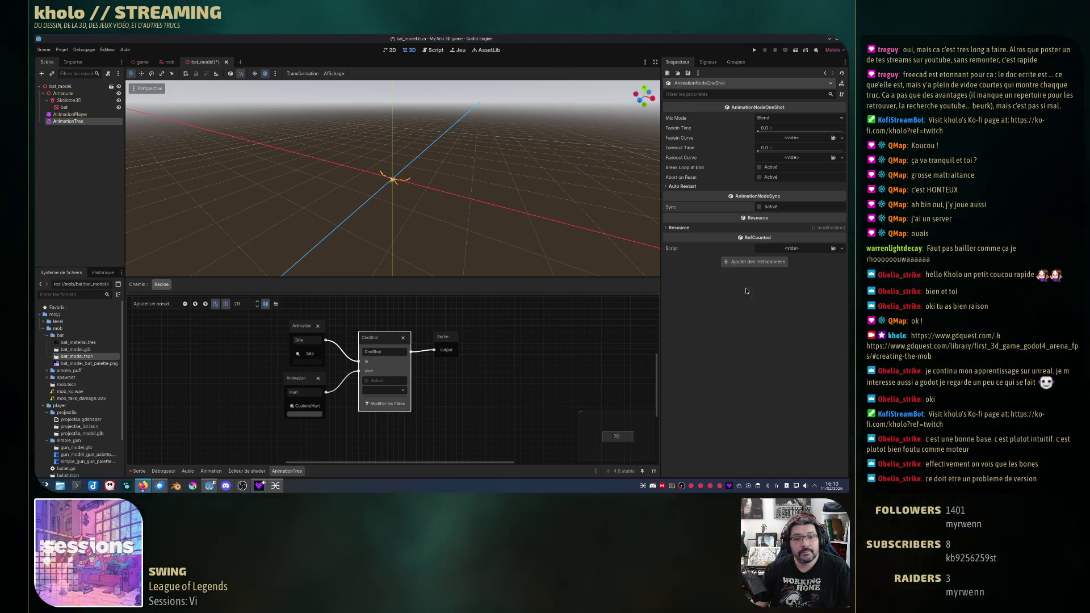
{"action": "left_click", "coordinate": [502, 349]}
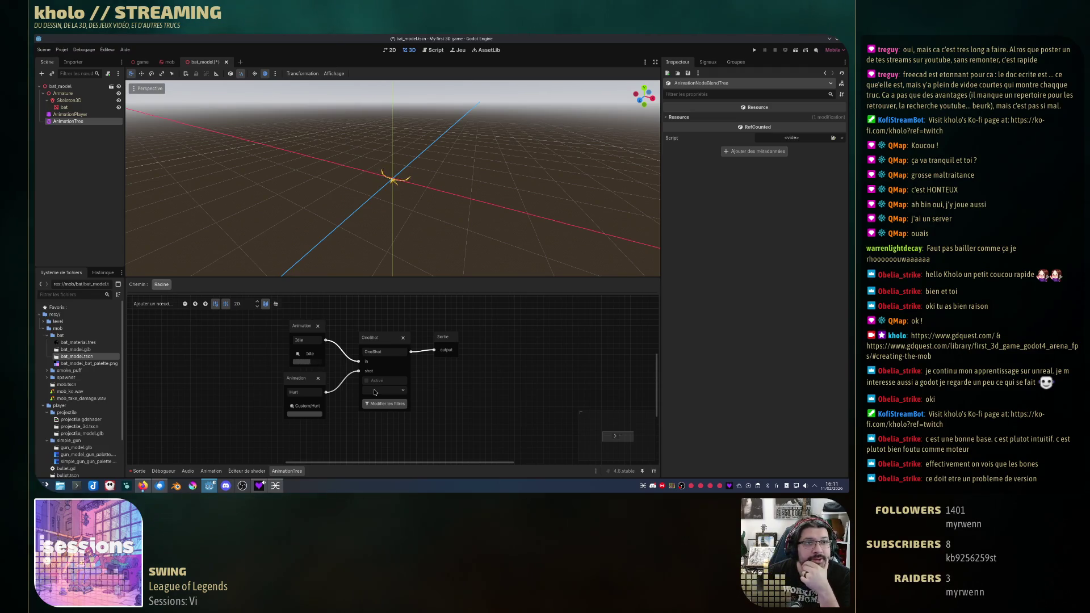
{"action": "left_click", "coordinate": [60, 86]}
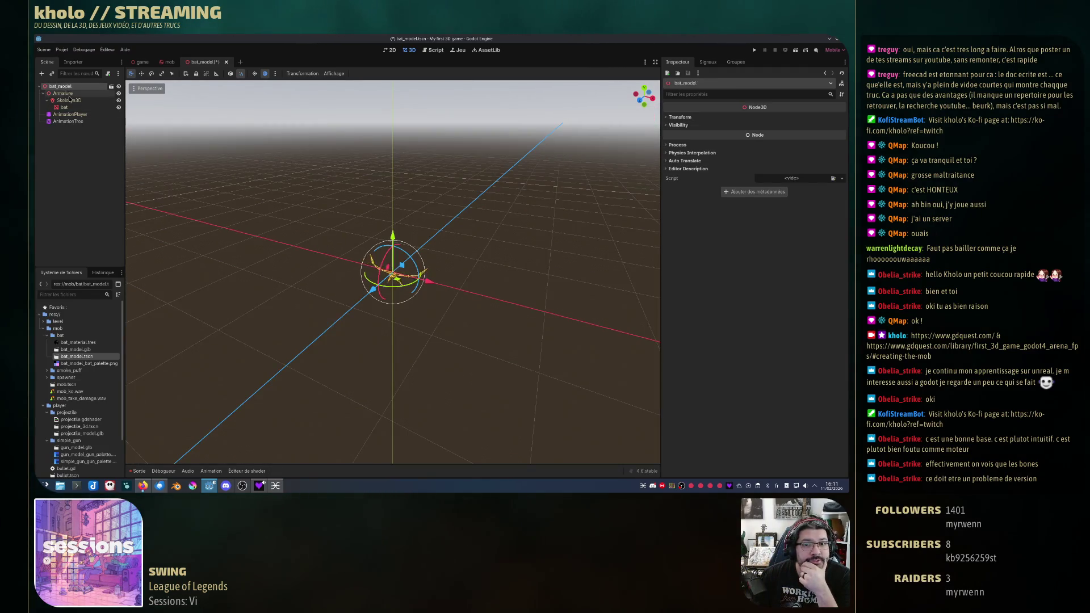
{"action": "left_click", "coordinate": [65, 108]}
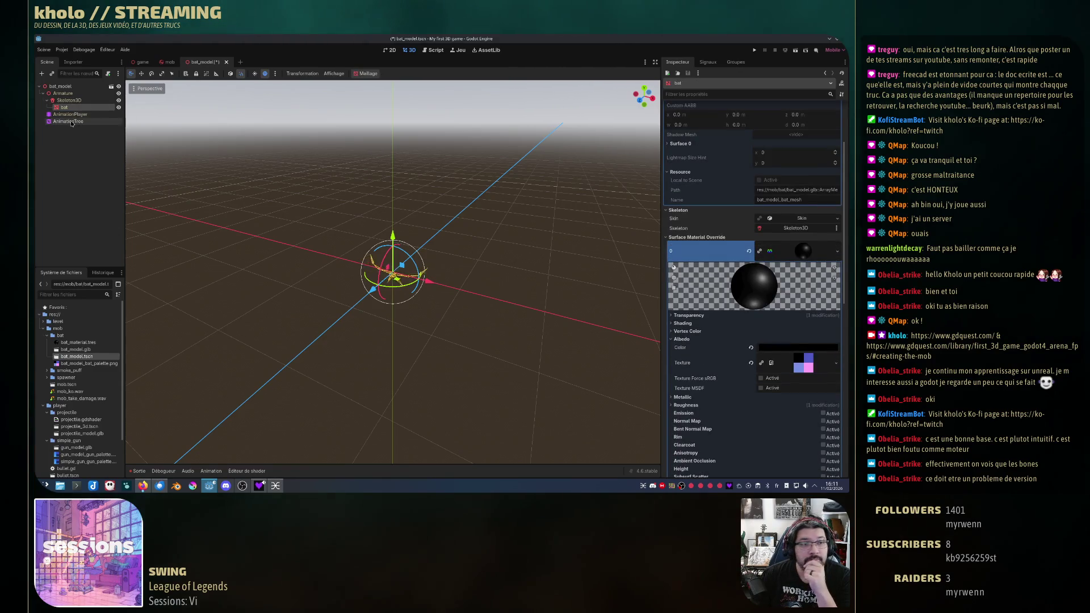
{"action": "left_click", "coordinate": [71, 115]}
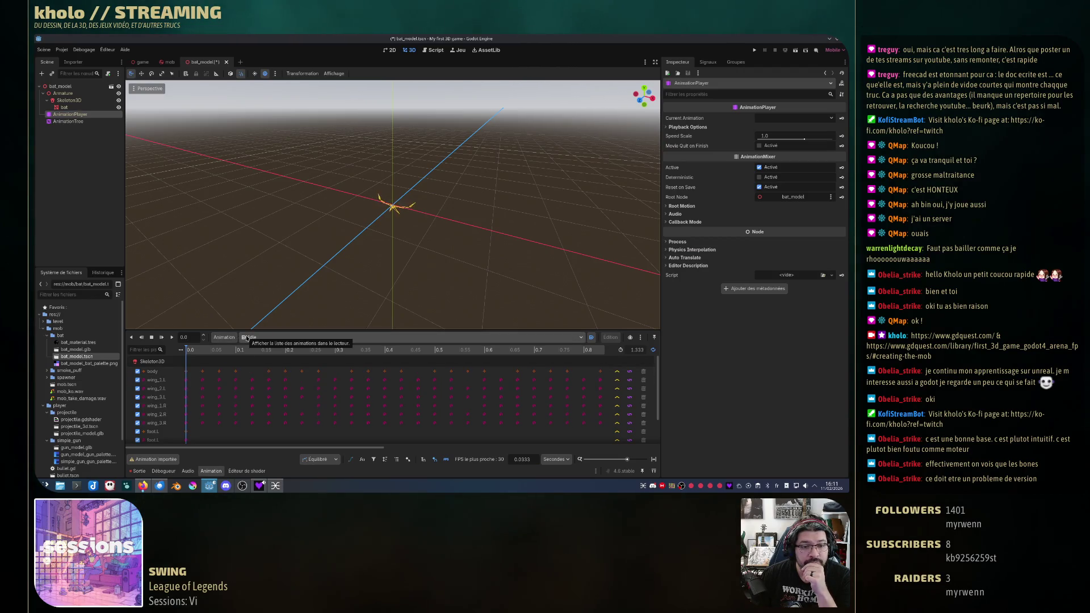
{"action": "left_click", "coordinate": [73, 122]}
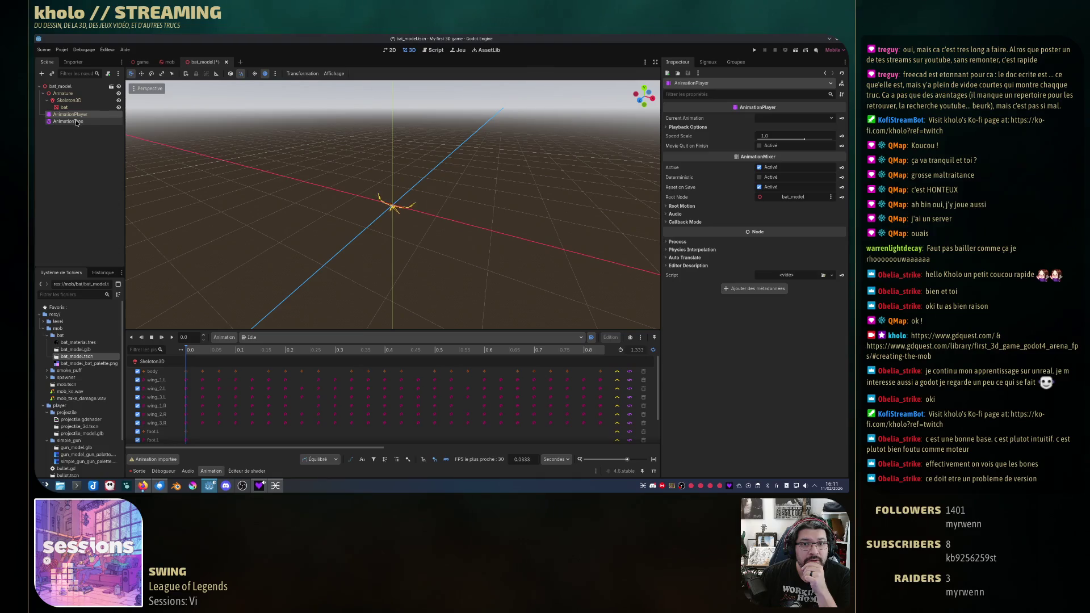
{"action": "left_click", "coordinate": [72, 121]}
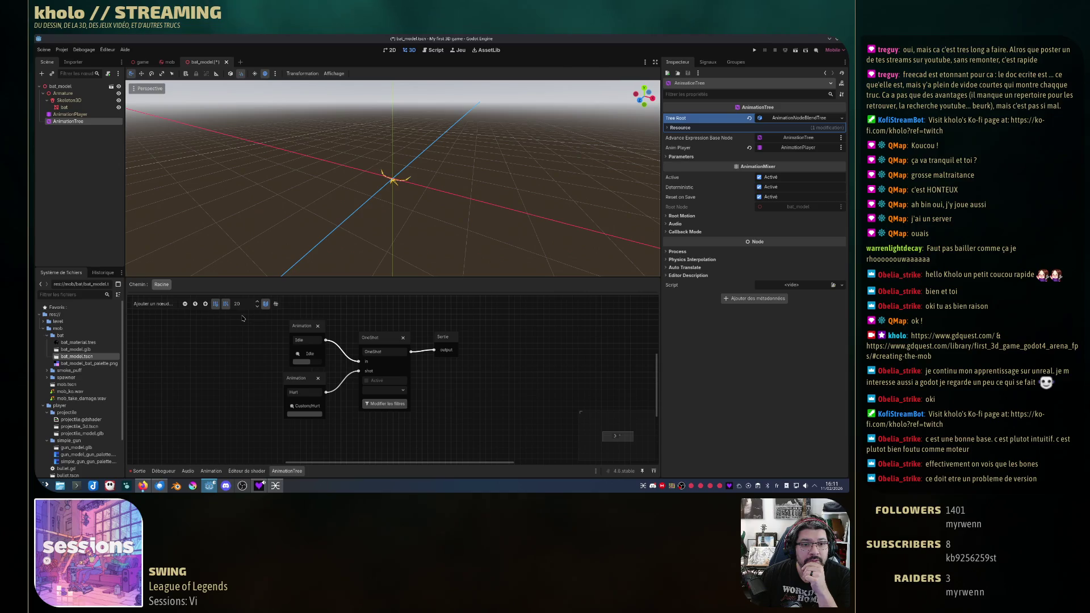
{"action": "left_click", "coordinate": [84, 115]}
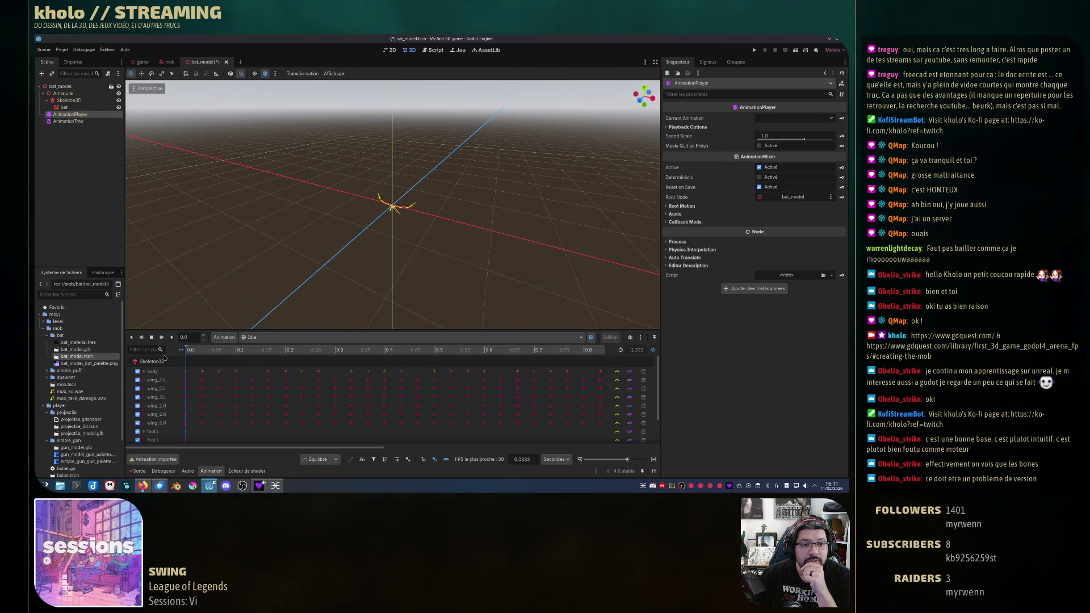
{"action": "scroll", "coordinate": [188, 414], "scroll_direction": "down", "scroll_amount": 2}
{"action": "scroll", "coordinate": [272, 412], "scroll_direction": "up", "scroll_amount": 3}
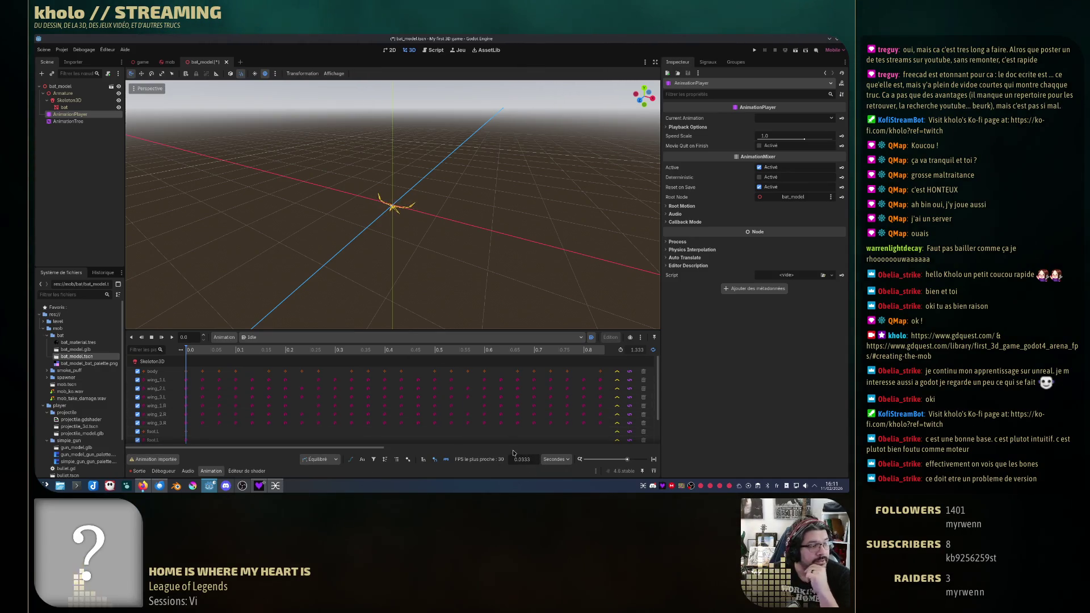
{"action": "left_click", "coordinate": [224, 338]}
{"action": "left_click", "coordinate": [222, 339]}
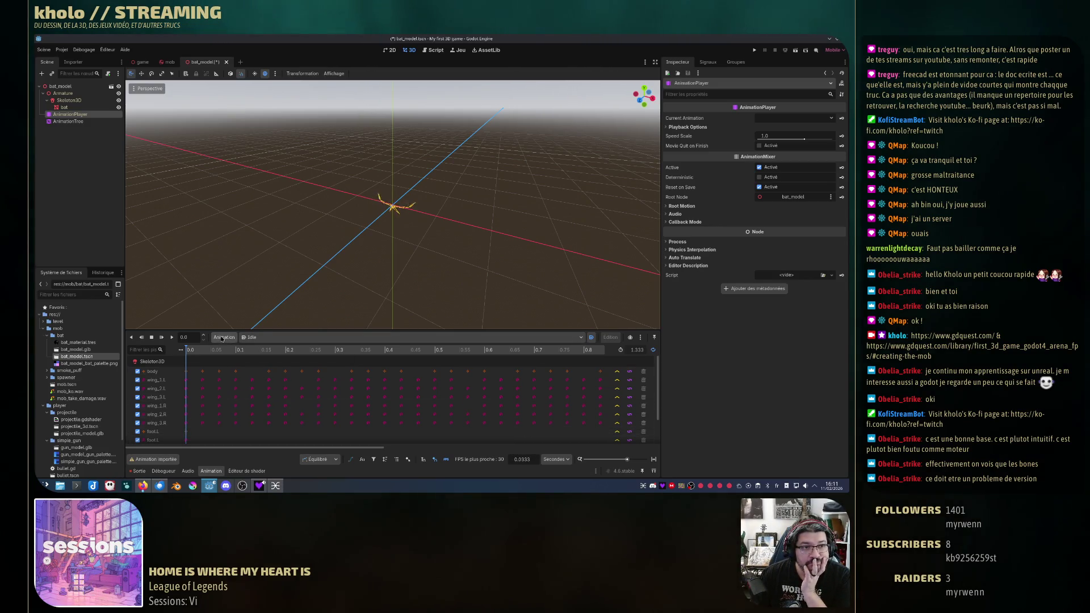
{"action": "left_click", "coordinate": [68, 121]}
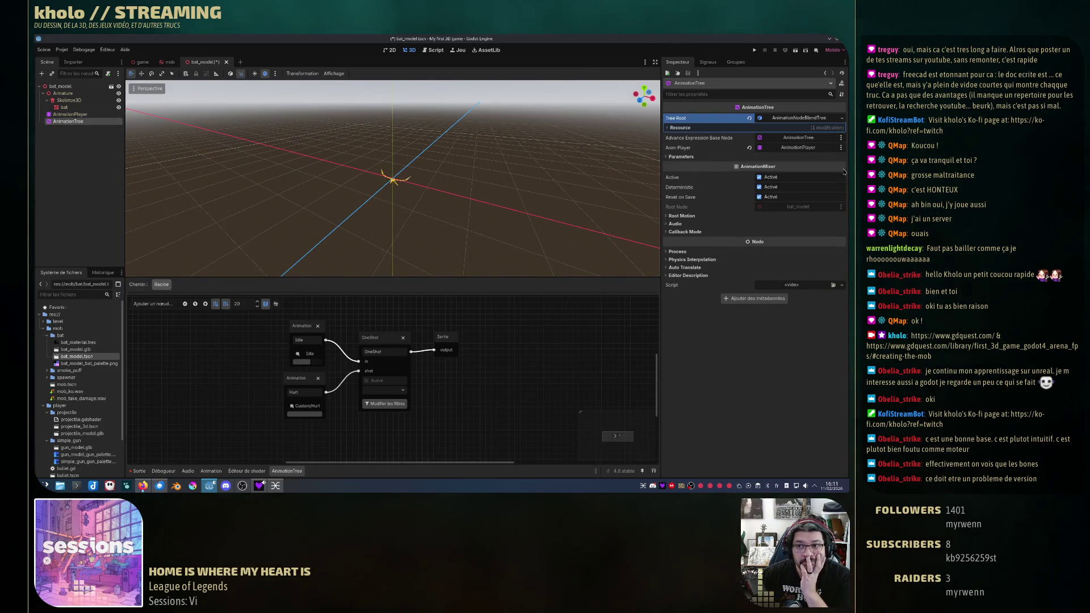
Step: Try Local in the AnimationTree's Root Motion settings, leaving it switched off
{"action": "left_click", "coordinate": [685, 217]}
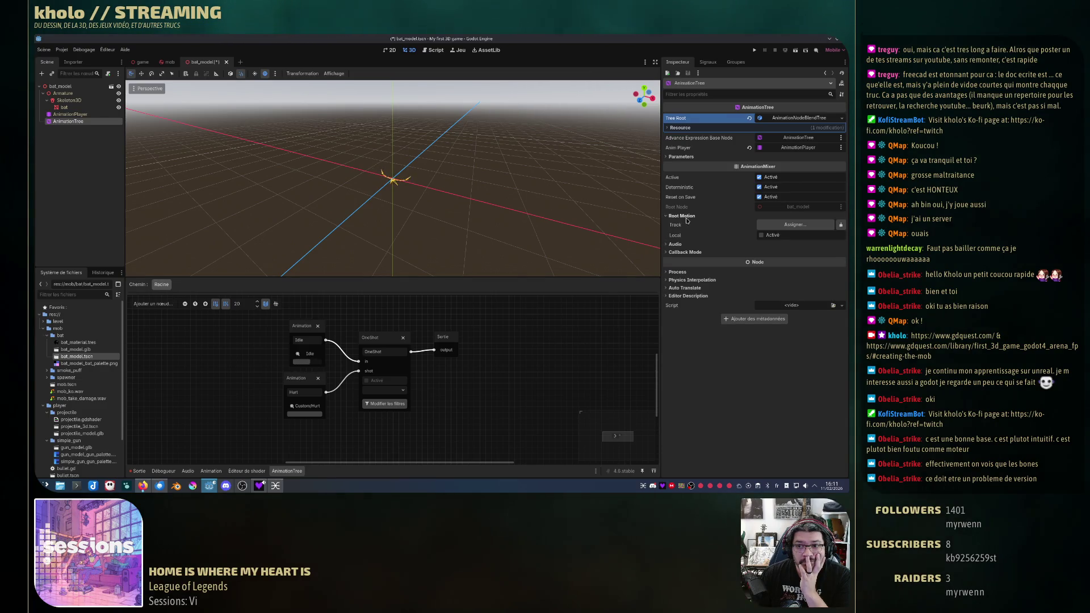
{"action": "left_click", "coordinate": [767, 236]}
{"action": "left_click", "coordinate": [764, 236]}
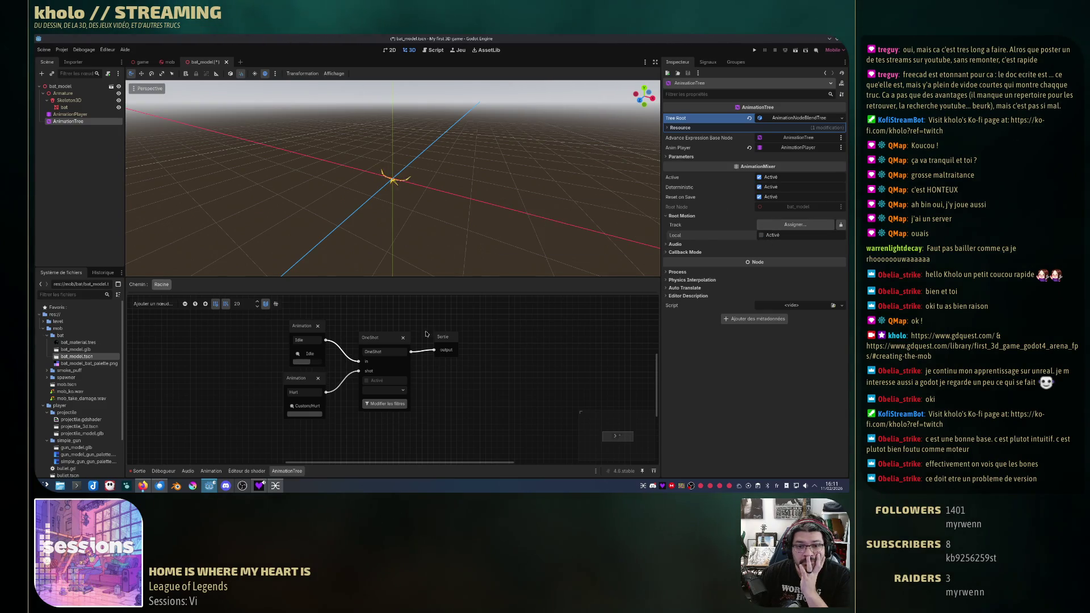
{"action": "left_click", "coordinate": [444, 341]}
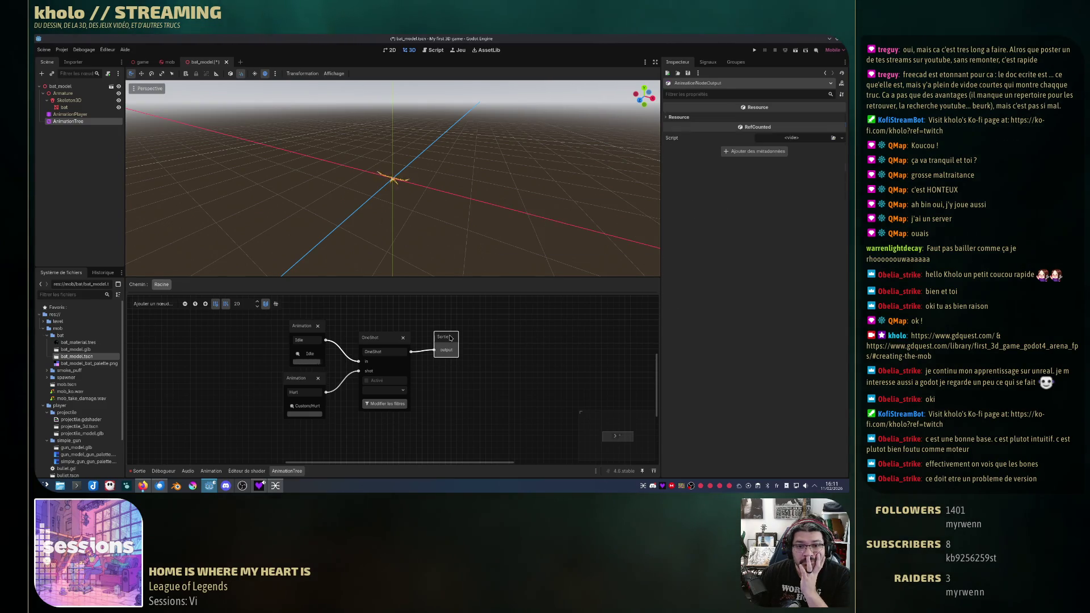
Step: Keep the Idle node on the Idle animation and enable Advance on Start
{"action": "left_click", "coordinate": [302, 326]}
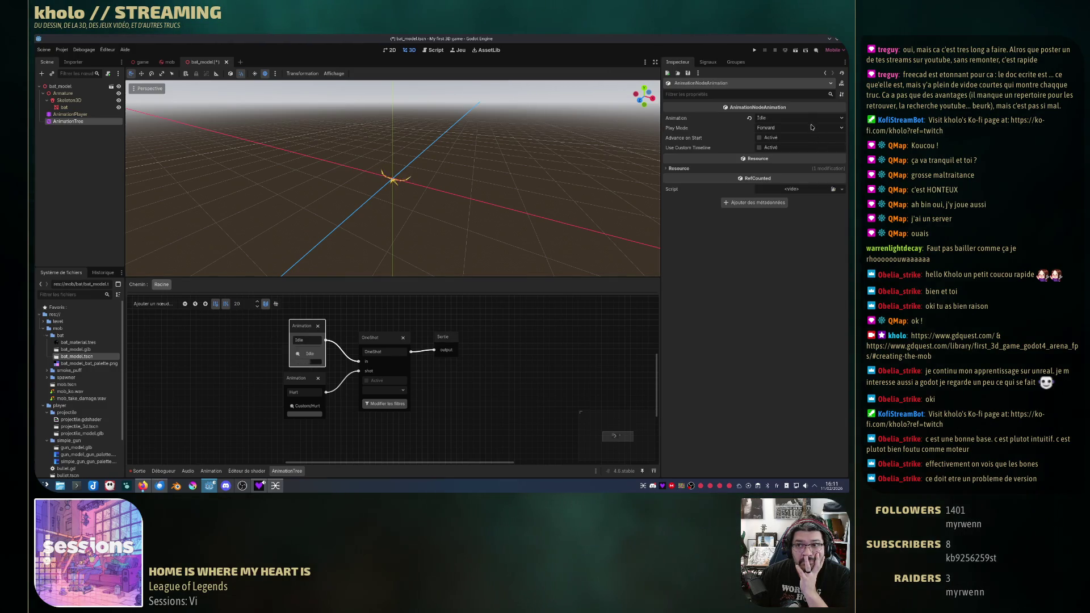
{"action": "left_click", "coordinate": [809, 119]}
{"action": "left_click", "coordinate": [809, 118]}
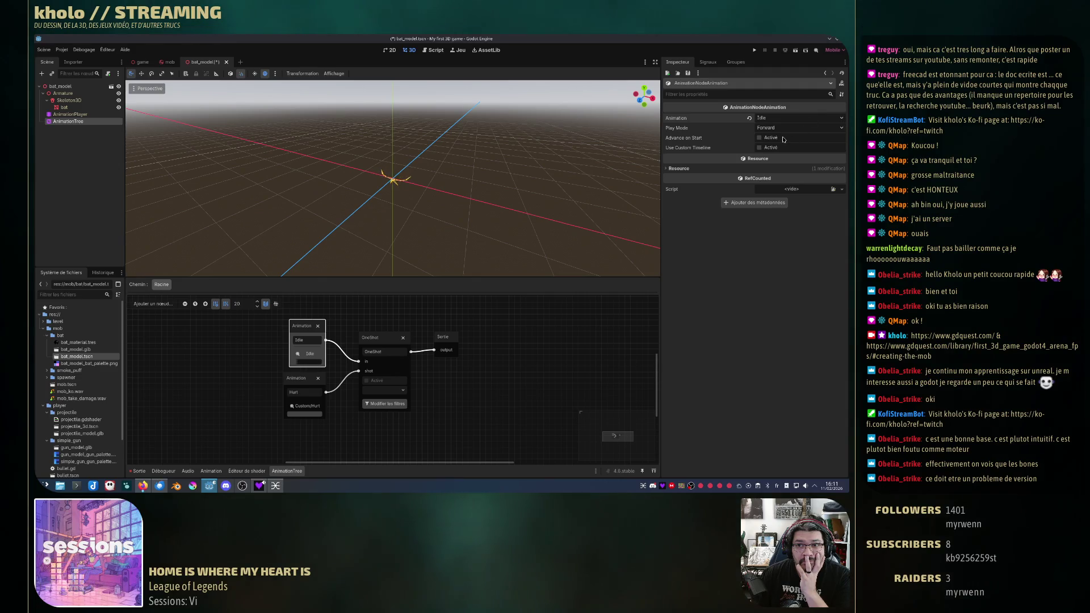
{"action": "left_click", "coordinate": [760, 138]}
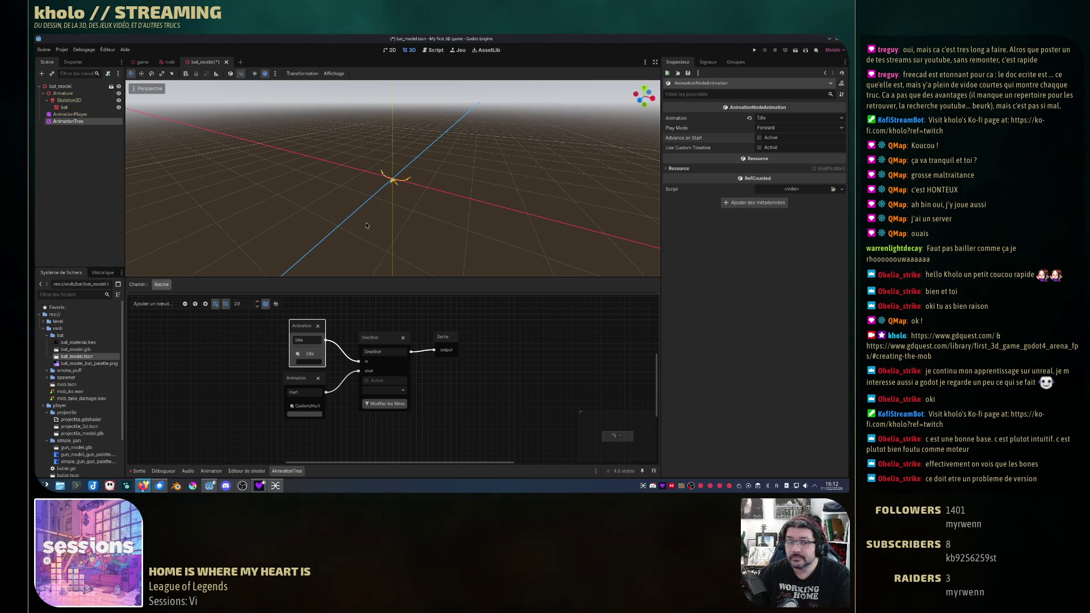
{"action": "left_click", "coordinate": [380, 339]}
Step: Set the OneShot node's mix mode to Add
{"action": "left_click", "coordinate": [768, 118]}
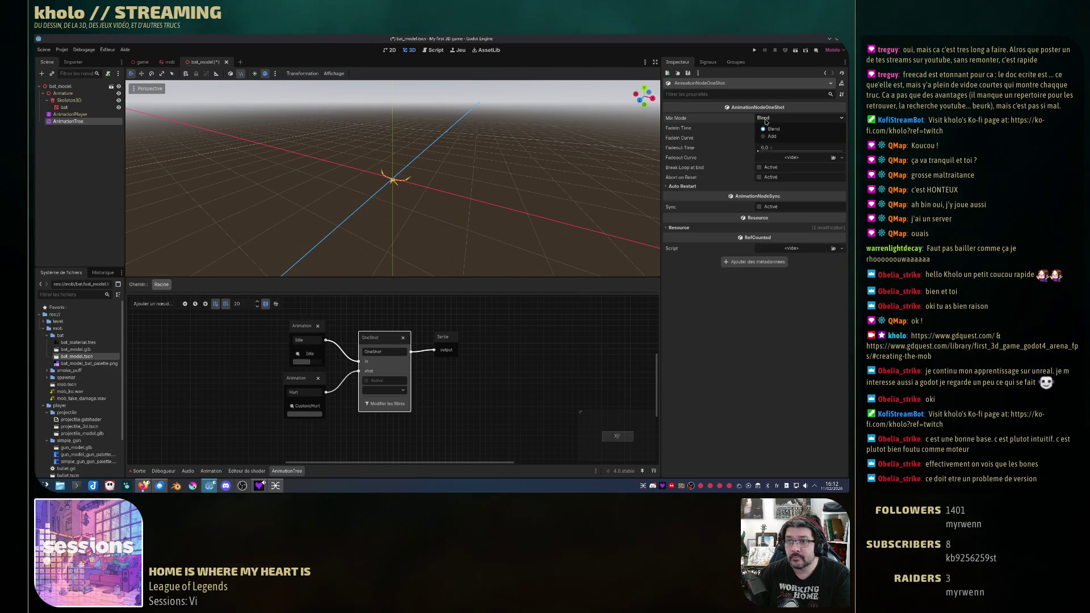
{"action": "key", "text": "Escape"}
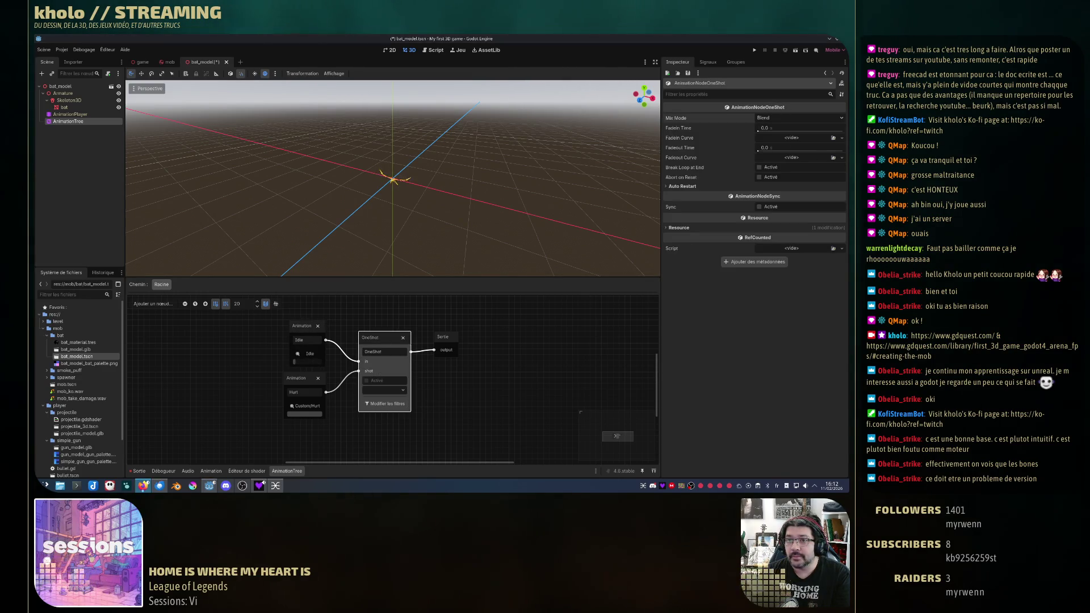
{"action": "left_click", "coordinate": [772, 119]}
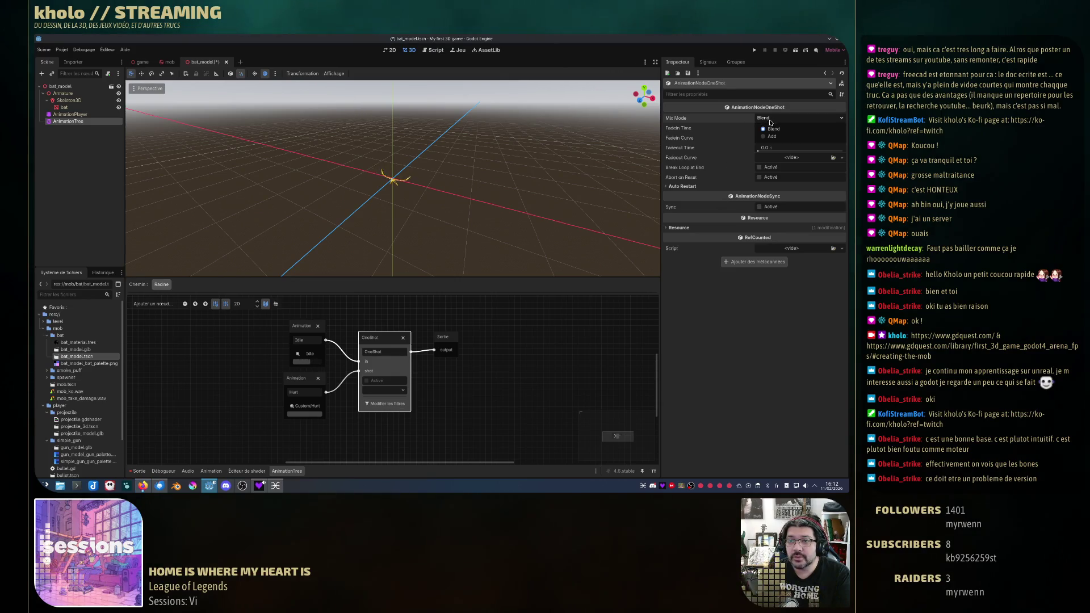
{"action": "left_click", "coordinate": [447, 397]}
{"action": "left_click", "coordinate": [306, 326]}
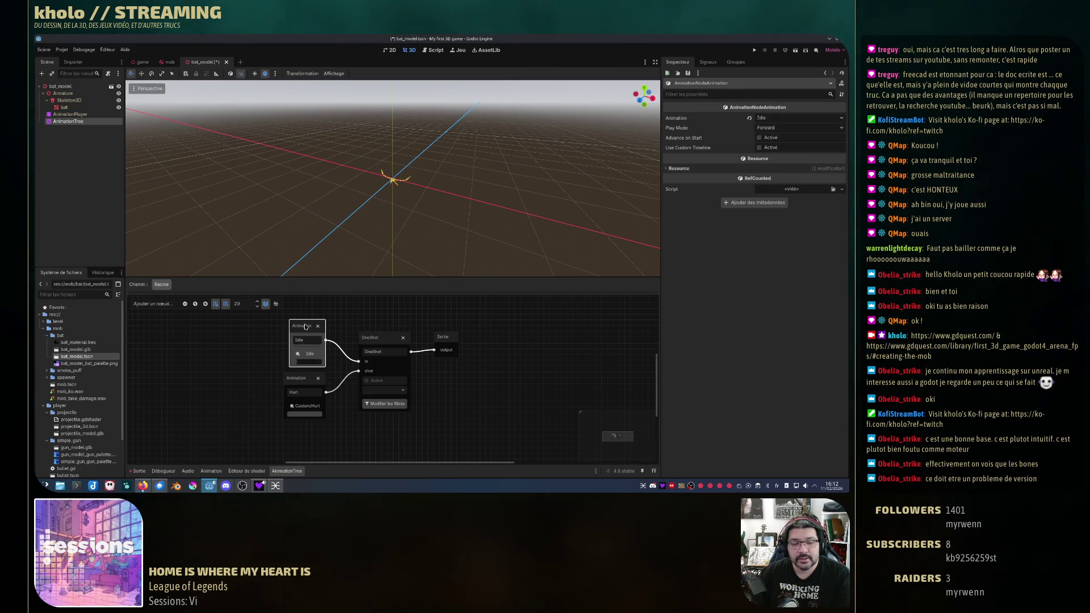
{"action": "left_click", "coordinate": [302, 387]}
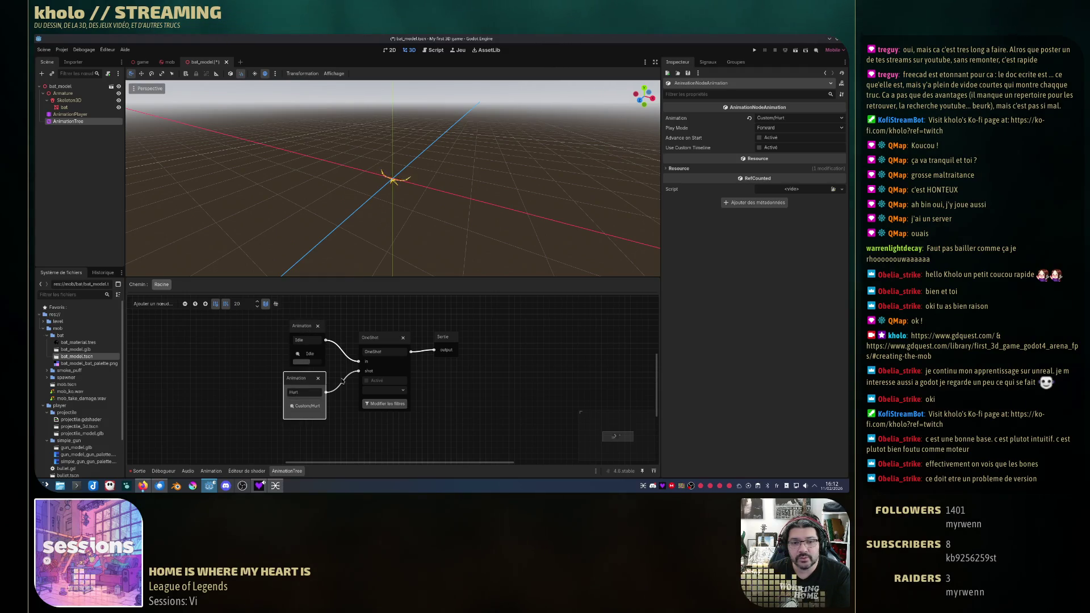
{"action": "left_click", "coordinate": [390, 350]}
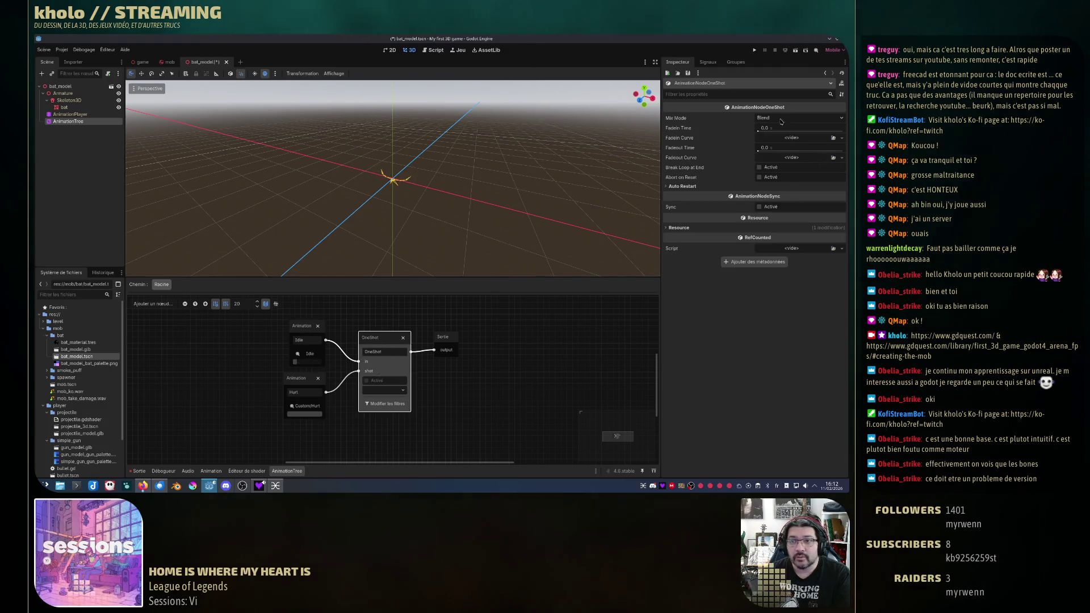
{"action": "left_click", "coordinate": [800, 118]}
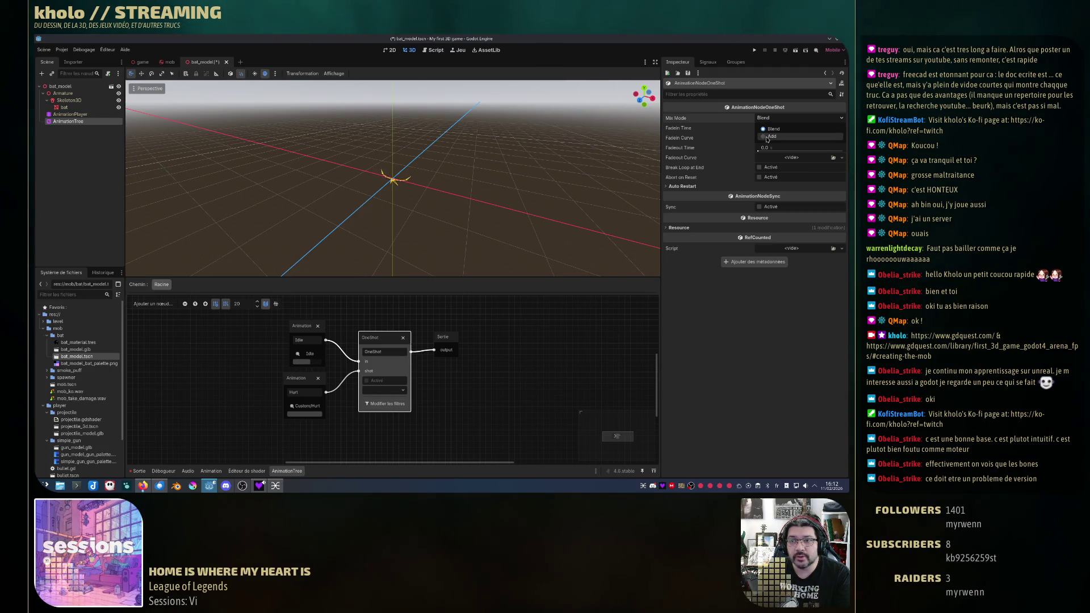
{"action": "left_click", "coordinate": [771, 136]}
Step: Fire the Hurt one-shot in Add mode, then in Blend mode to compare
{"action": "left_click", "coordinate": [374, 390]}
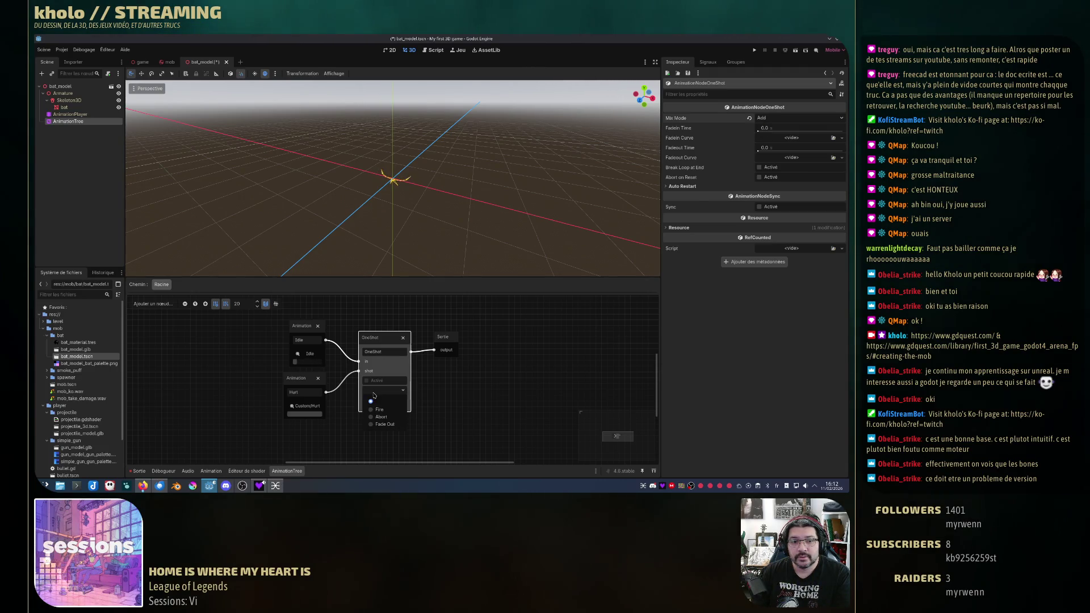
{"action": "left_click", "coordinate": [382, 411]}
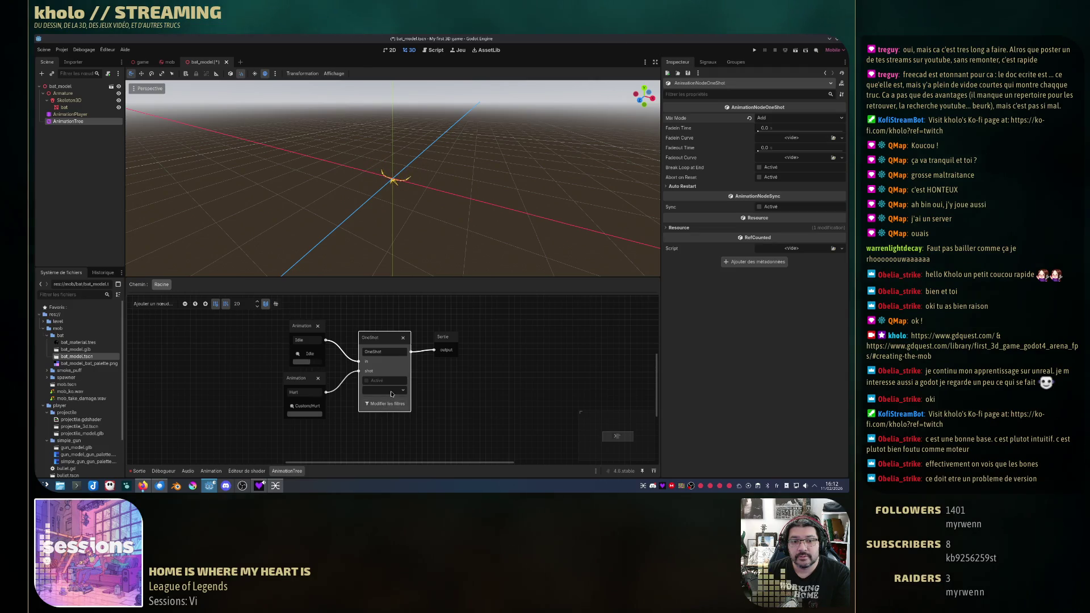
{"action": "left_click", "coordinate": [793, 117]}
{"action": "left_click", "coordinate": [787, 129]}
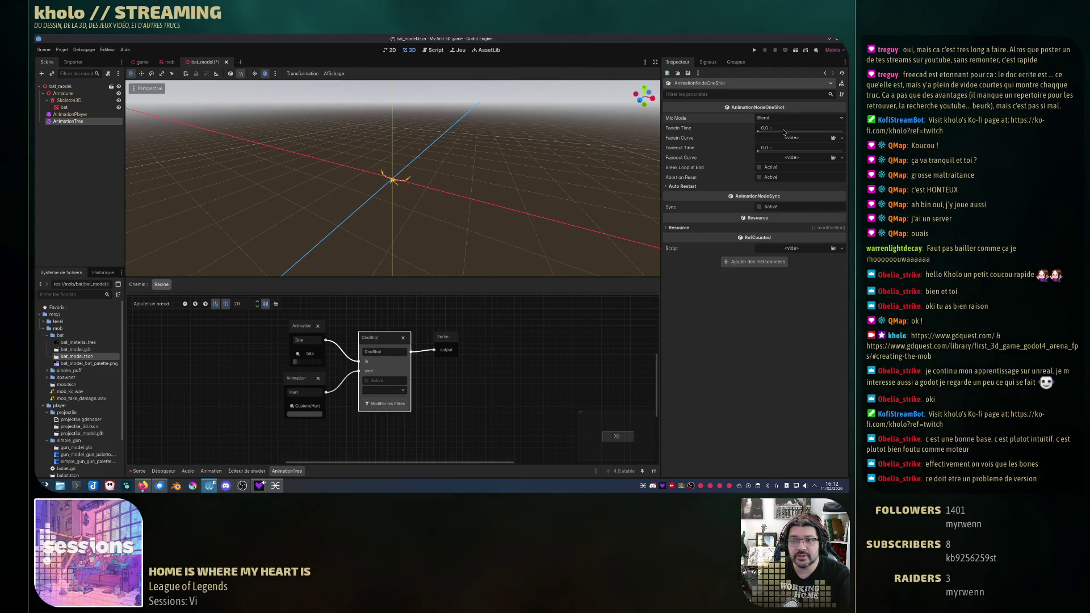
{"action": "left_click", "coordinate": [403, 390]}
{"action": "left_click", "coordinate": [381, 403]}
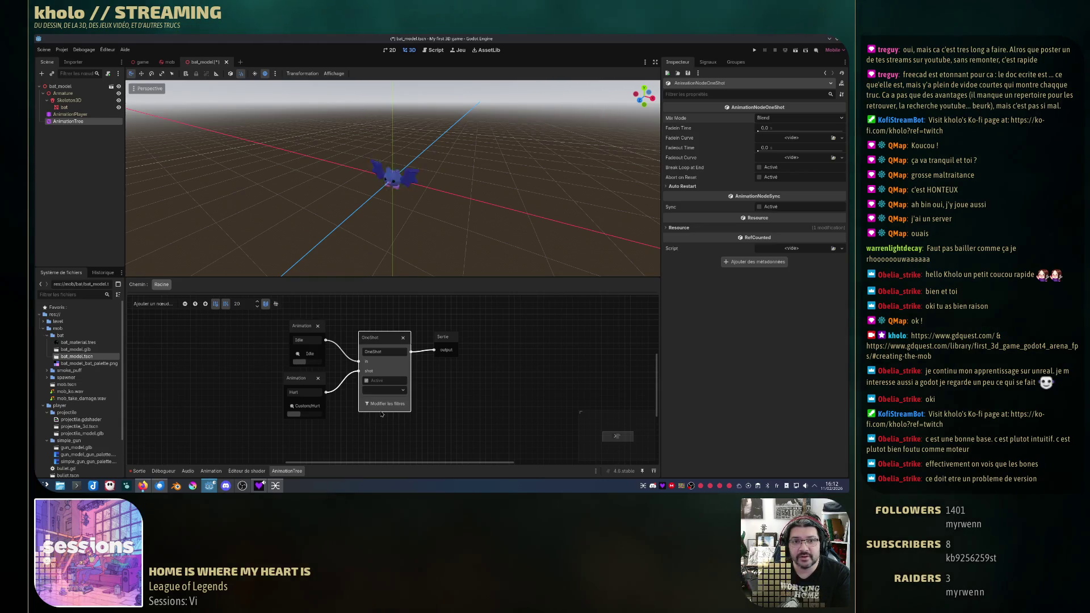
{"action": "left_click", "coordinate": [387, 392]}
{"action": "left_click", "coordinate": [381, 404]}
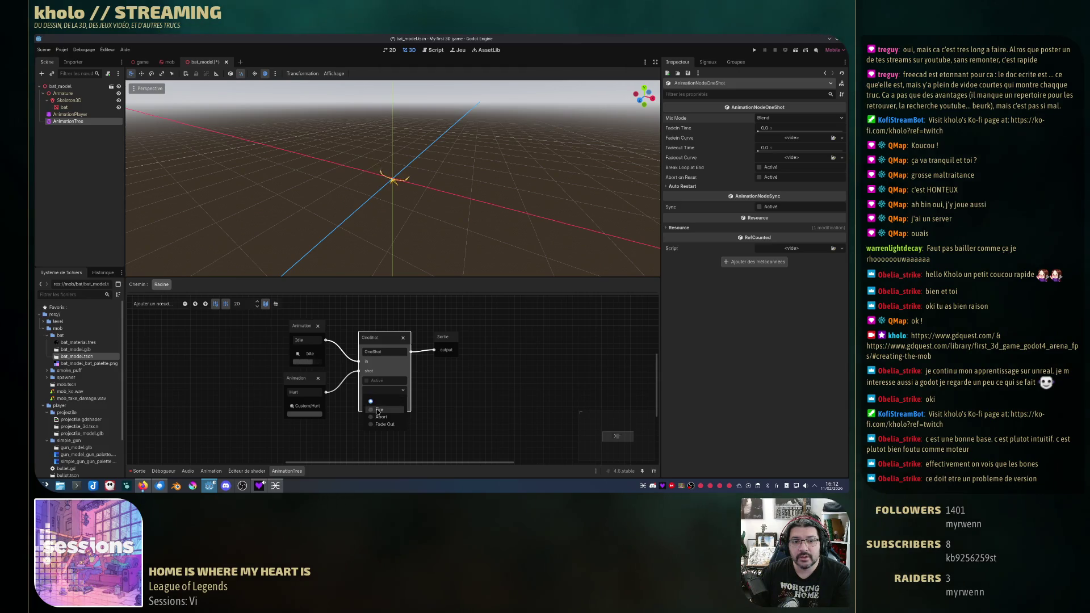
Step: Return the mix mode to Add, fire the one-shot twice, and show its track filters
{"action": "left_click", "coordinate": [799, 117]}
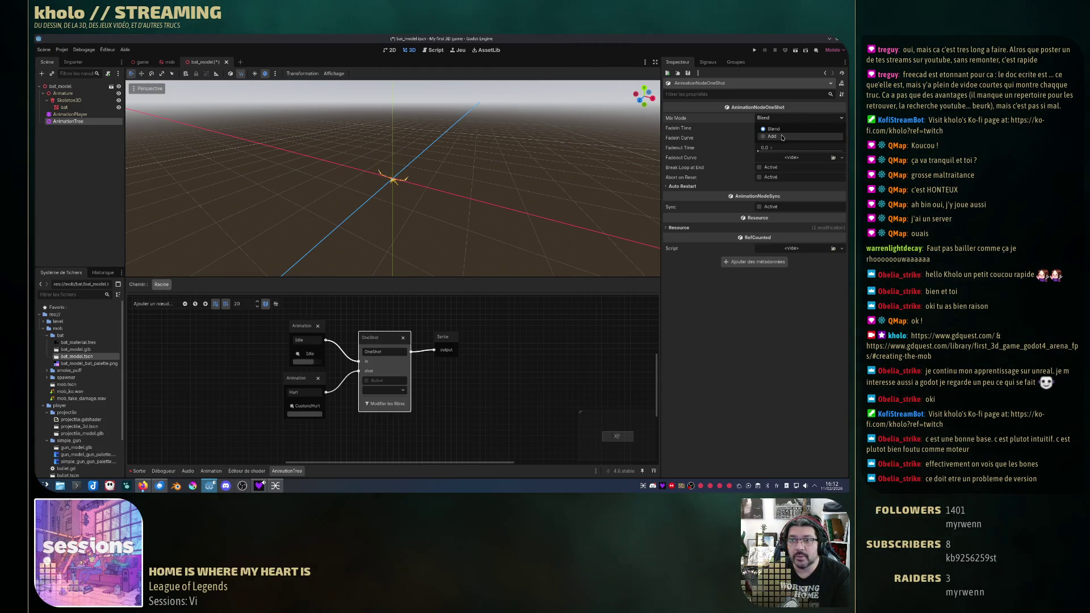
{"action": "left_click", "coordinate": [795, 137]}
{"action": "left_click", "coordinate": [385, 390]}
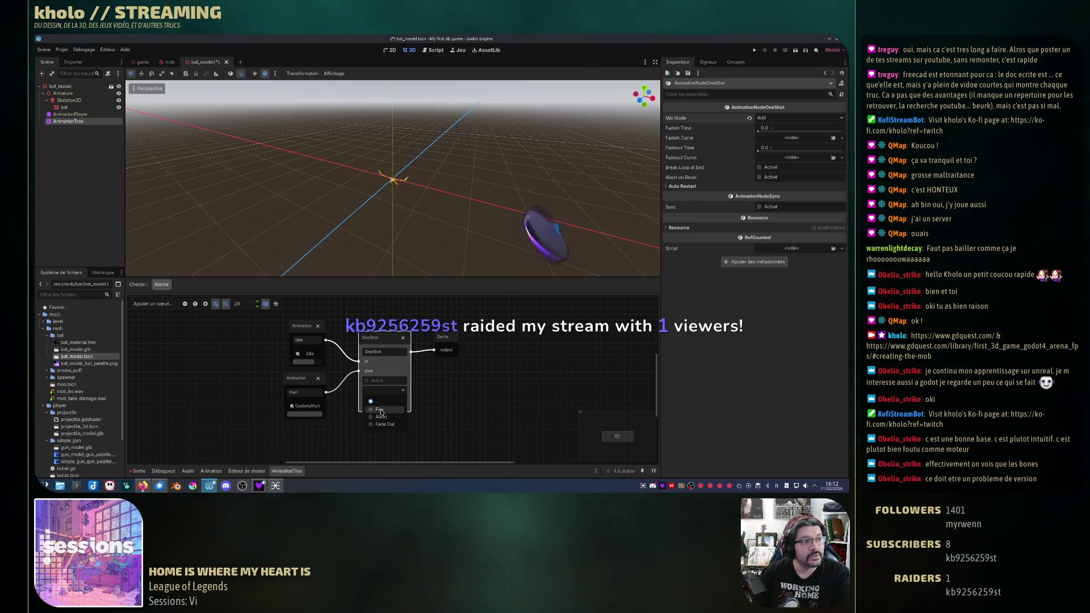
{"action": "left_click", "coordinate": [379, 410]}
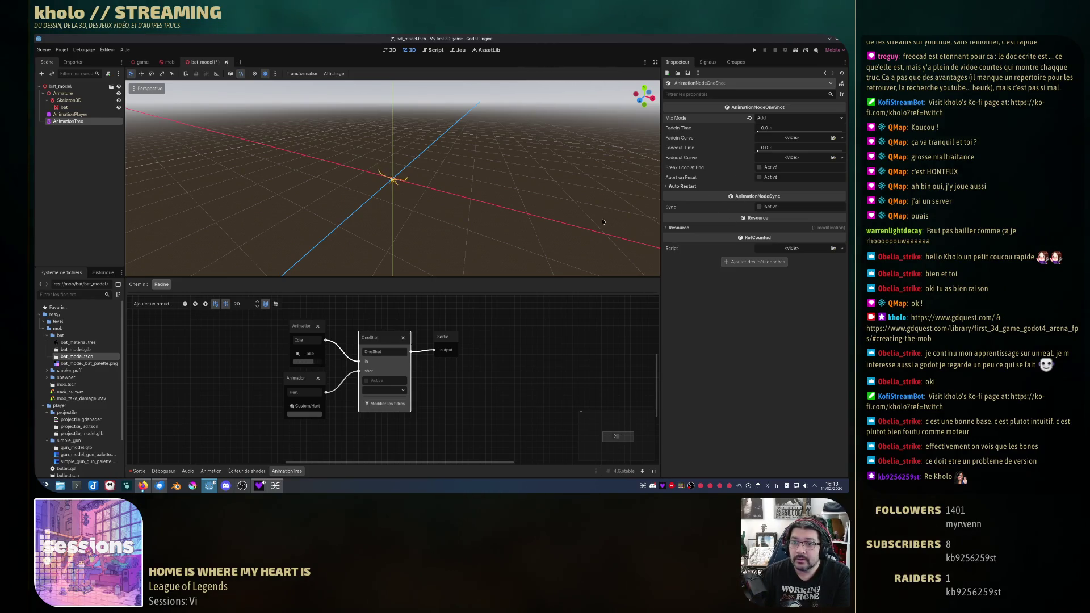
{"action": "left_click", "coordinate": [401, 388]}
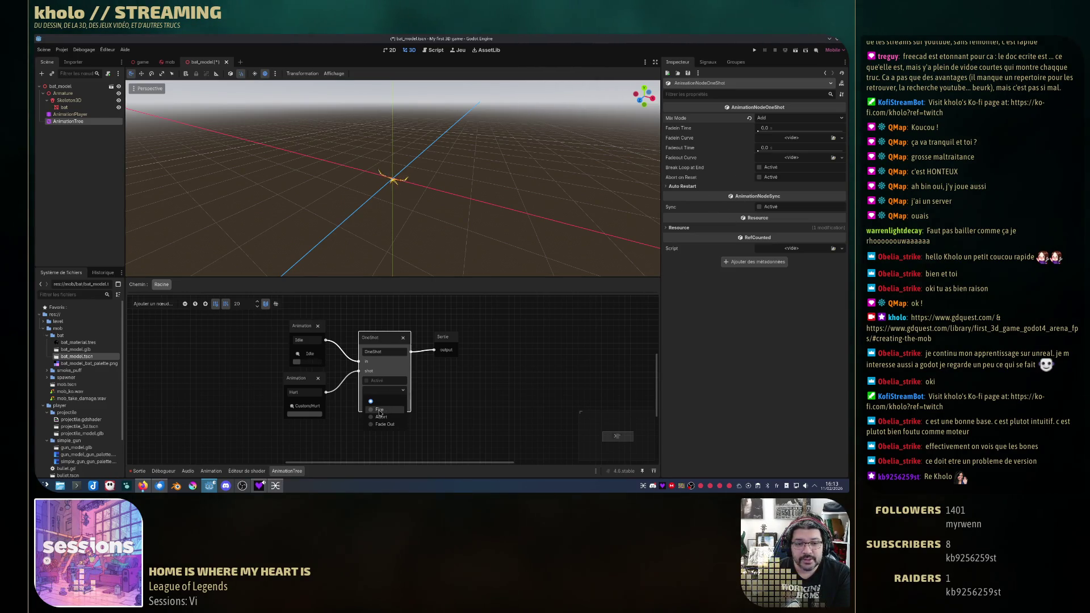
{"action": "left_click", "coordinate": [379, 409]}
{"action": "left_click", "coordinate": [390, 405]}
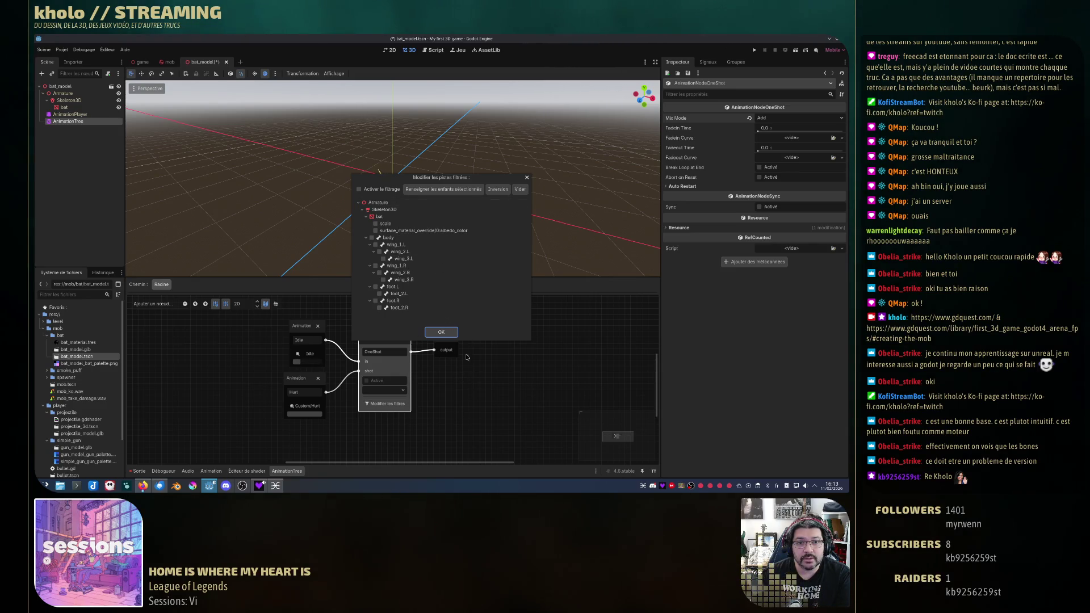
Step: Close the filter list, fire the OneShot so the bat flashes red, and save bat_model
{"action": "left_click", "coordinate": [527, 177]}
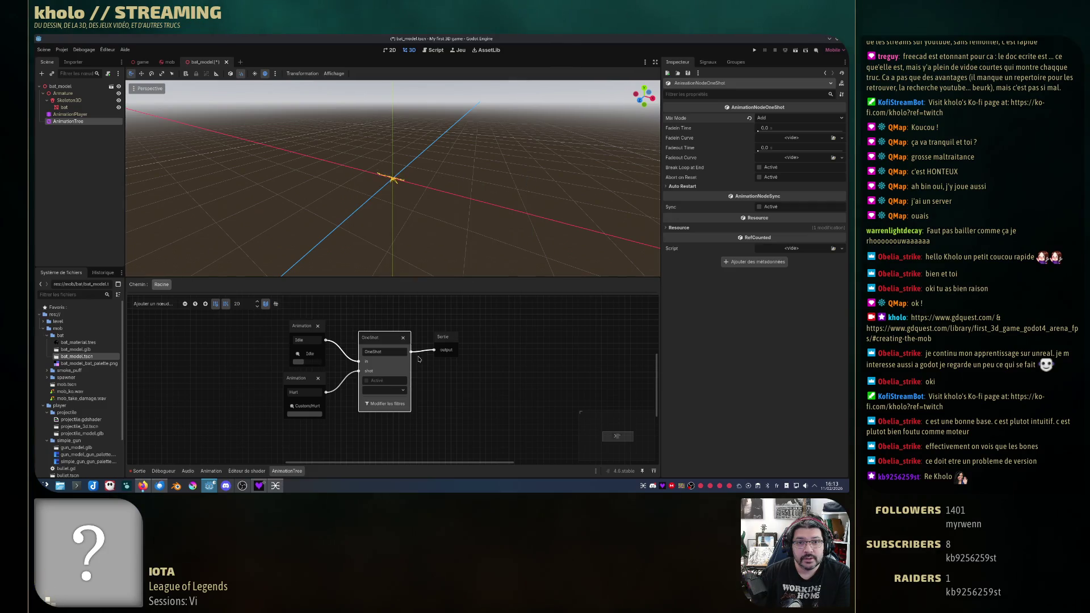
{"action": "left_click", "coordinate": [309, 327]}
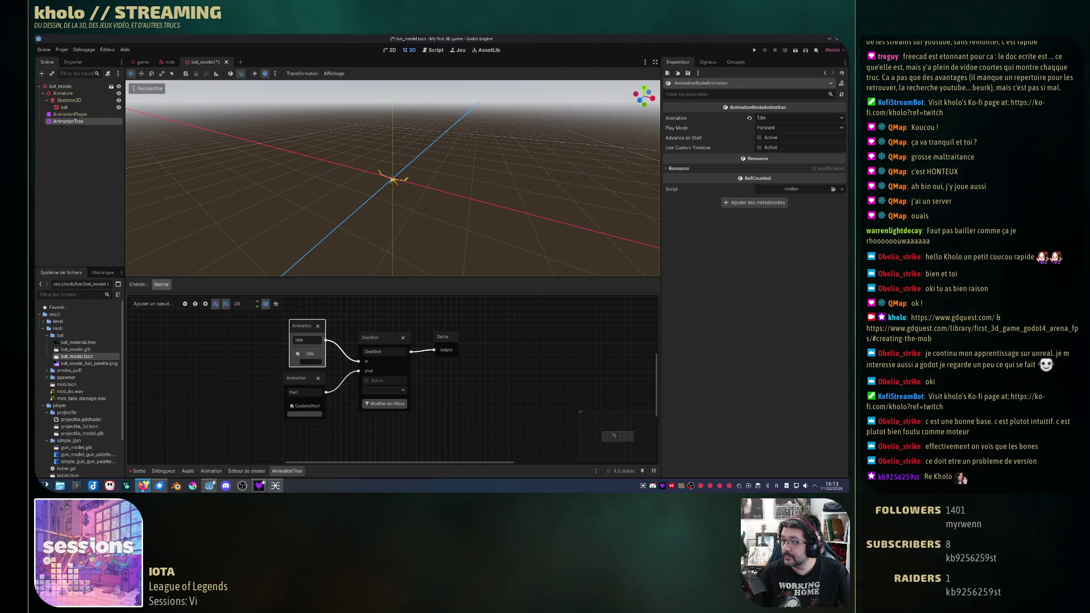
{"action": "left_click", "coordinate": [385, 391]}
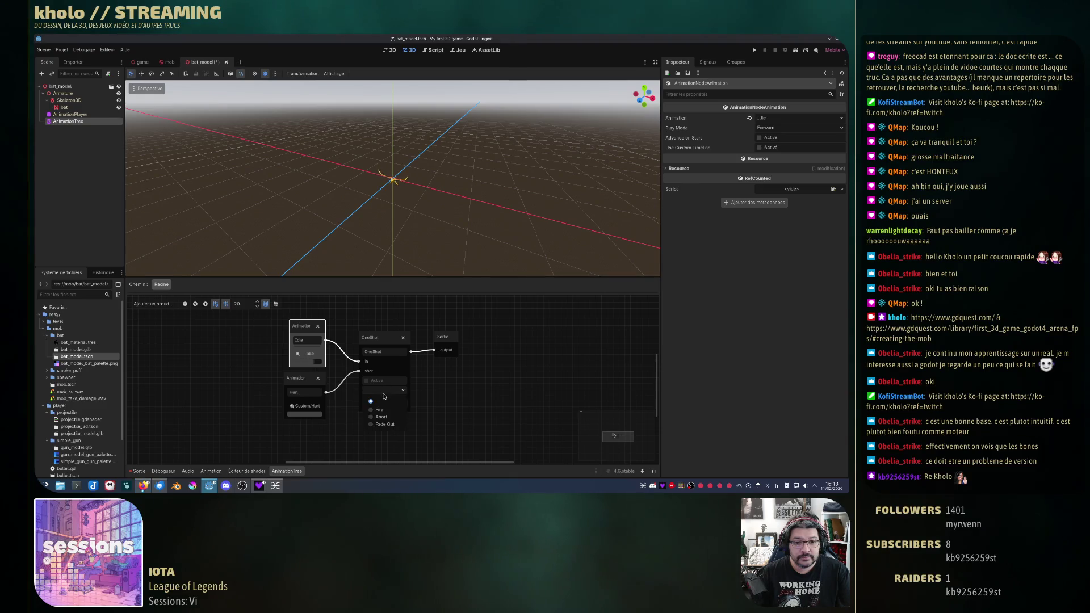
{"action": "left_click", "coordinate": [385, 395]}
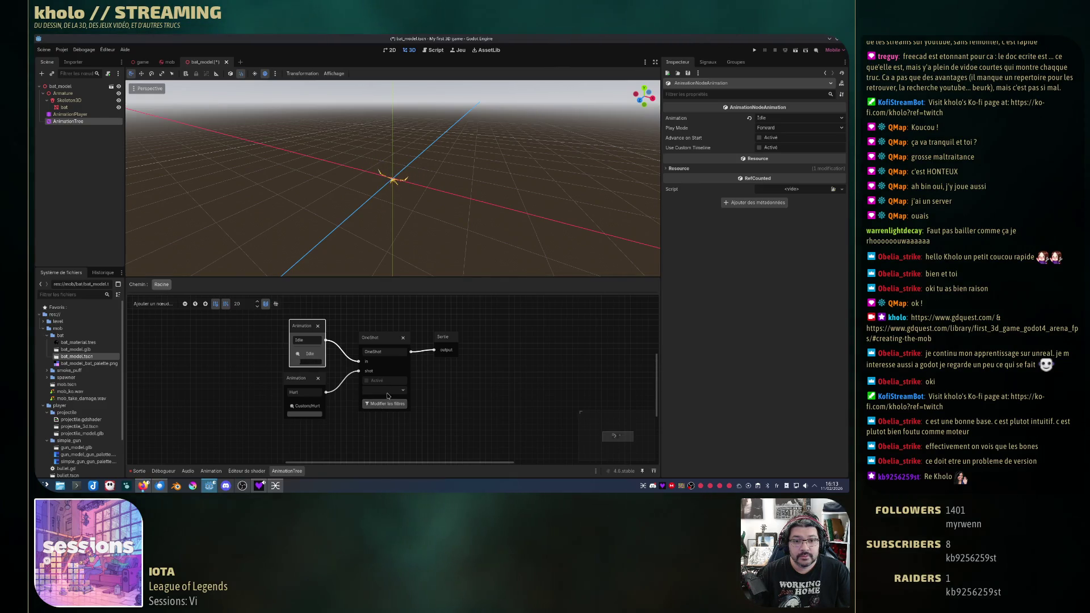
{"action": "left_click", "coordinate": [387, 392]}
{"action": "left_click", "coordinate": [382, 401]}
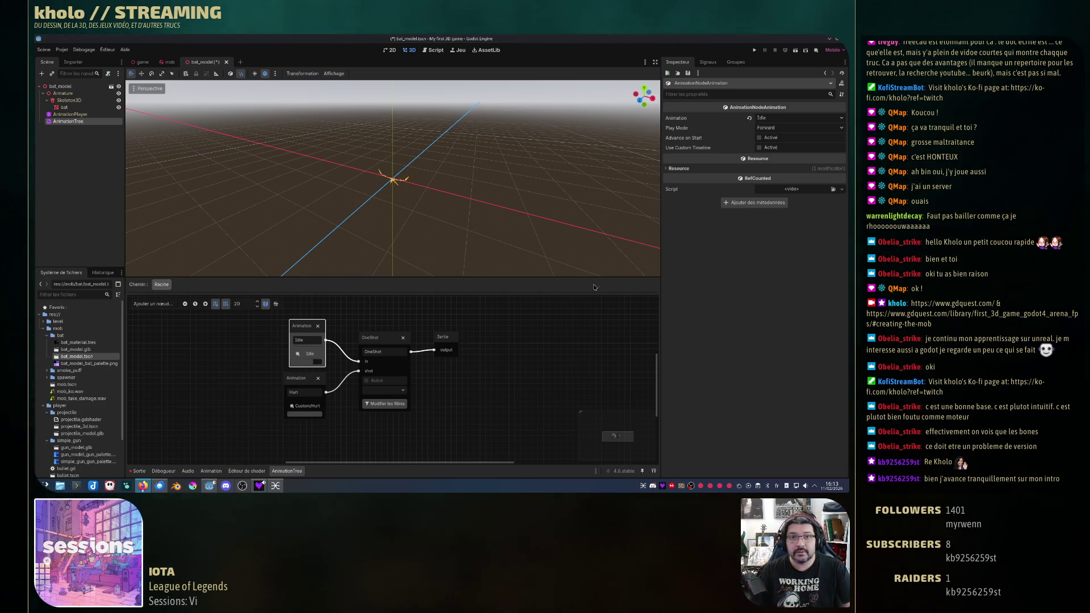
{"action": "key", "text": "ctrl+s"}
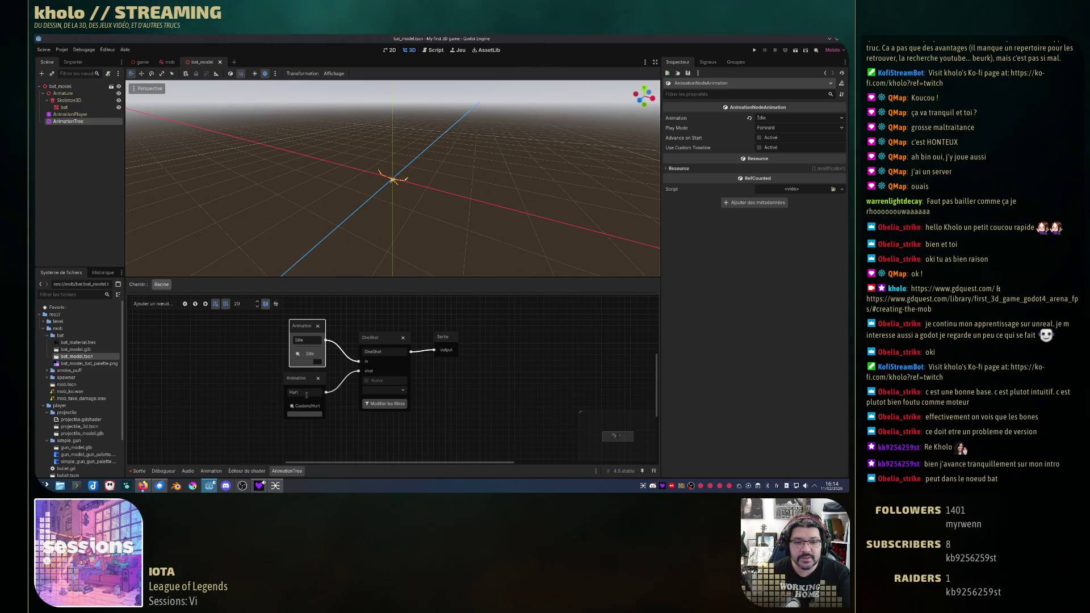
Step: Delete the AnimationTree node from the bat model
{"action": "left_click", "coordinate": [108, 123]}
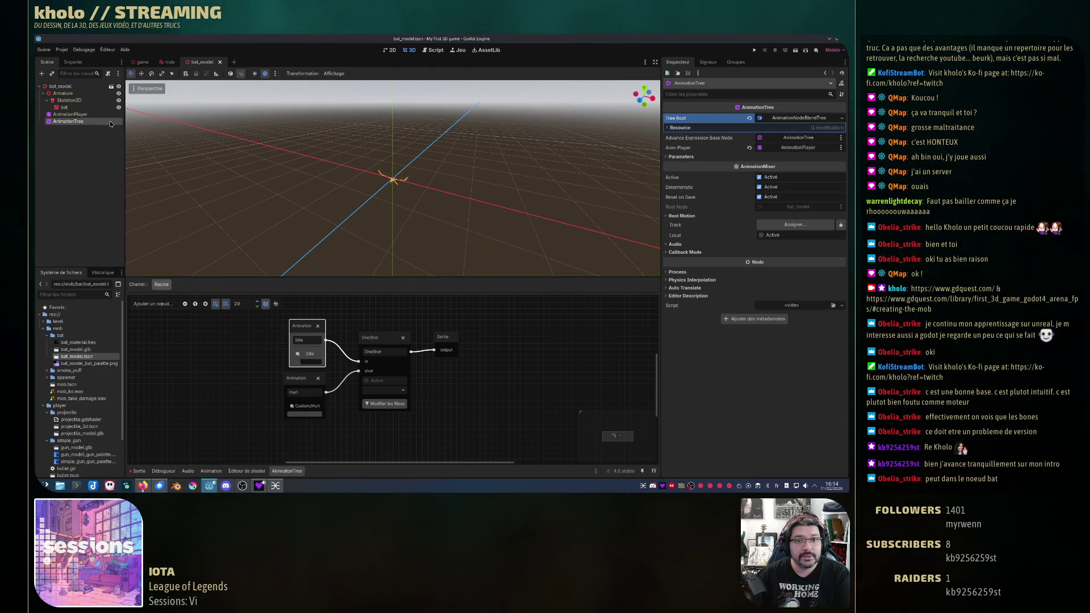
{"action": "left_click", "coordinate": [70, 115]}
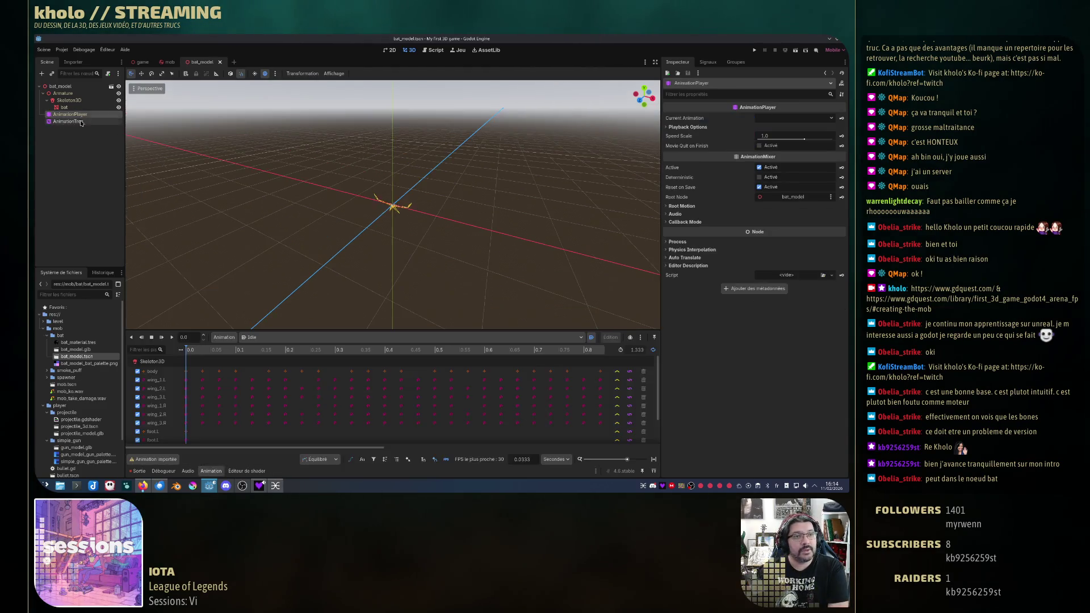
{"action": "left_click", "coordinate": [69, 122]}
{"action": "key", "text": "Delete"}
{"action": "left_click", "coordinate": [420, 267]}
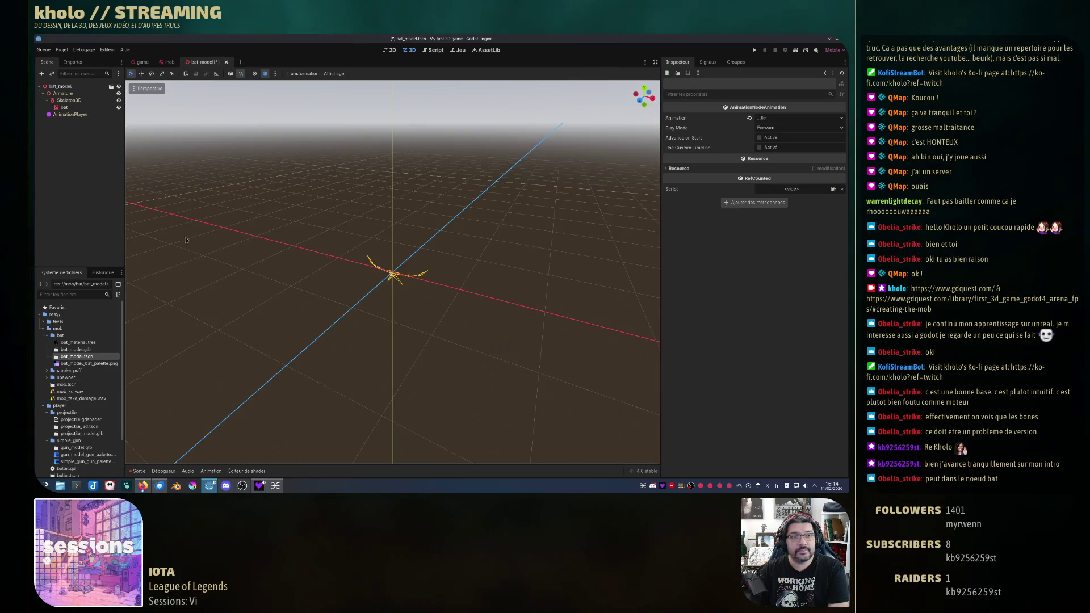
Step: Close the bat_model scene tab
{"action": "left_click", "coordinate": [83, 116]}
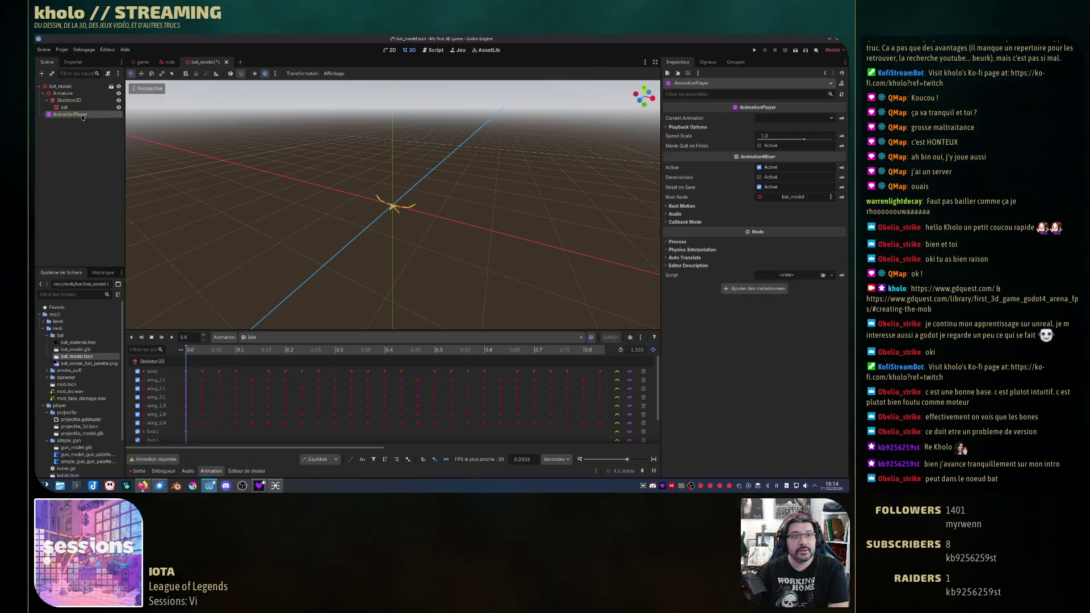
{"action": "left_click", "coordinate": [83, 108]}
{"action": "left_click", "coordinate": [82, 114]}
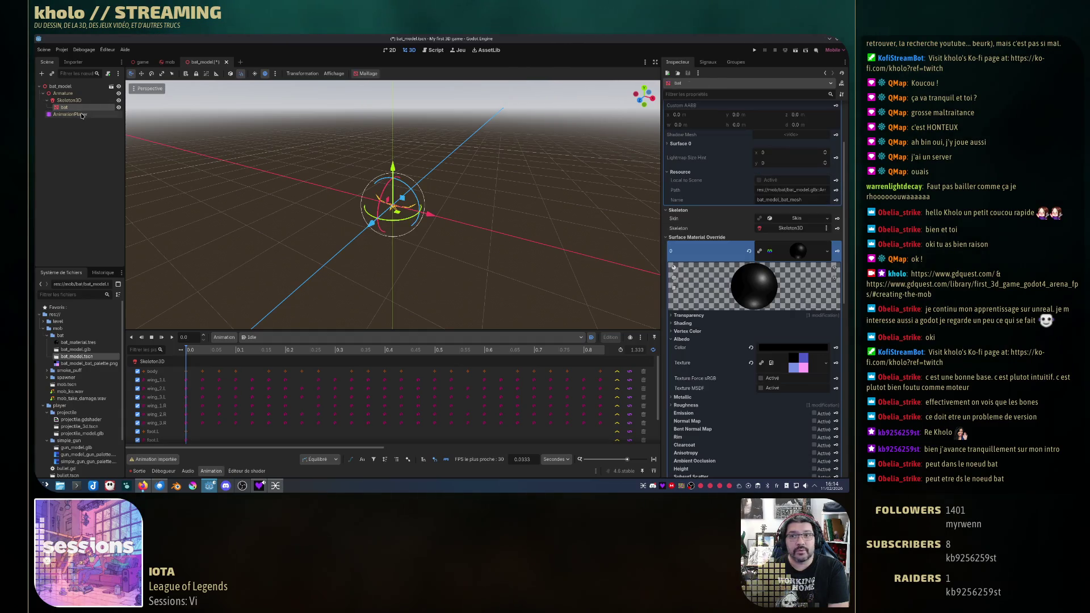
{"action": "left_click", "coordinate": [62, 85]}
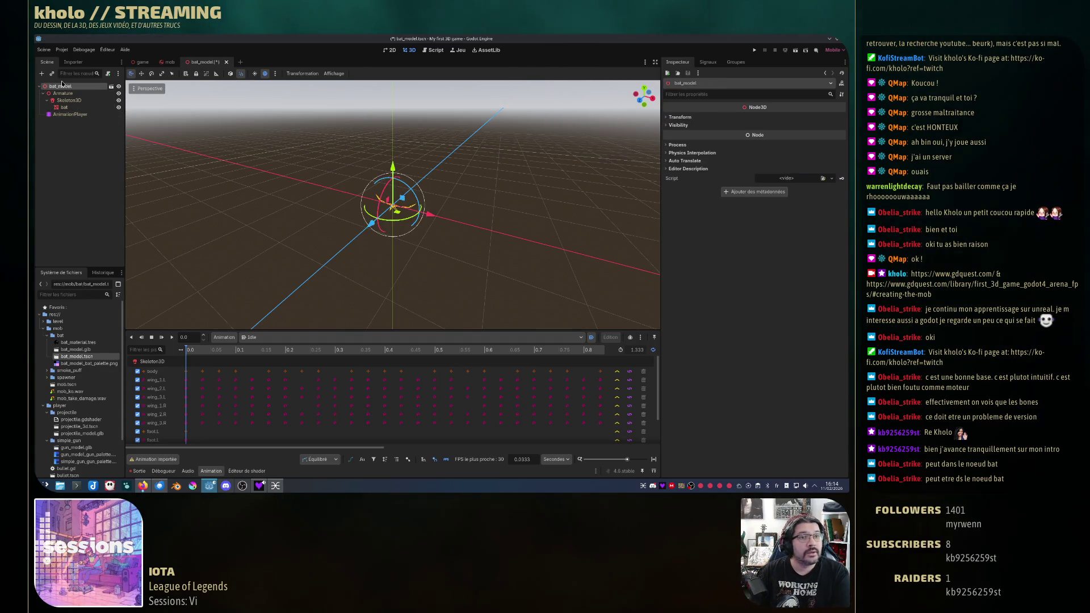
{"action": "left_click", "coordinate": [227, 64]}
Step: Answer the save prompt and remove the bat_model node from Mob
{"action": "left_click", "coordinate": [498, 281]}
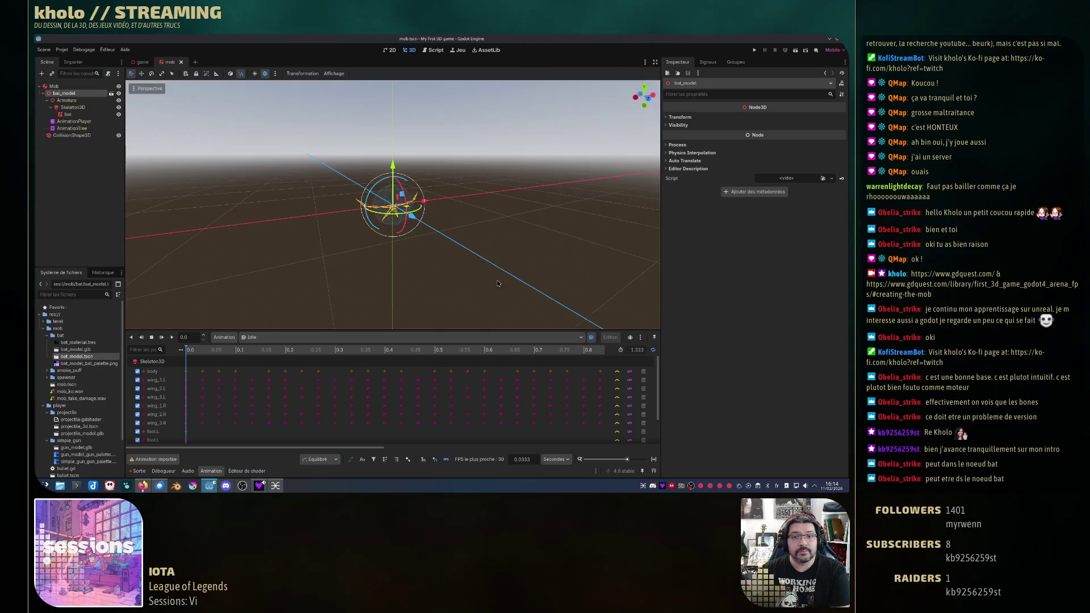
{"action": "key", "text": "Delete"}
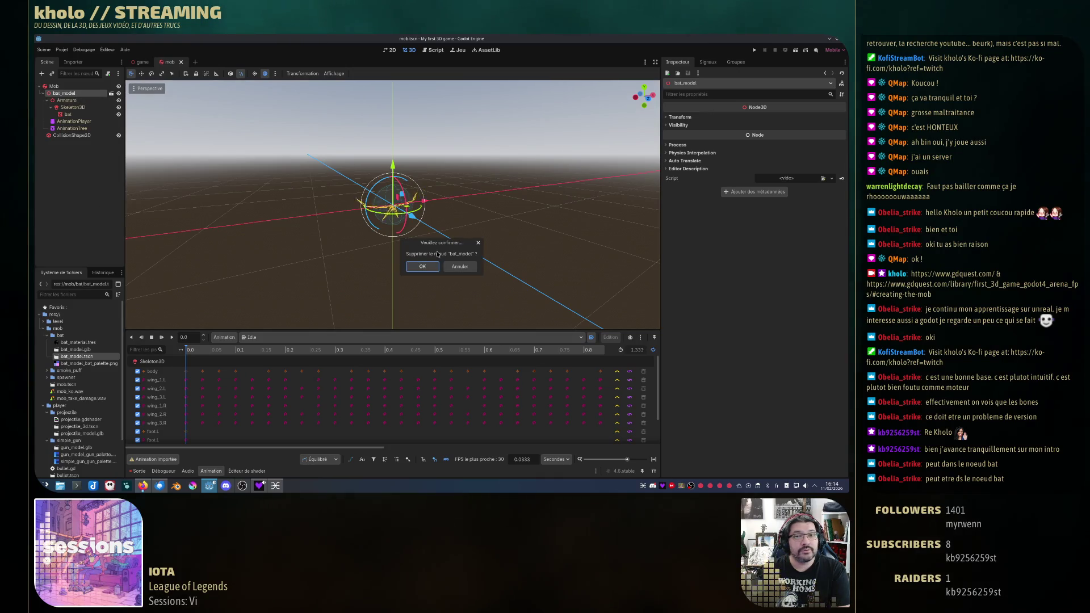
{"action": "left_click", "coordinate": [423, 266]}
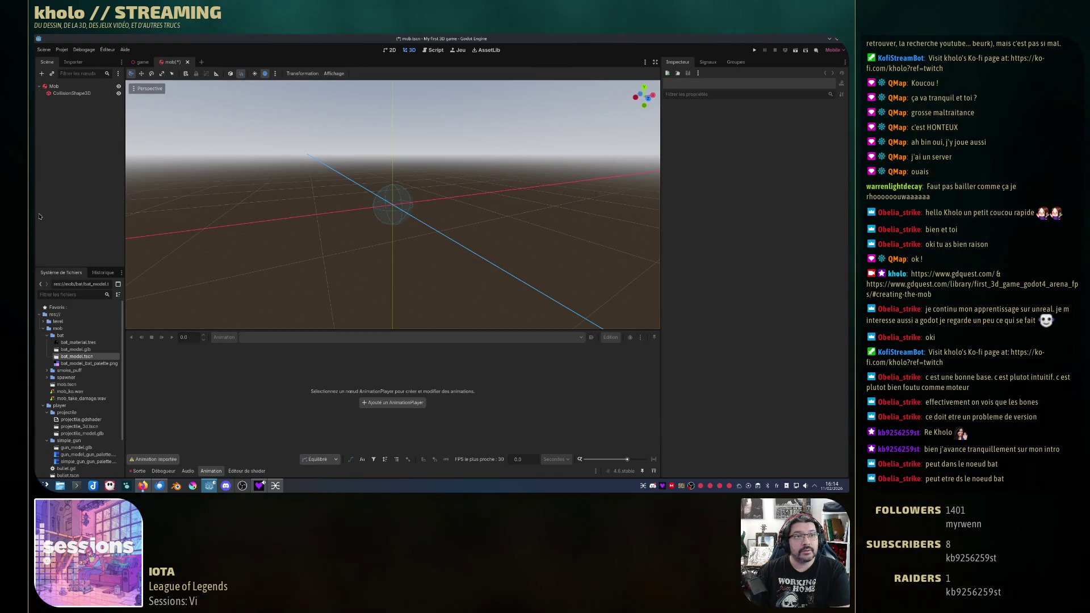
Step: Delete the bat_model.tscn and bat_material.tres files from the FileSystem
{"action": "left_click", "coordinate": [91, 343]}
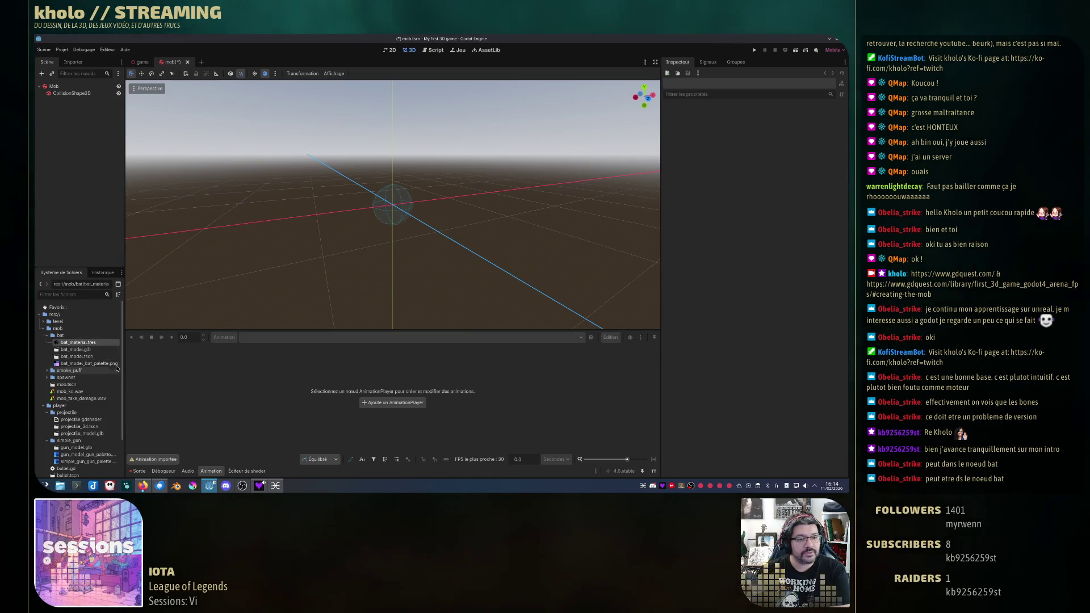
{"action": "left_click", "coordinate": [98, 357]}
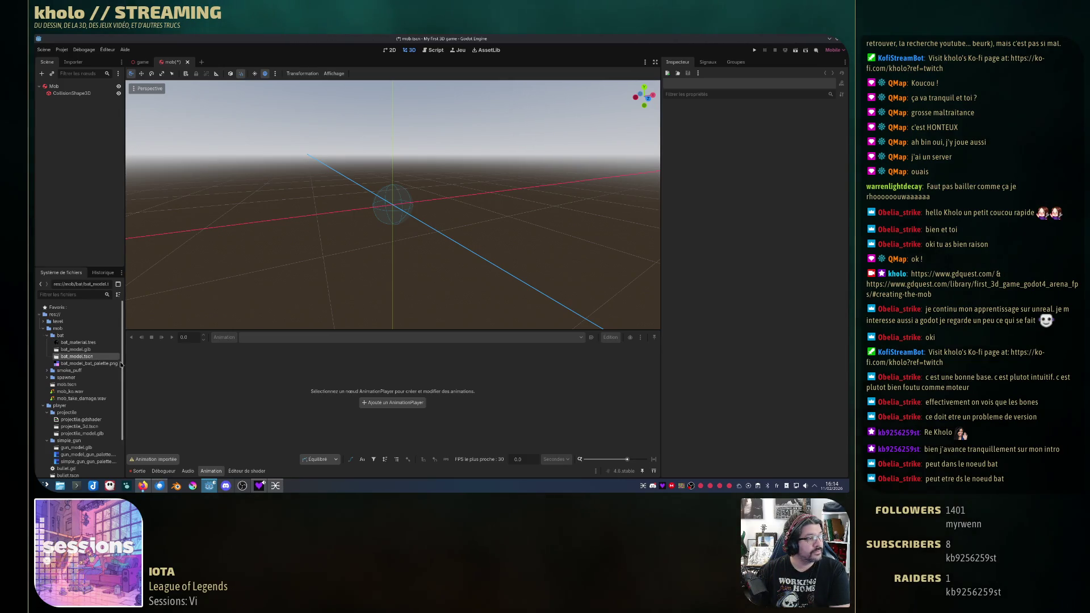
{"action": "key", "text": "Delete"}
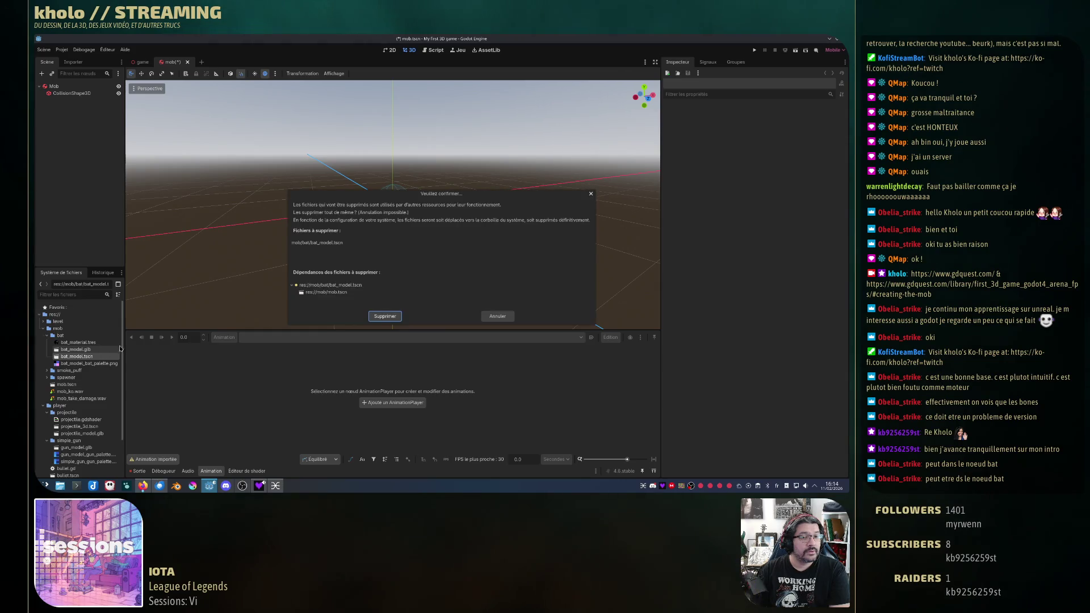
{"action": "left_click", "coordinate": [376, 317]}
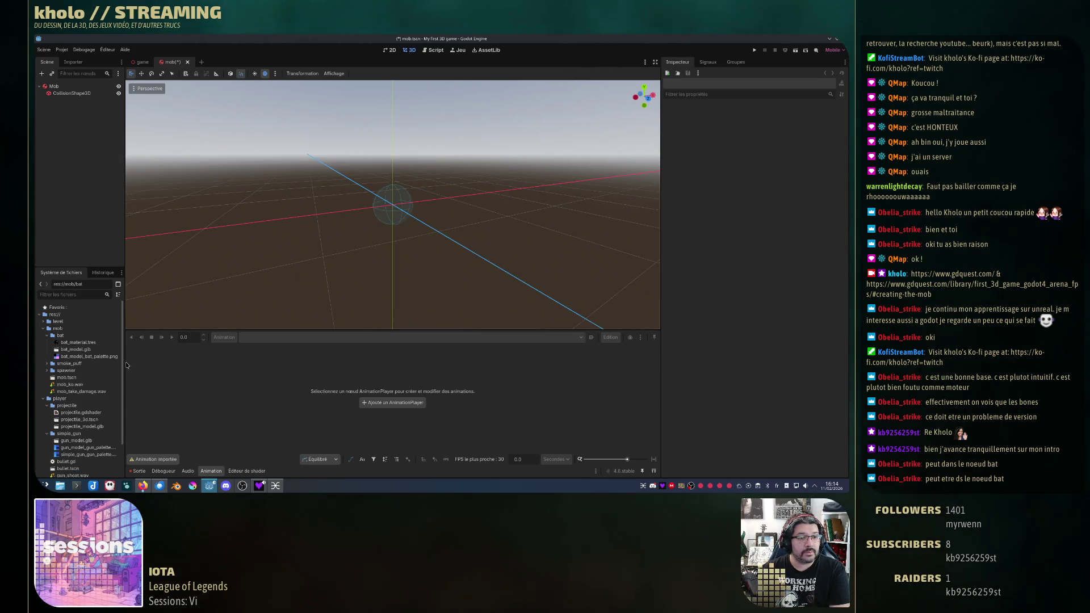
{"action": "left_click", "coordinate": [98, 344]}
{"action": "key", "text": "Delete"}
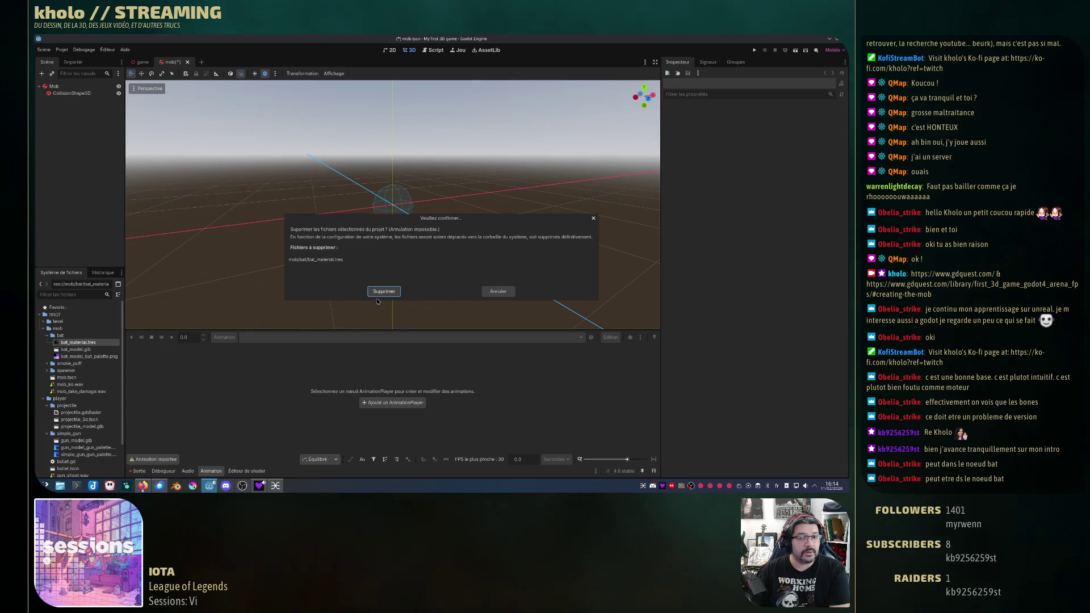
{"action": "left_click", "coordinate": [379, 291]}
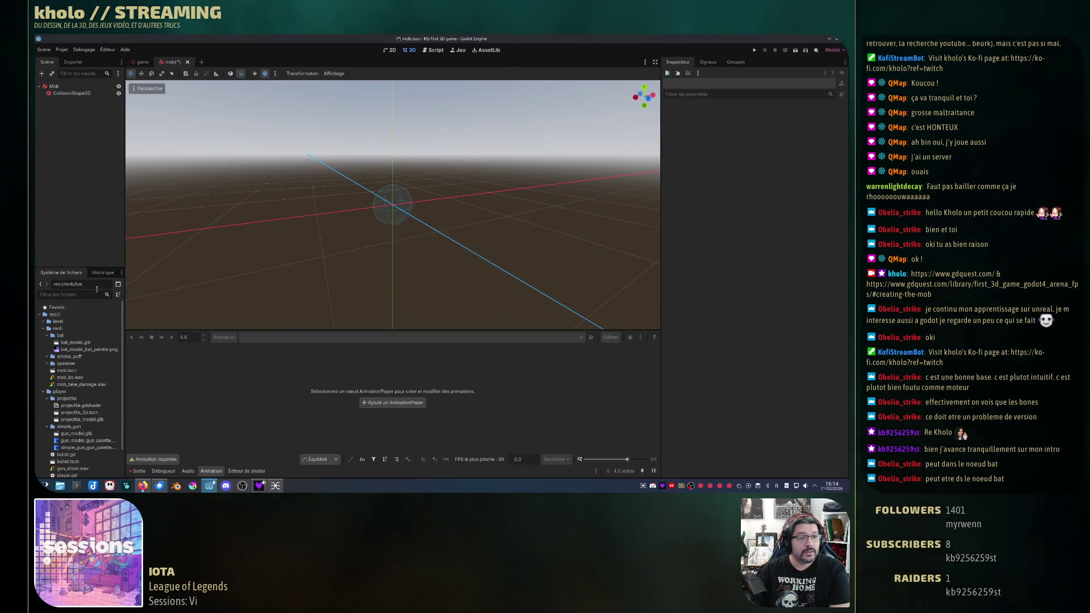
Step: Add bat_model.glb under Mob, placed above CollisionShape3D
{"action": "left_click_drag", "start_coordinate": [76, 342], "coordinate": [89, 214]}
{"action": "left_click_drag", "start_coordinate": [88, 367], "coordinate": [72, 88]}
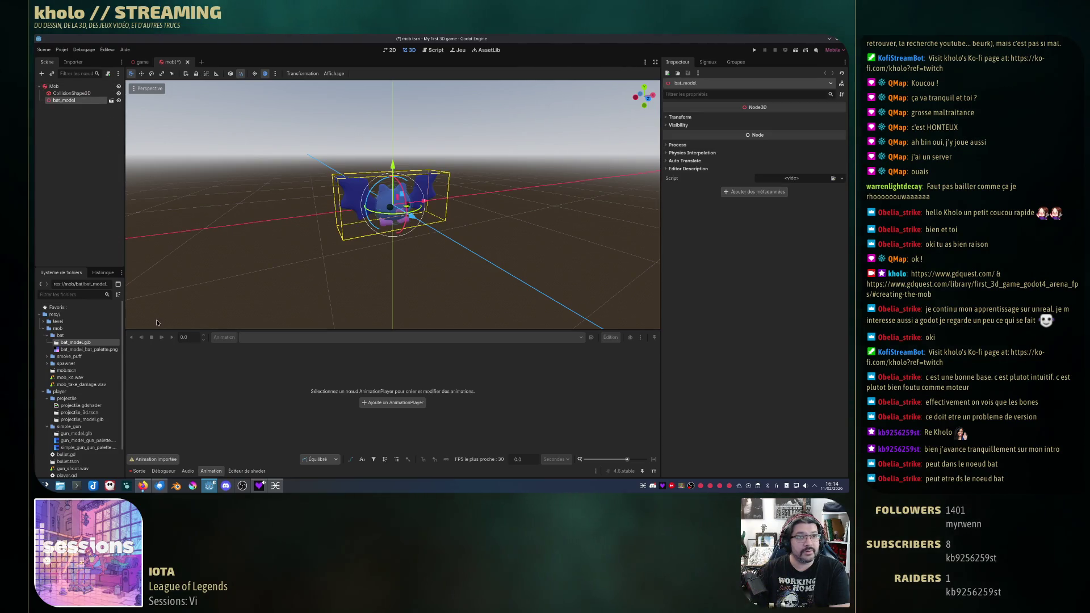
{"action": "left_click_drag", "start_coordinate": [67, 100], "coordinate": [72, 92]}
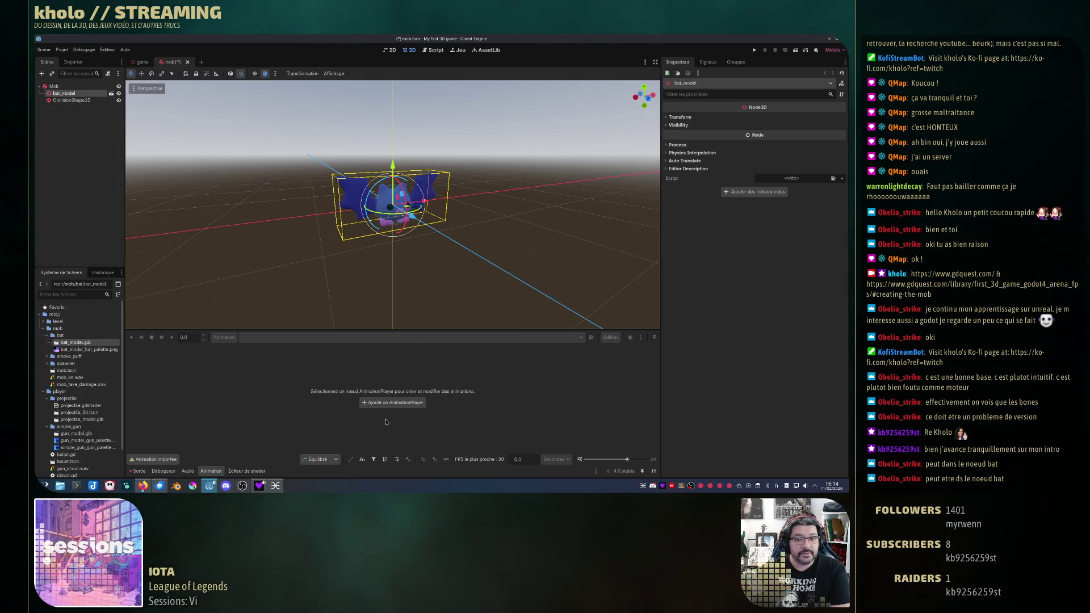
Step: Enable Editable Children on bat_model and play its Idle animation
{"action": "right_click", "coordinate": [77, 96]}
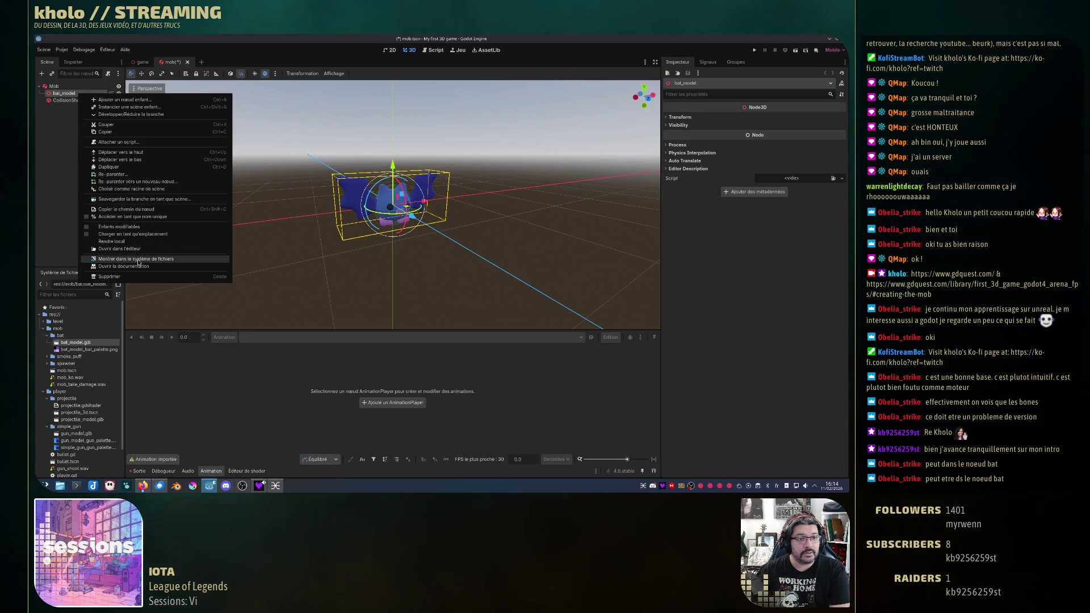
{"action": "left_click", "coordinate": [130, 227]}
{"action": "left_click", "coordinate": [74, 121]}
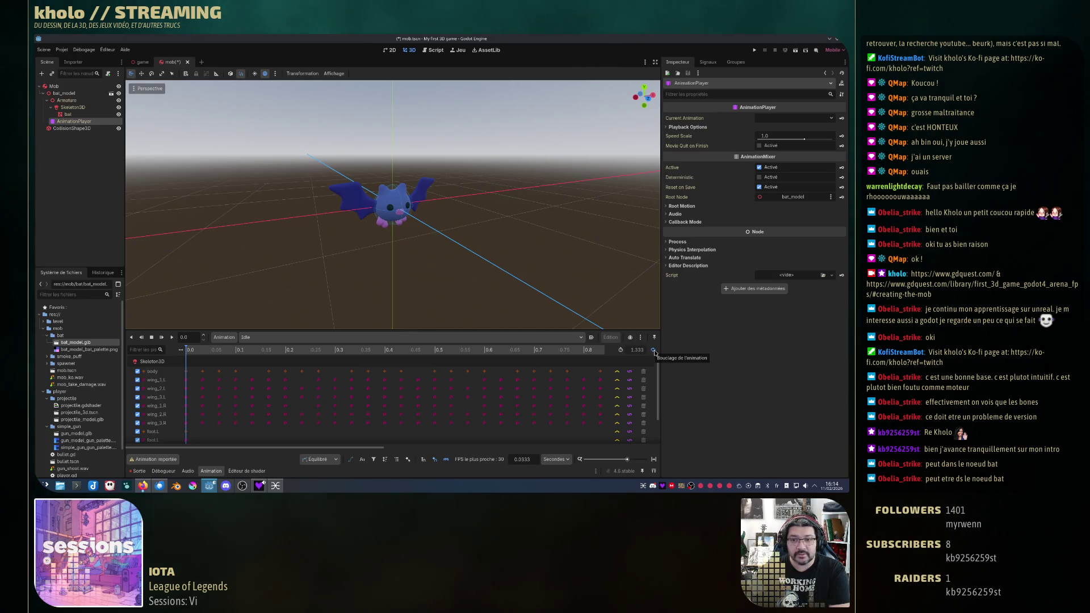
{"action": "left_click", "coordinate": [172, 338]}
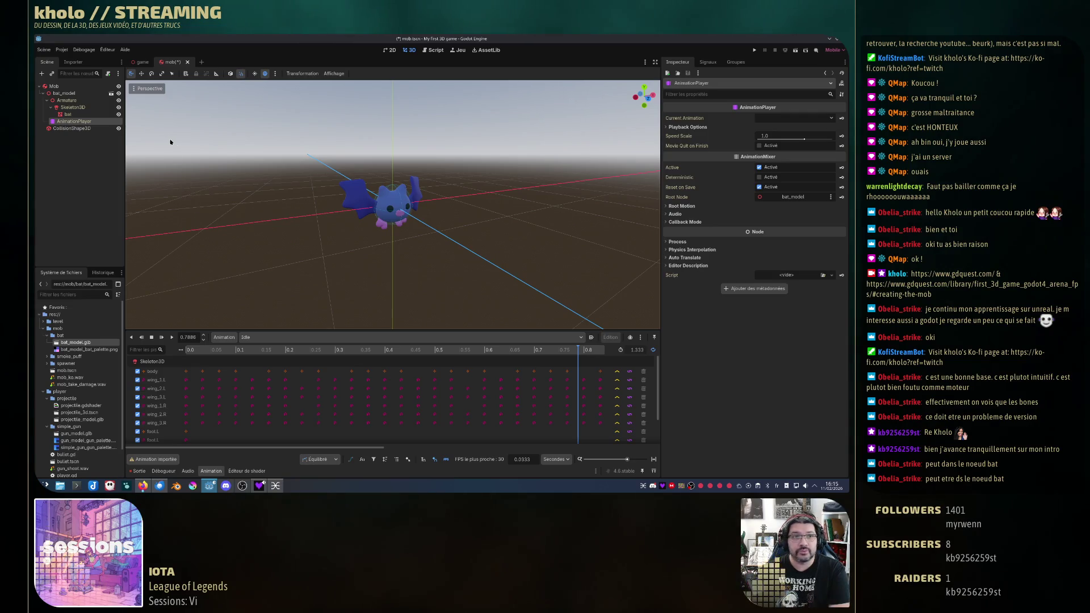
Step: Open the imported bat_model for editing from the Mob scene
{"action": "left_click", "coordinate": [87, 95]}
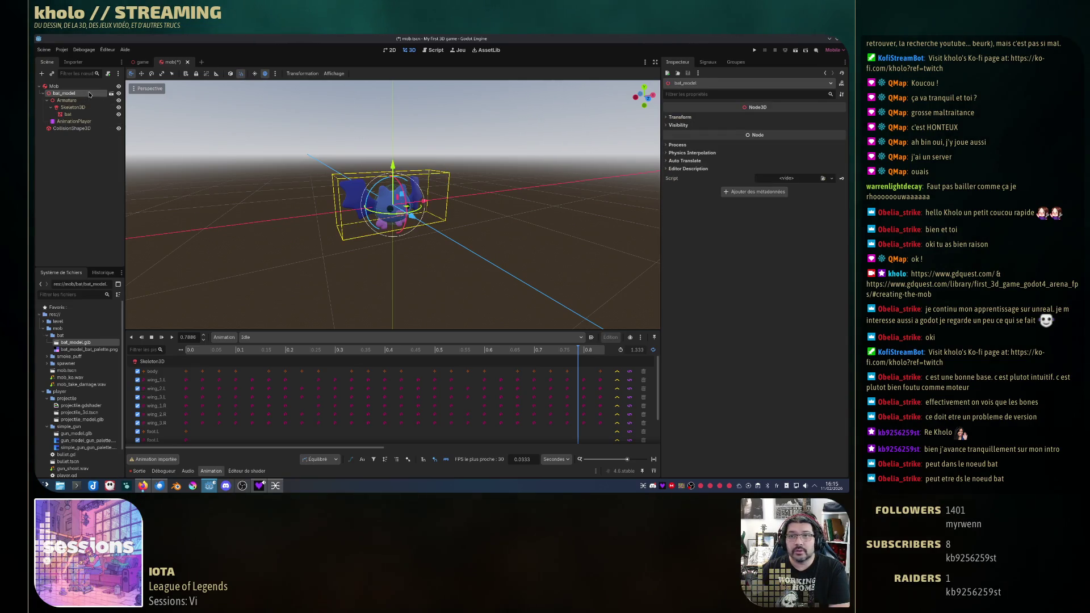
{"action": "left_click", "coordinate": [86, 129]}
{"action": "left_click", "coordinate": [55, 86]}
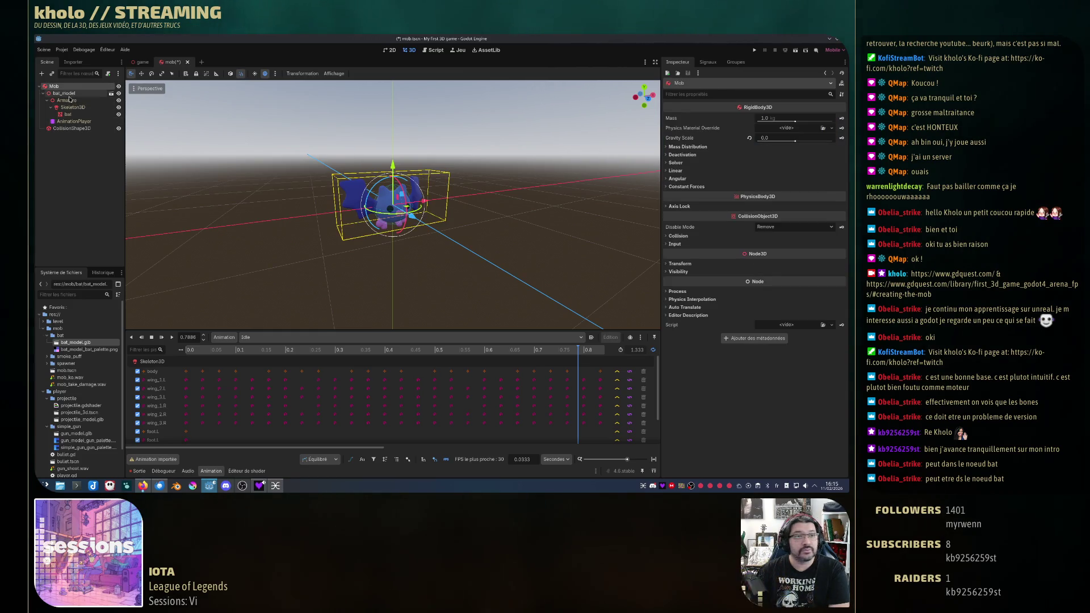
{"action": "left_click", "coordinate": [71, 94]}
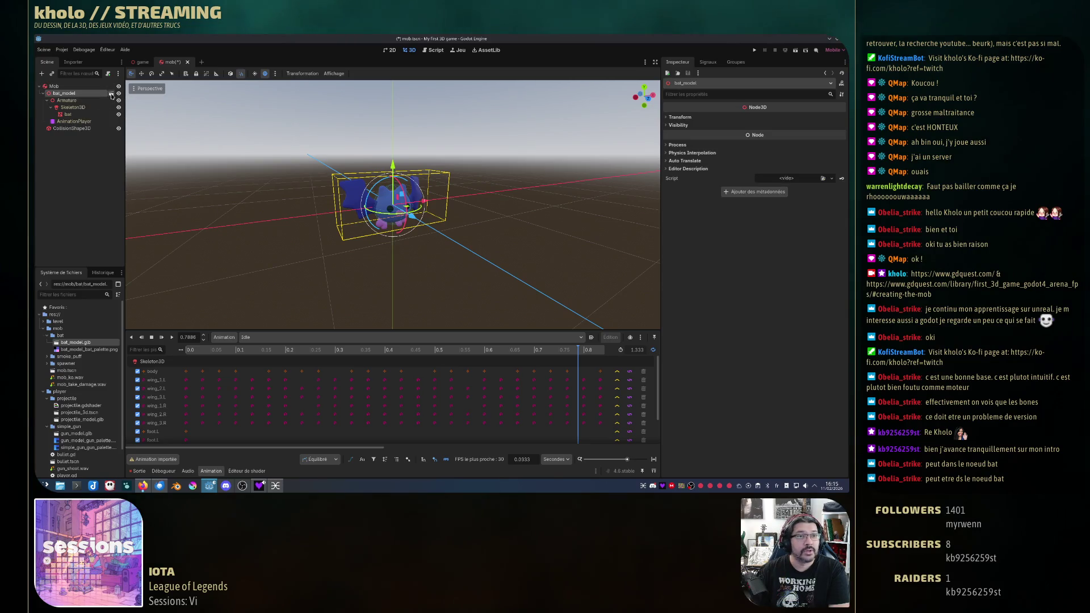
{"action": "left_click", "coordinate": [112, 94]}
Step: Create a new inherited bat scene and save it as bat_model.tscn
{"action": "left_click", "coordinate": [399, 272]}
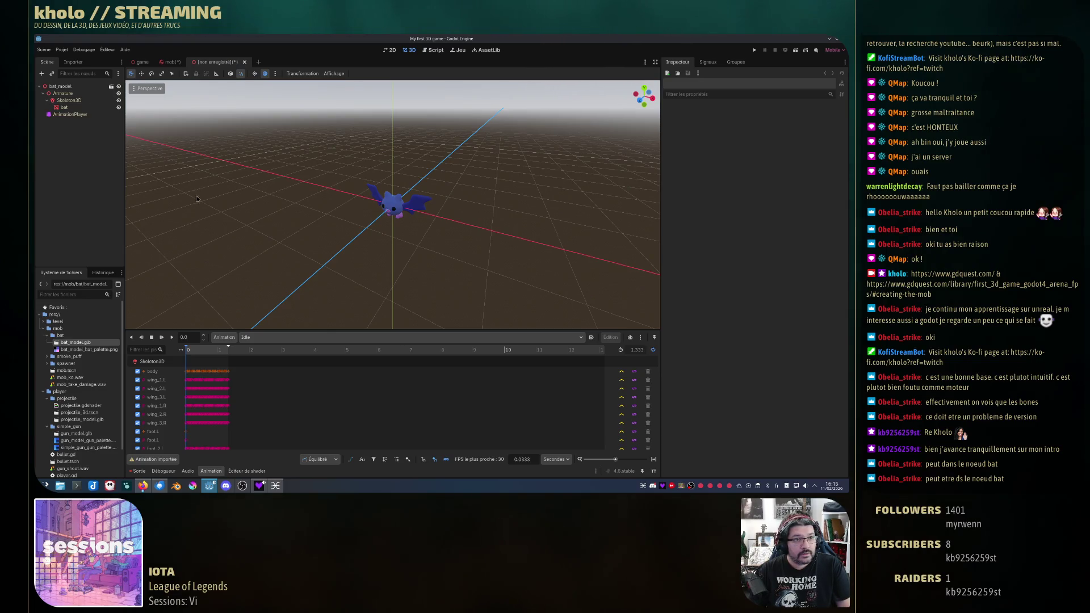
{"action": "key", "text": "ctrl+s"}
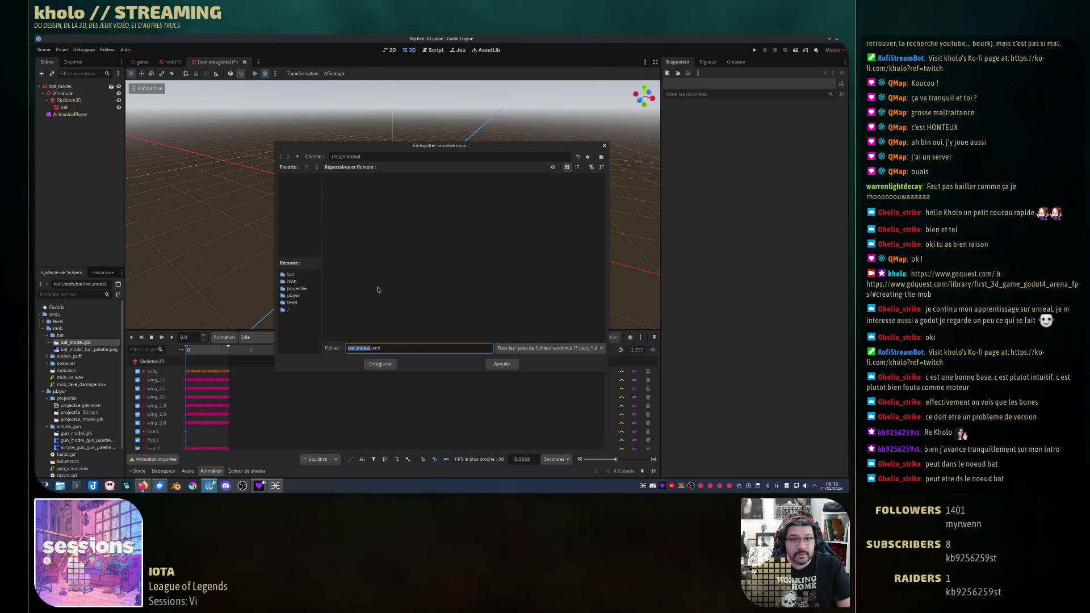
{"action": "left_click", "coordinate": [382, 364]}
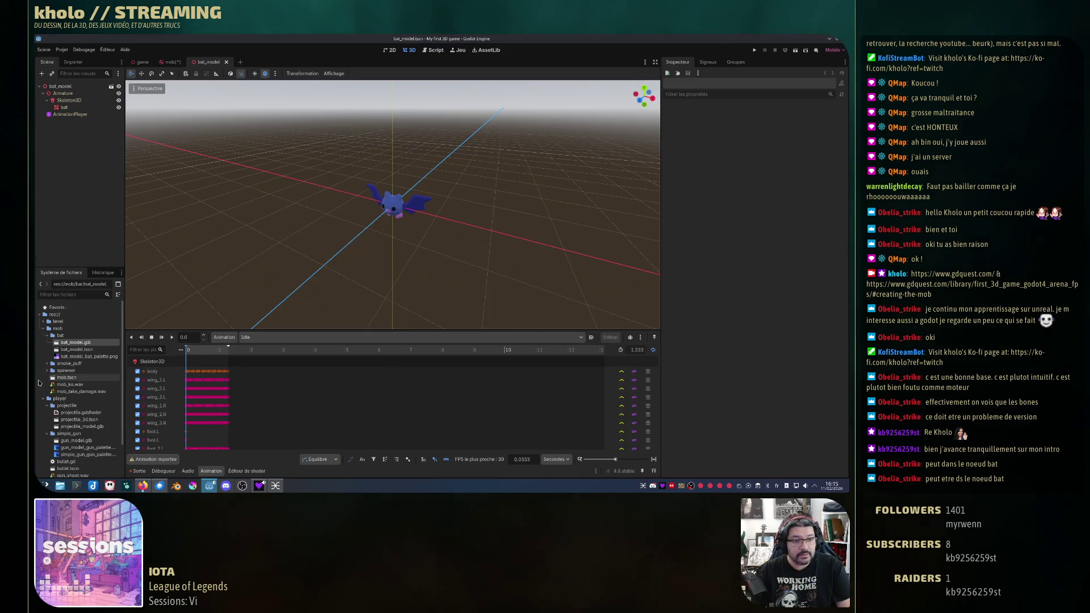
Step: Replace Mob's bat_model node with bat_model.tscn and save the mob scene
{"action": "left_click", "coordinate": [171, 62]}
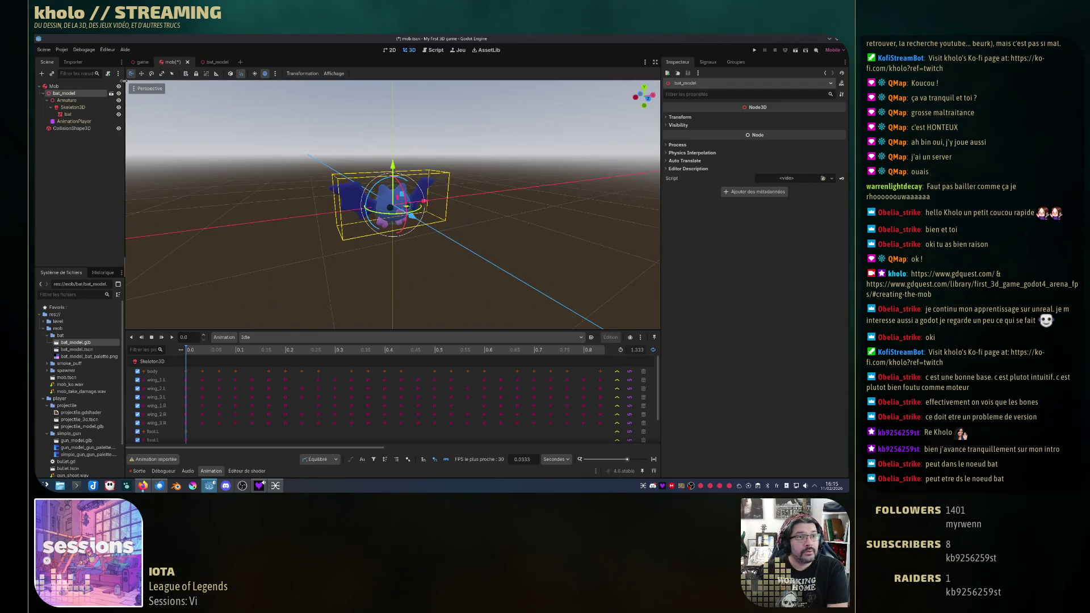
{"action": "key", "text": "Delete"}
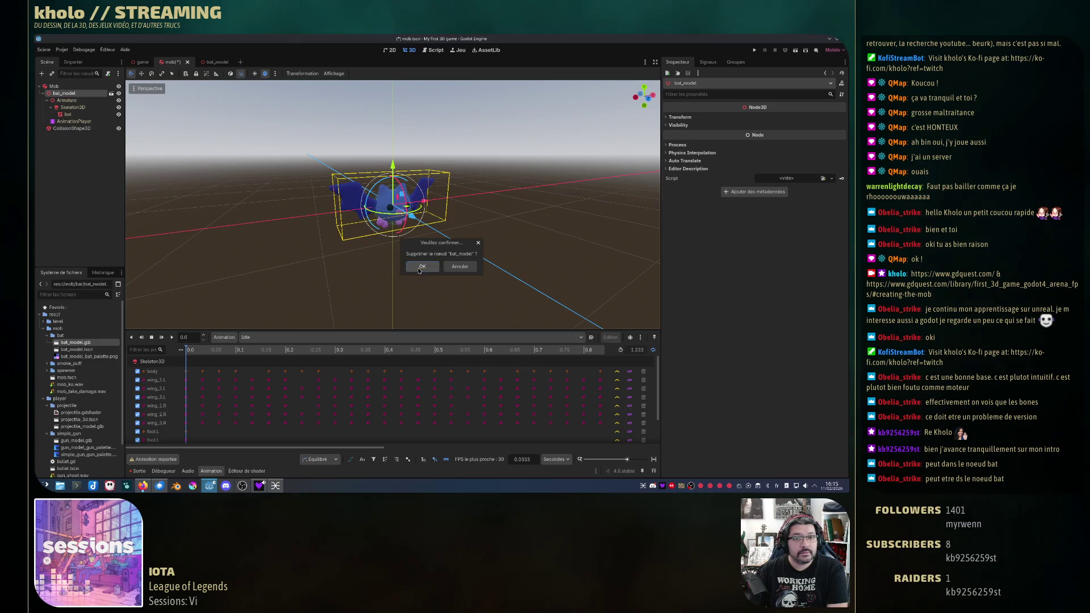
{"action": "left_click", "coordinate": [420, 267]}
{"action": "left_click_drag", "start_coordinate": [77, 349], "coordinate": [76, 93]}
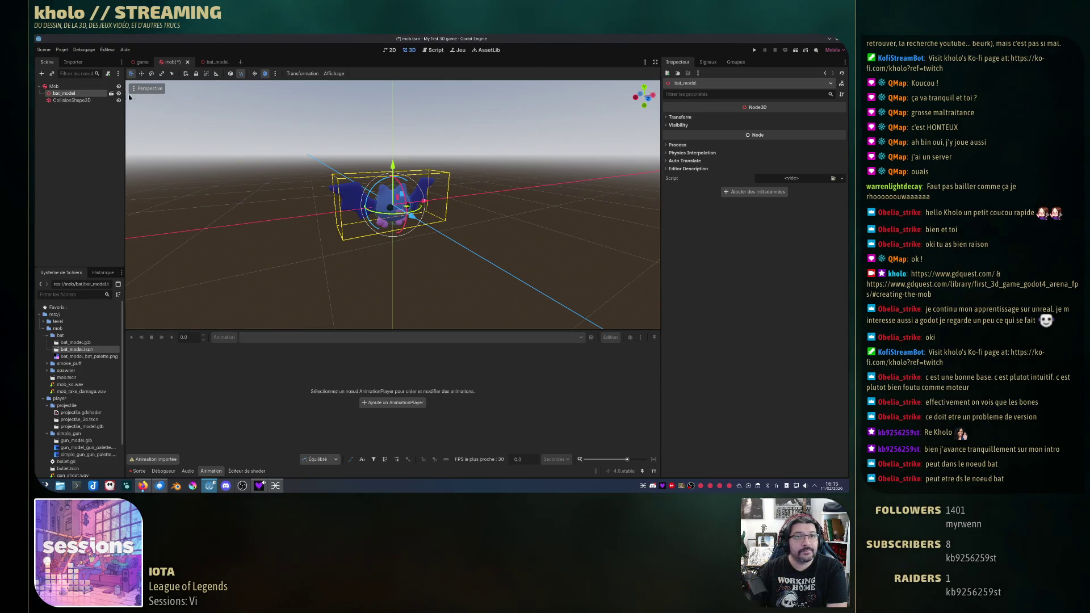
{"action": "key", "text": "ctrl+s"}
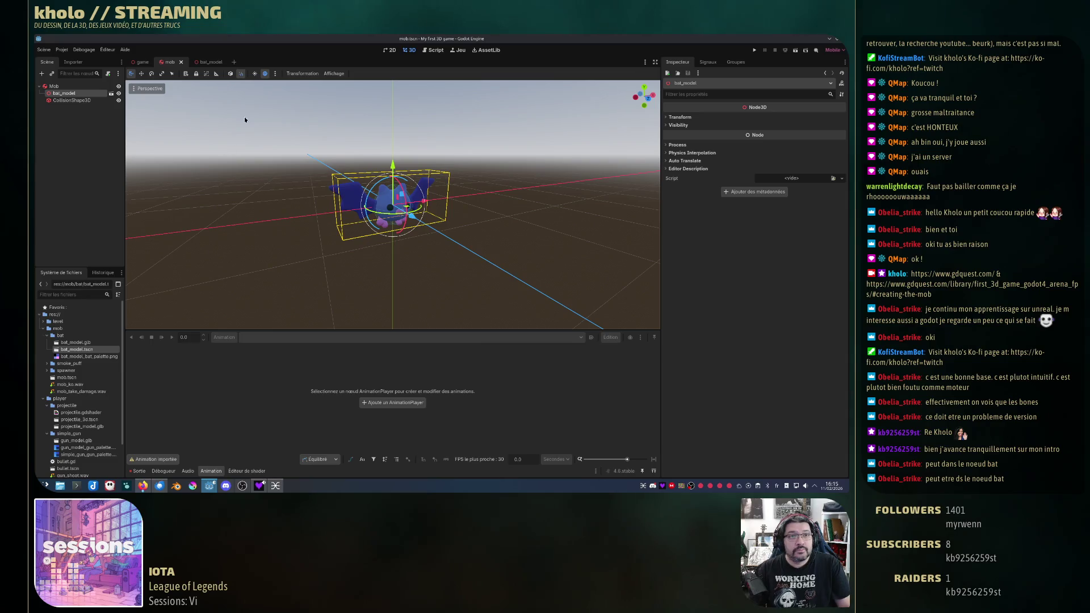
Step: Preview the bat's Idle animation from the front view in bat_model
{"action": "left_click", "coordinate": [216, 61]}
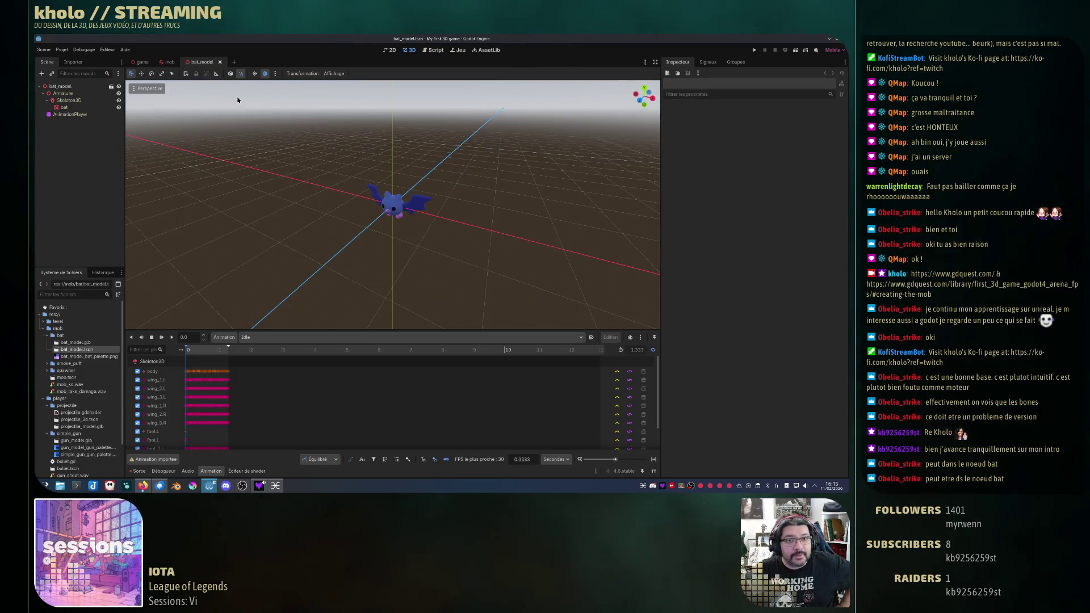
{"action": "key", "text": "KP_1"}
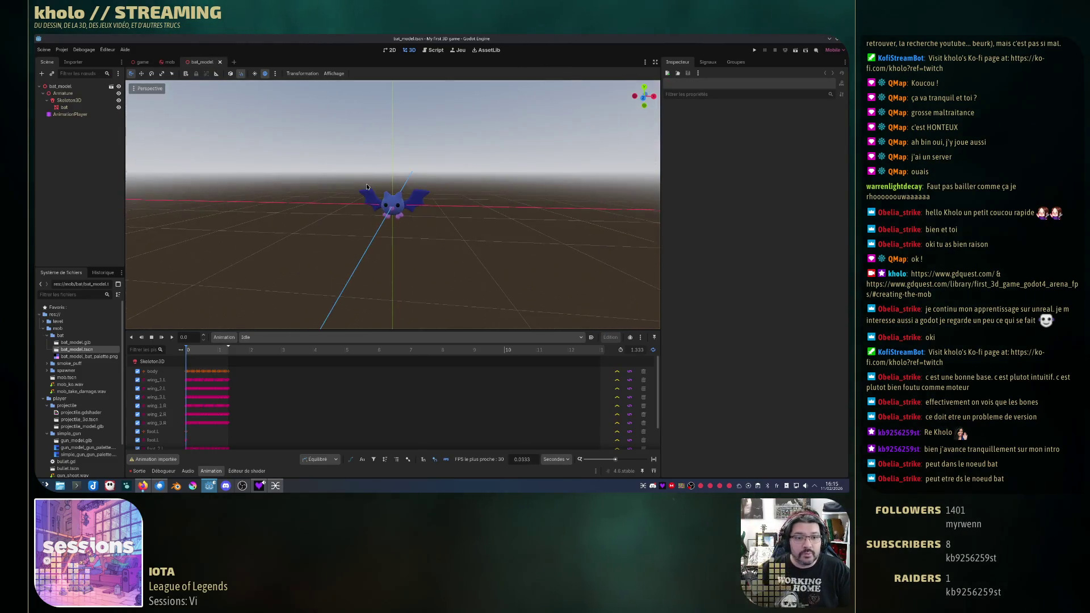
{"action": "left_click", "coordinate": [172, 337]}
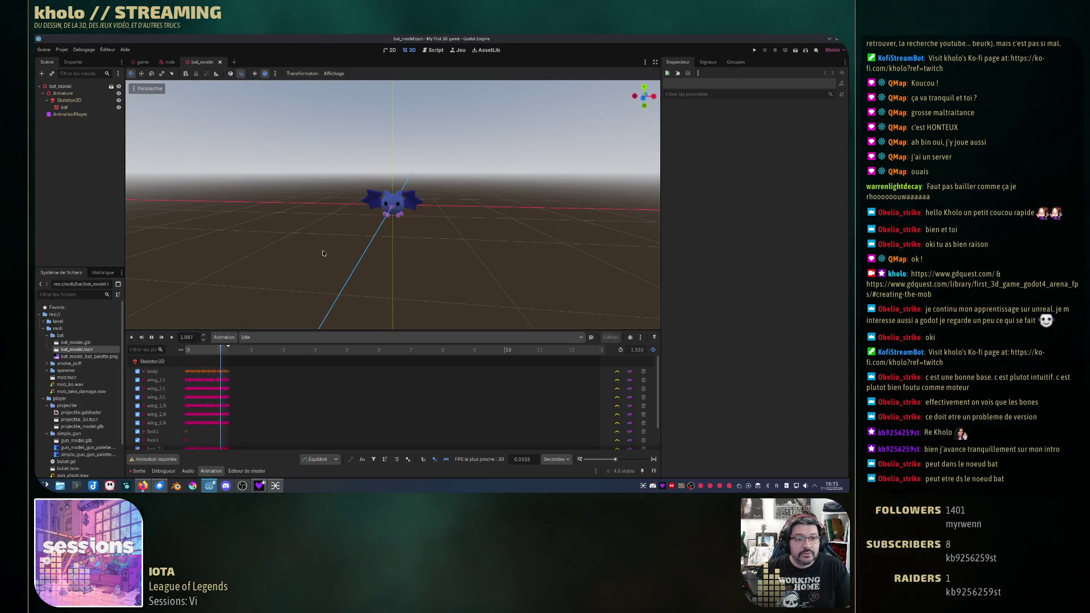
{"action": "left_click", "coordinate": [152, 337]}
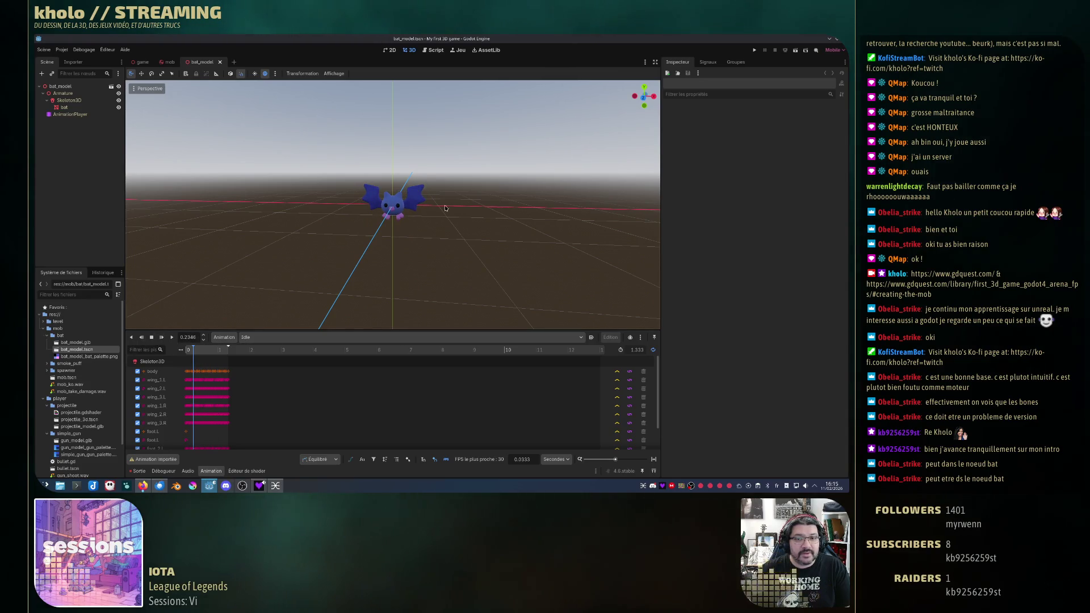
{"action": "scroll", "coordinate": [421, 247], "scroll_direction": "down", "scroll_amount": 2}
{"action": "left_click_drag", "start_coordinate": [421, 247], "coordinate": [341, 251]}
{"action": "scroll", "coordinate": [341, 251], "scroll_direction": "up", "scroll_amount": 1}
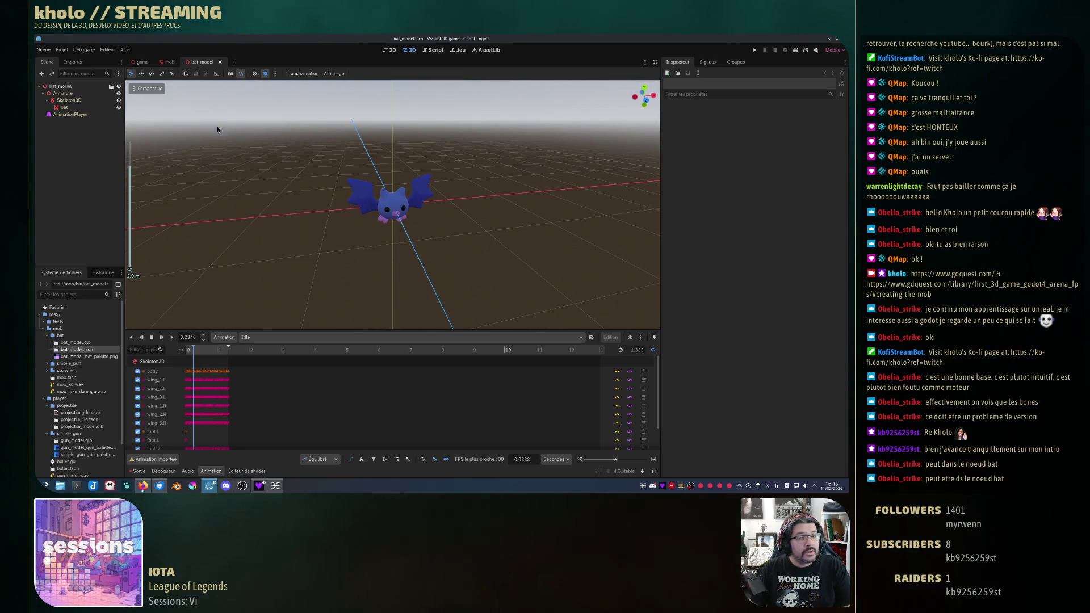
Step: Create a Custom animation library on the AnimationPlayer containing a Hurt animation
{"action": "left_click", "coordinate": [64, 115]}
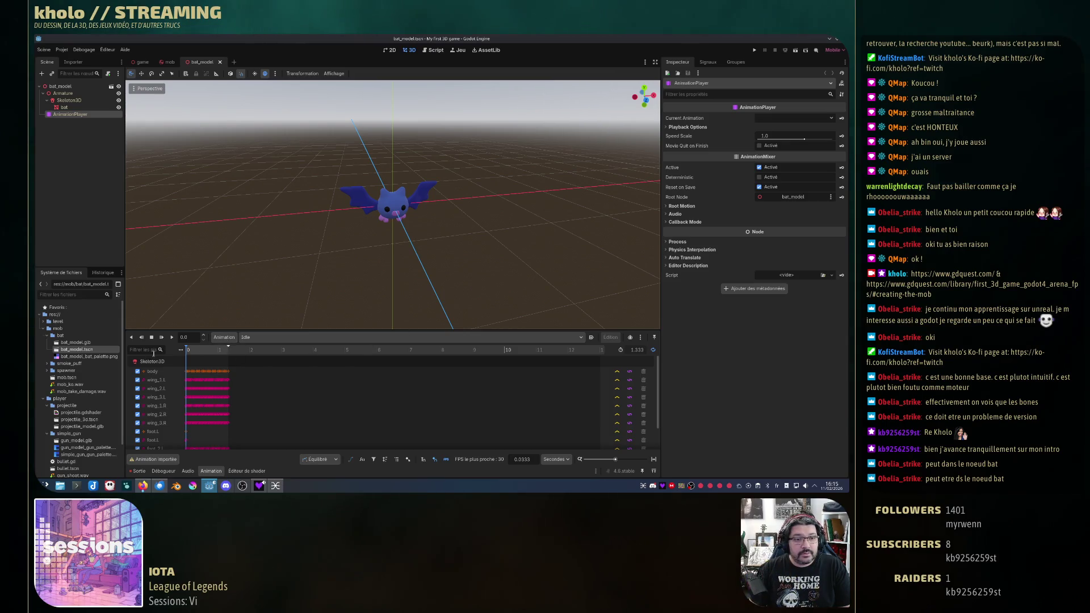
{"action": "left_click", "coordinate": [233, 338]}
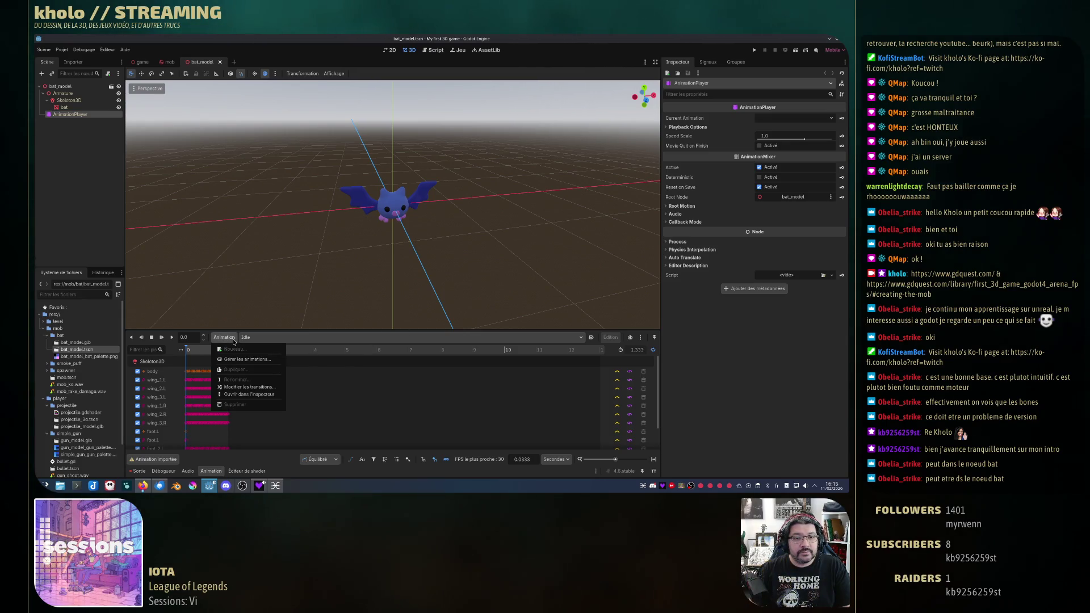
{"action": "left_click", "coordinate": [258, 359]}
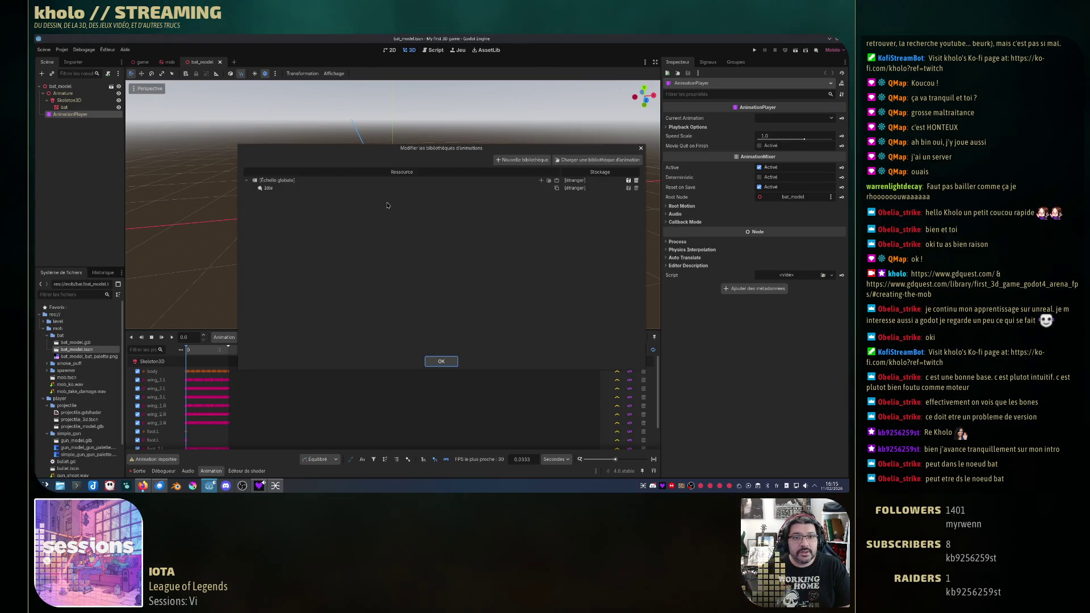
{"action": "left_click", "coordinate": [529, 160]}
{"action": "type", "text": "CV"}
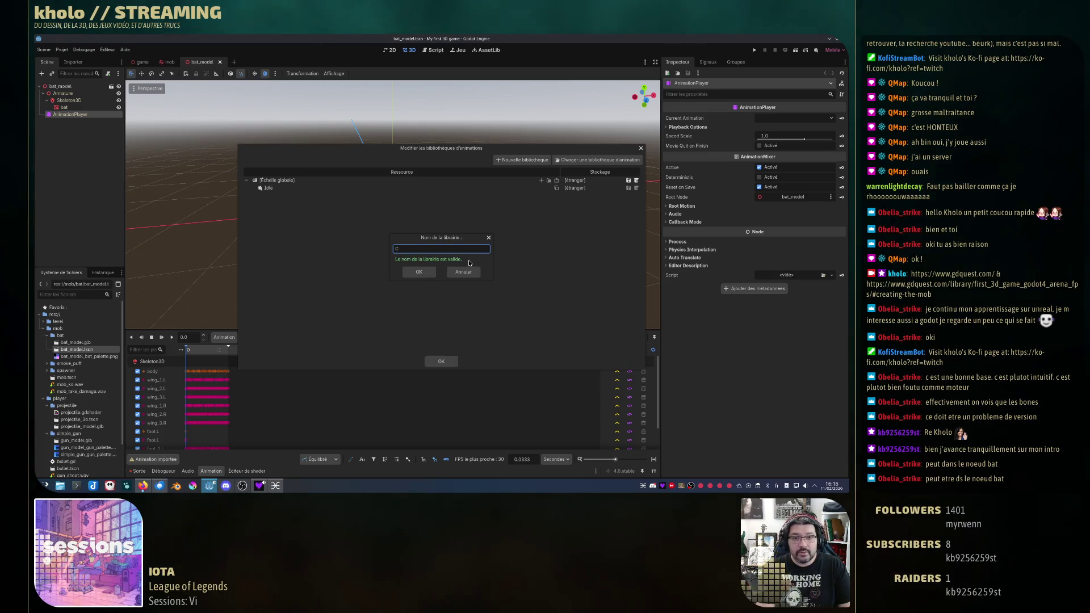
{"action": "type", "text": "ustom"}
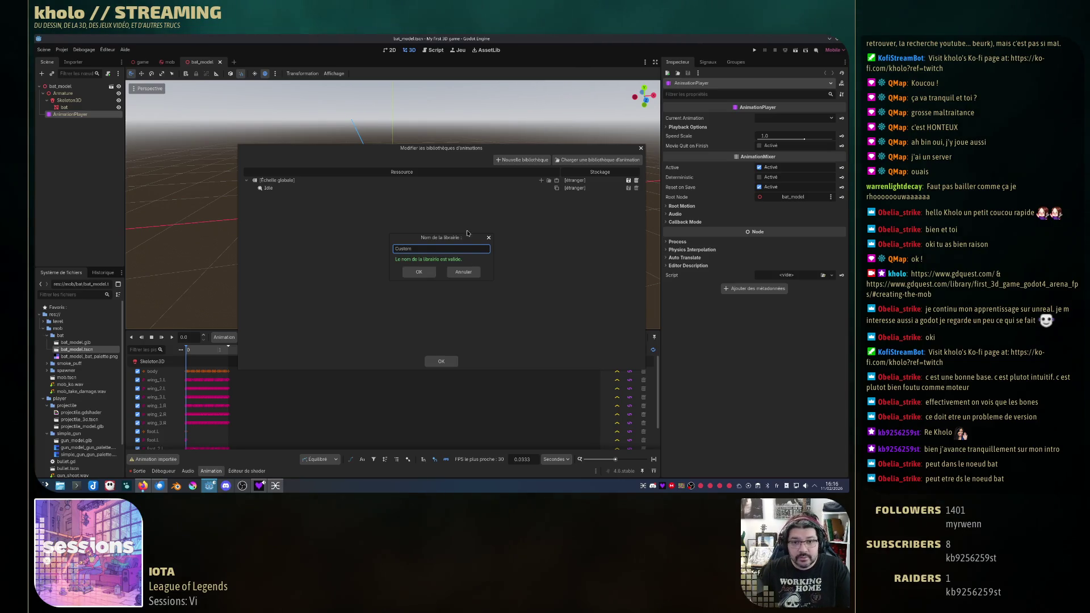
{"action": "left_click", "coordinate": [429, 273]}
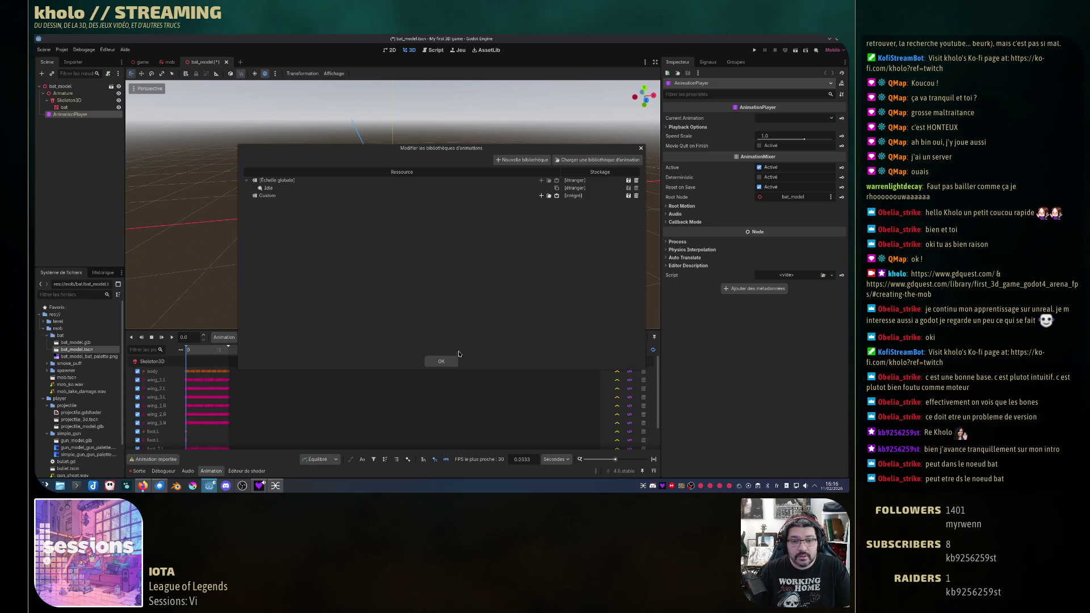
{"action": "left_click", "coordinate": [542, 196]}
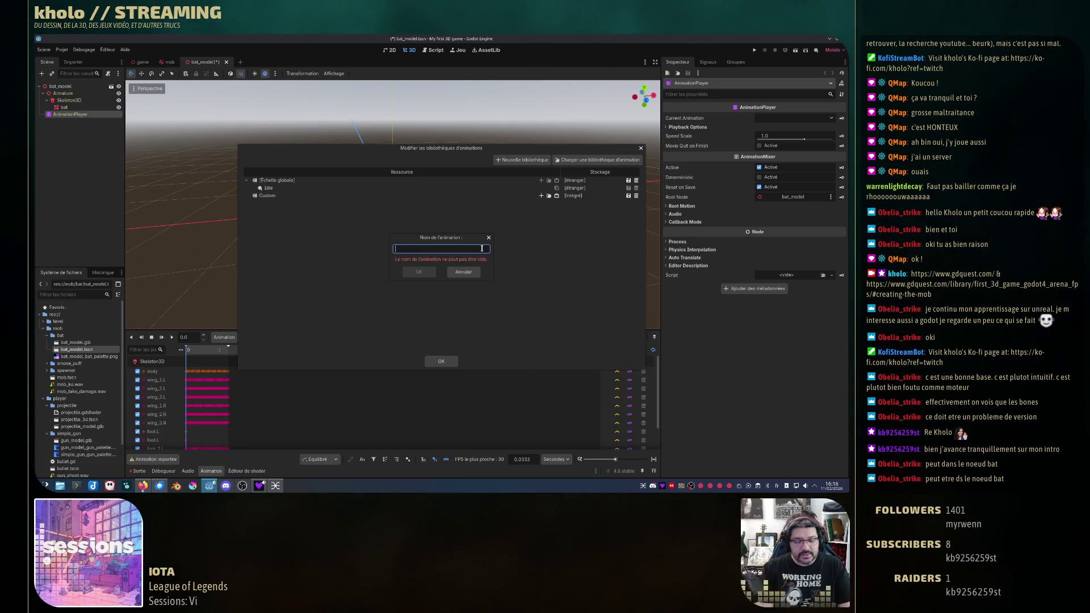
{"action": "type", "text": "Hurt"}
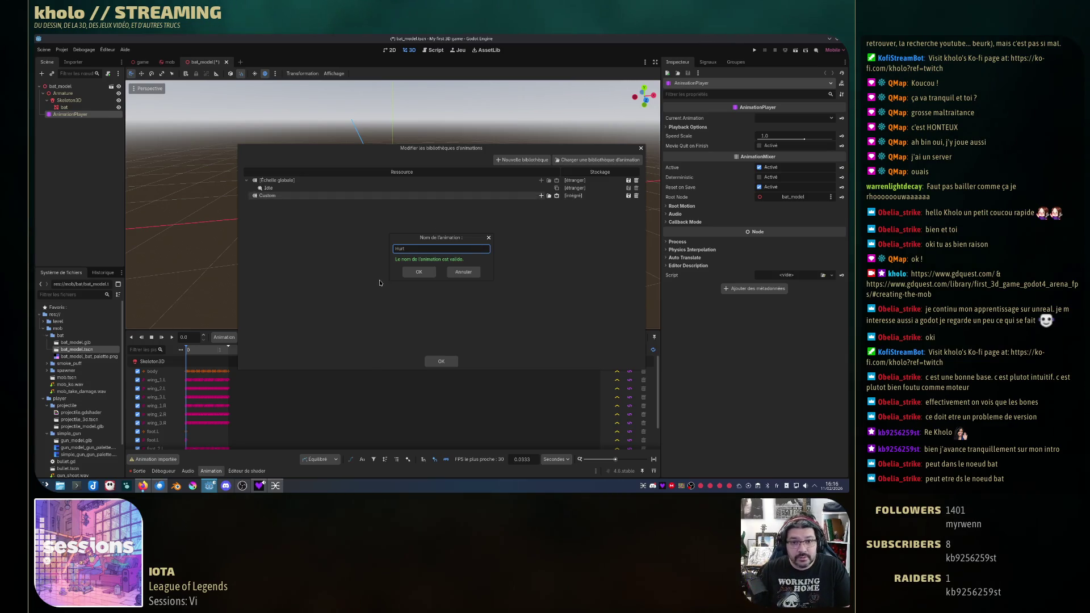
{"action": "key", "text": "Return"}
{"action": "left_click", "coordinate": [442, 361]}
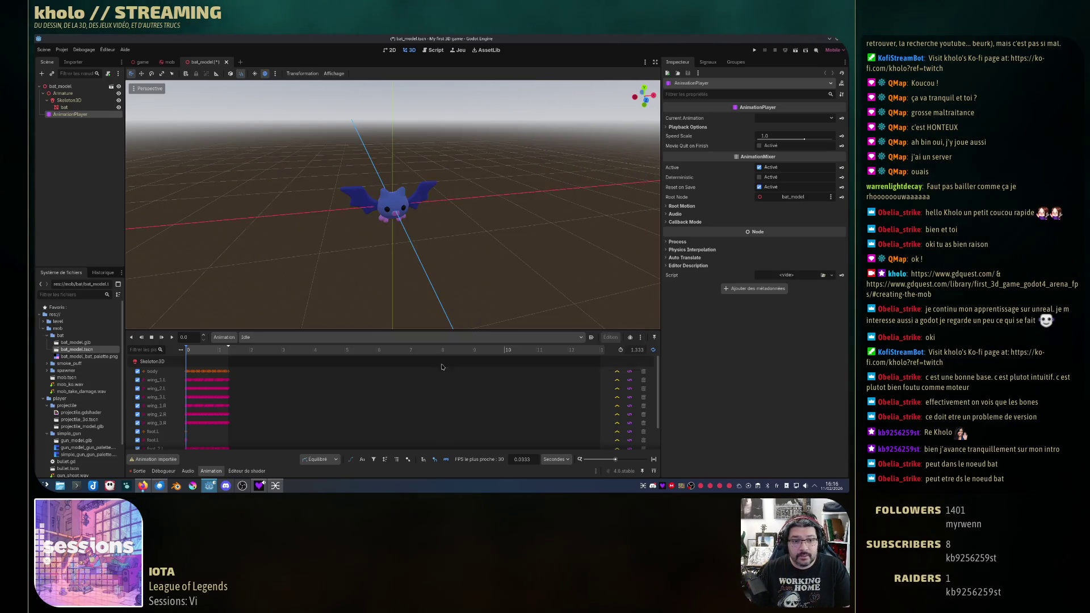
Step: Play Idle again and select the new Custom/Hurt animation
{"action": "left_click", "coordinate": [257, 338]}
{"action": "left_click", "coordinate": [584, 338]}
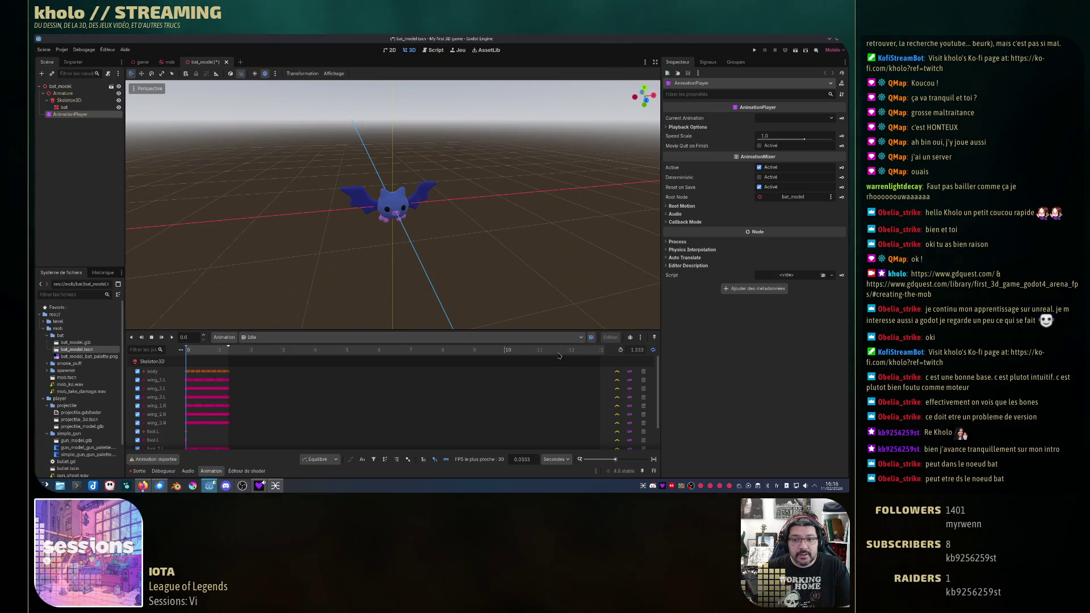
{"action": "left_click", "coordinate": [173, 338]}
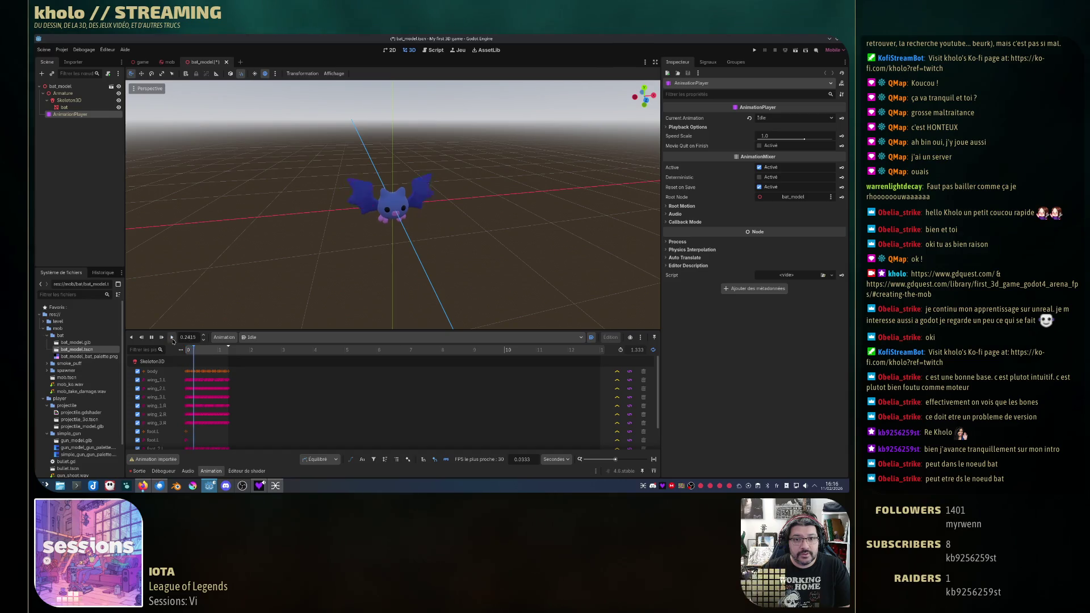
{"action": "left_click", "coordinate": [267, 339]}
Step: Key the bat mesh's Transform Scale into CustomHurt, creating a scale track
{"action": "left_click", "coordinate": [279, 373]}
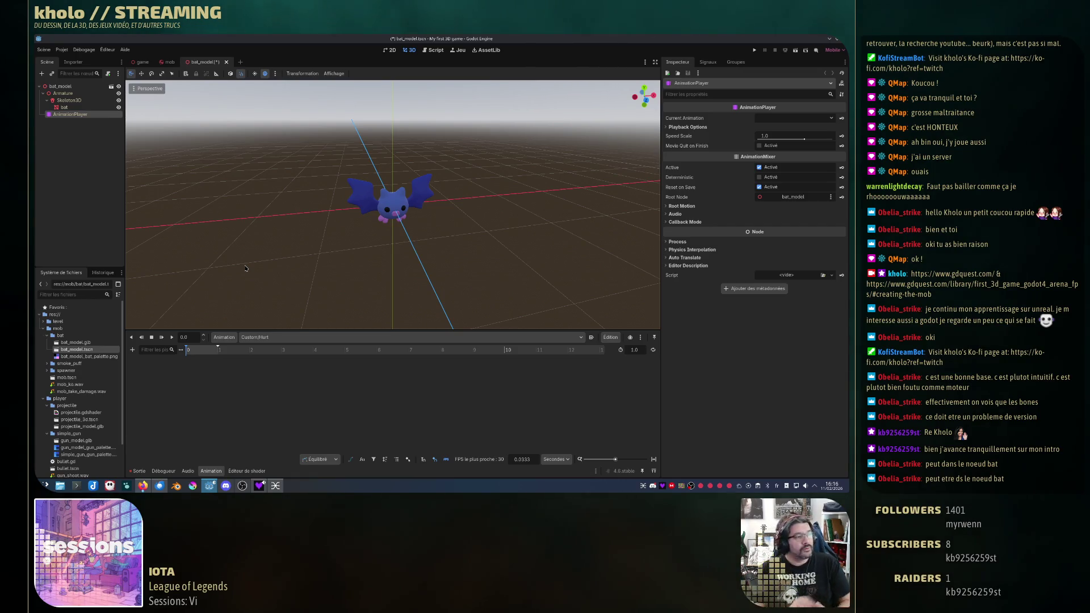
{"action": "left_click", "coordinate": [73, 110]}
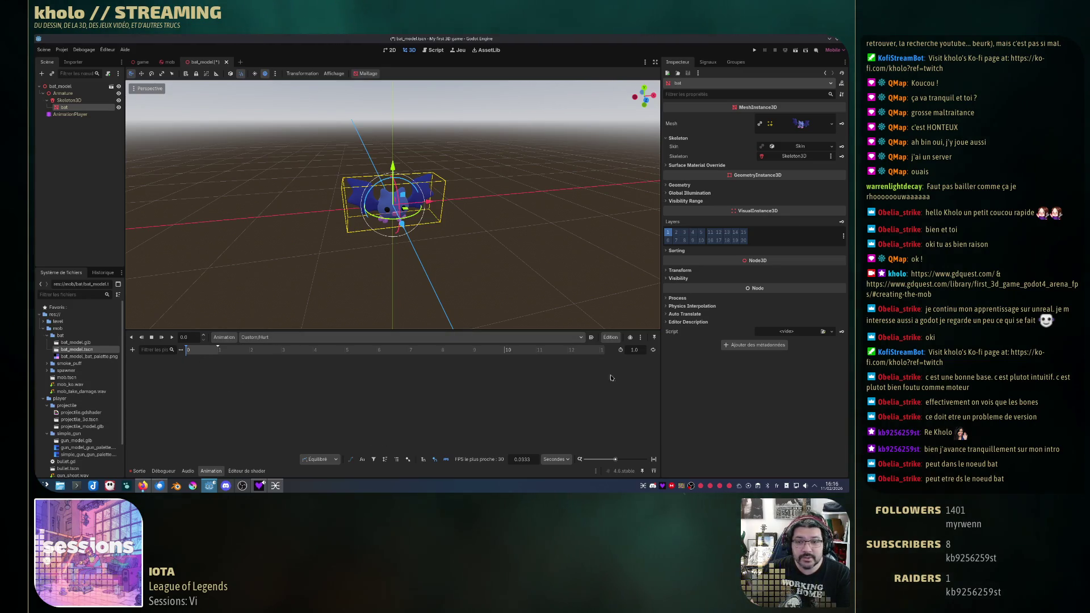
{"action": "key", "text": "ctrl+s"}
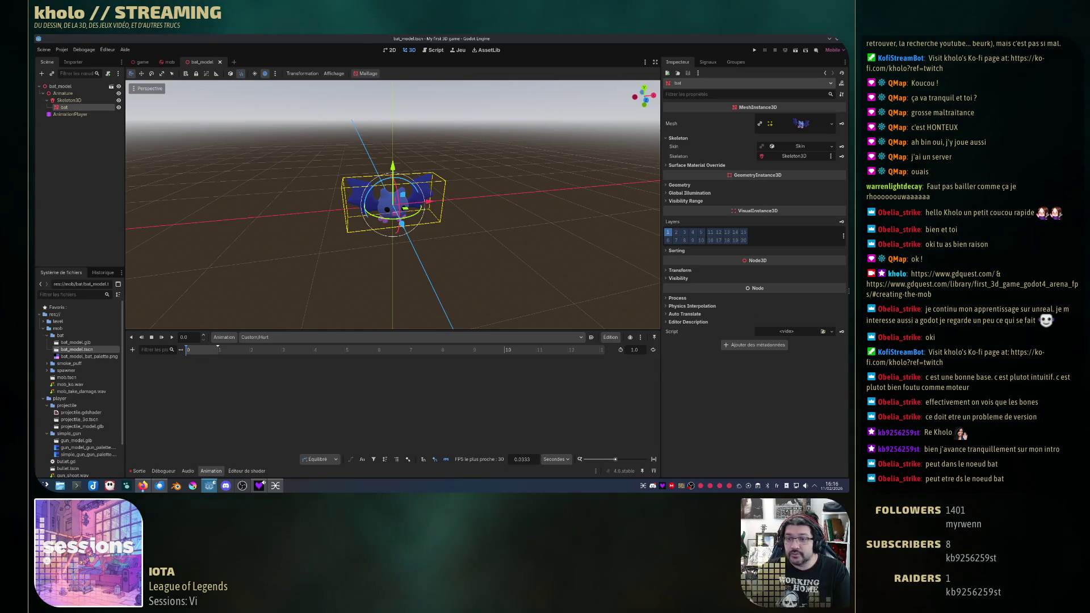
{"action": "left_click", "coordinate": [669, 271]}
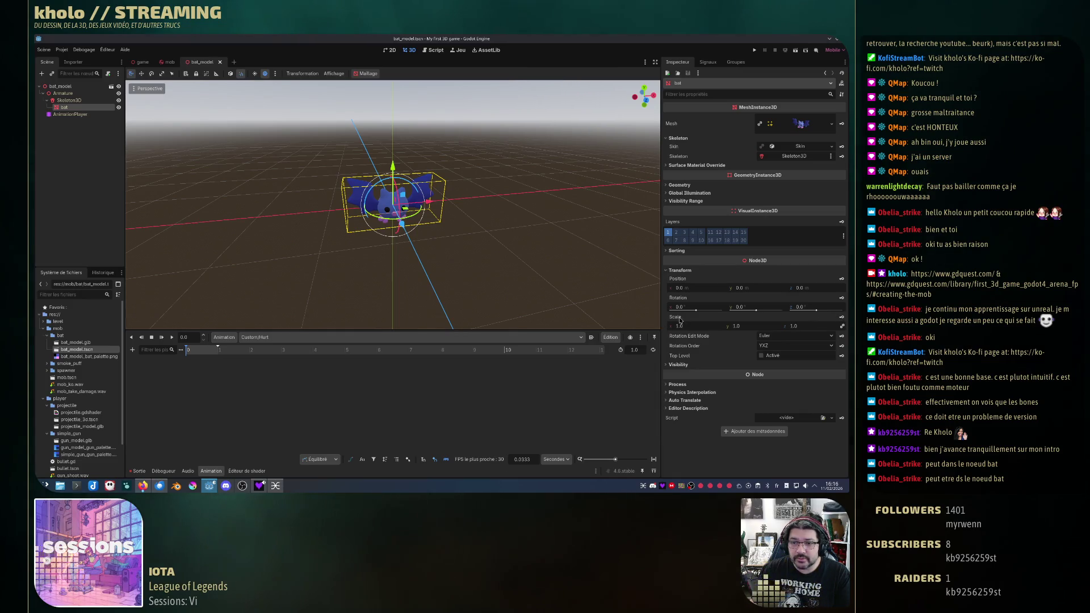
{"action": "left_click", "coordinate": [843, 319]}
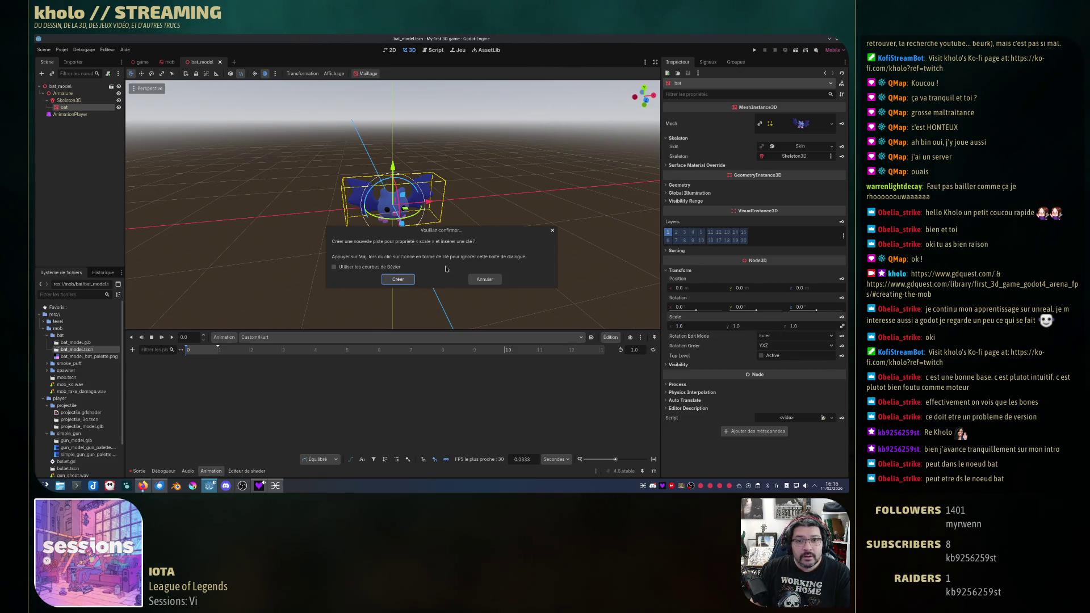
{"action": "left_click", "coordinate": [396, 280]}
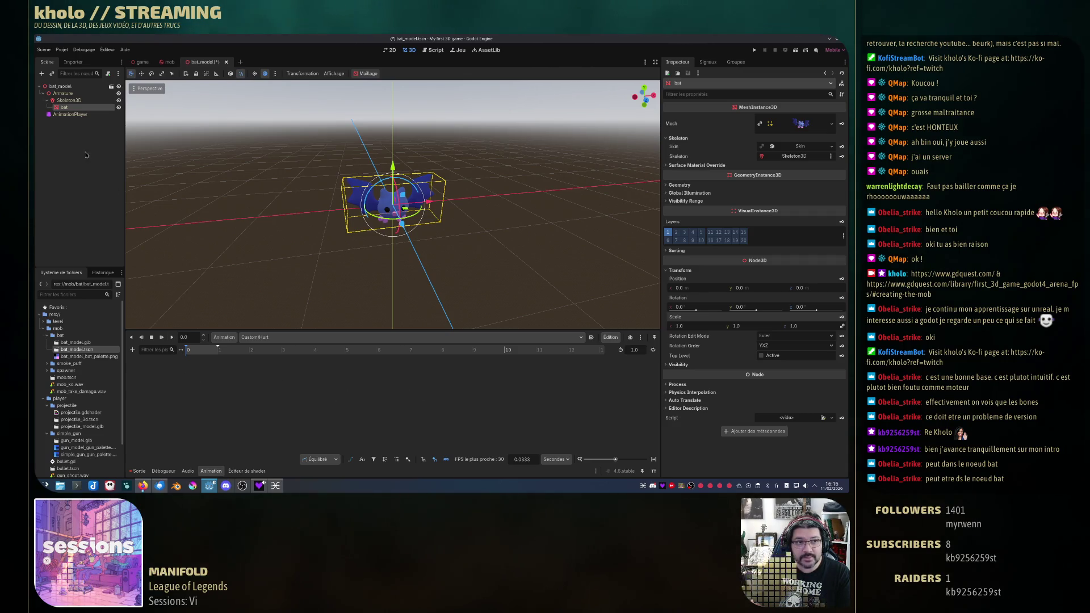
Step: Add a second scale property track for the bat mesh from the track menu
{"action": "left_click", "coordinate": [69, 114]}
{"action": "left_click", "coordinate": [70, 108]}
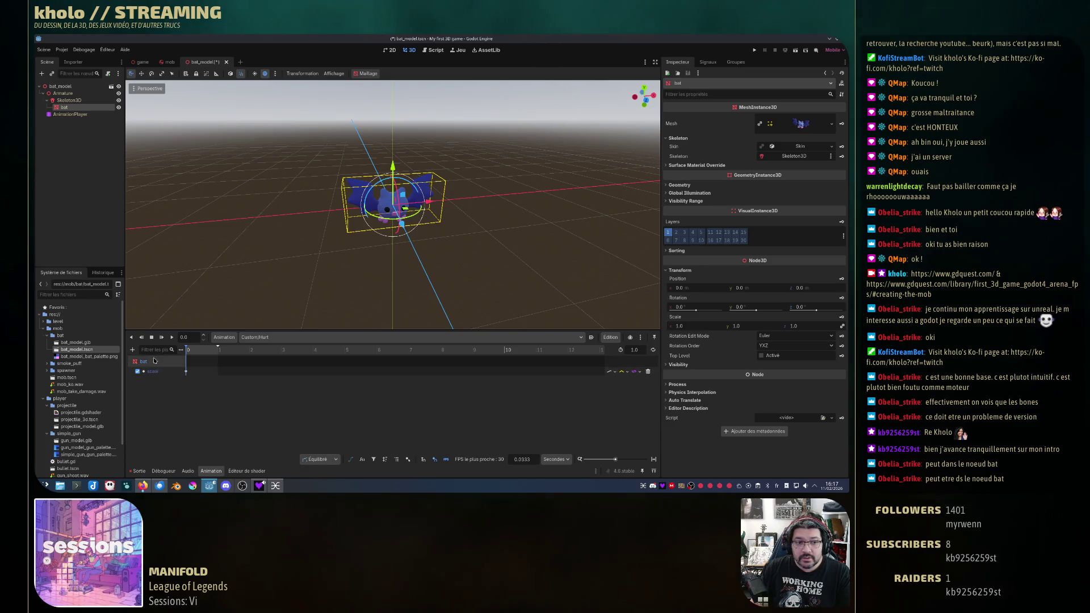
{"action": "left_click", "coordinate": [133, 350]}
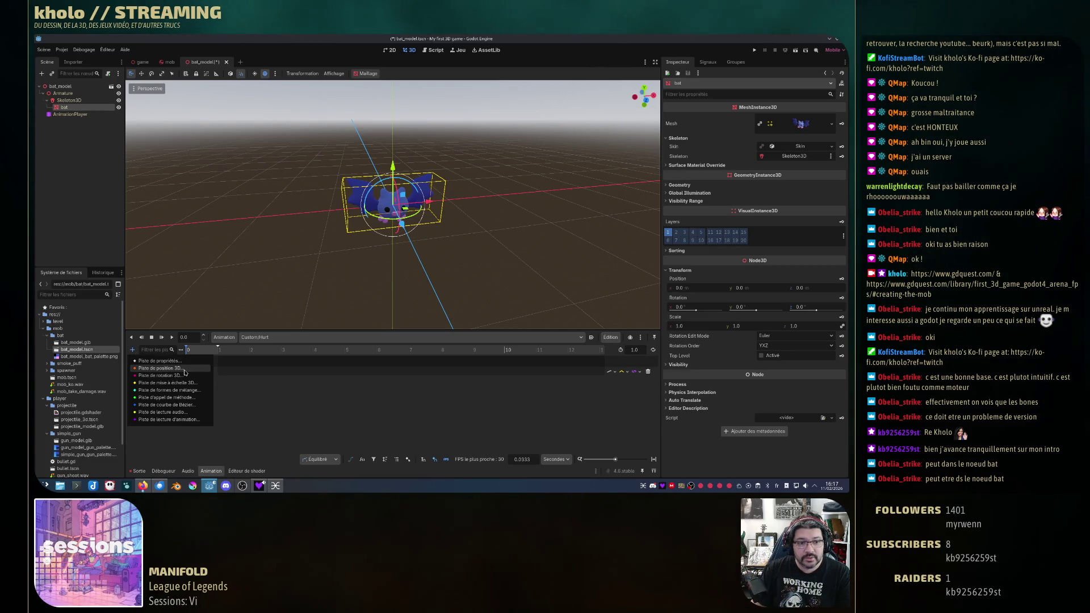
{"action": "left_click", "coordinate": [165, 383]}
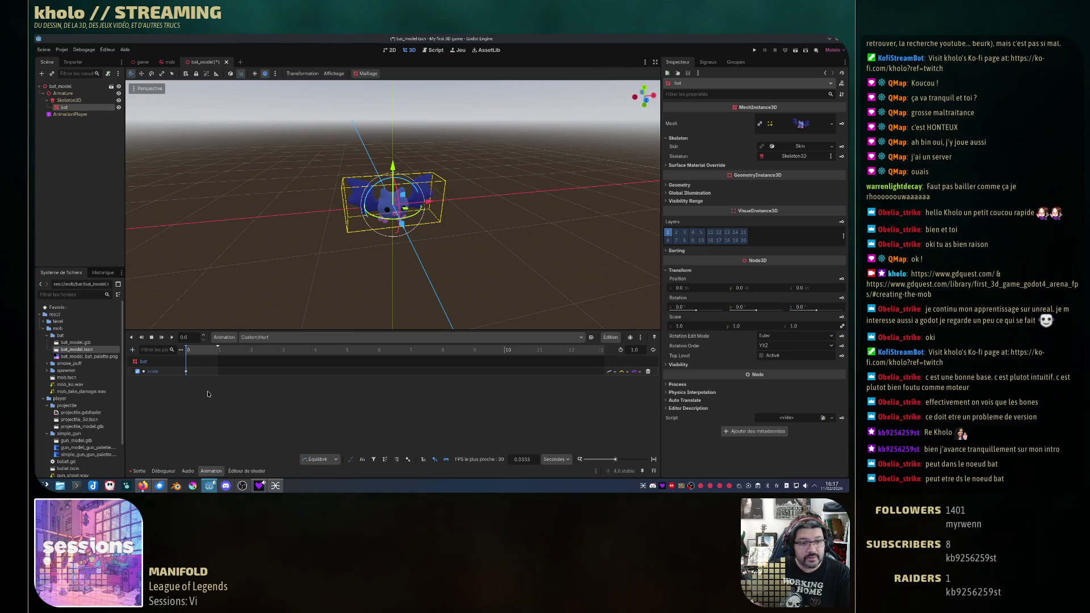
{"action": "left_click", "coordinate": [132, 350]}
{"action": "left_click", "coordinate": [159, 357]}
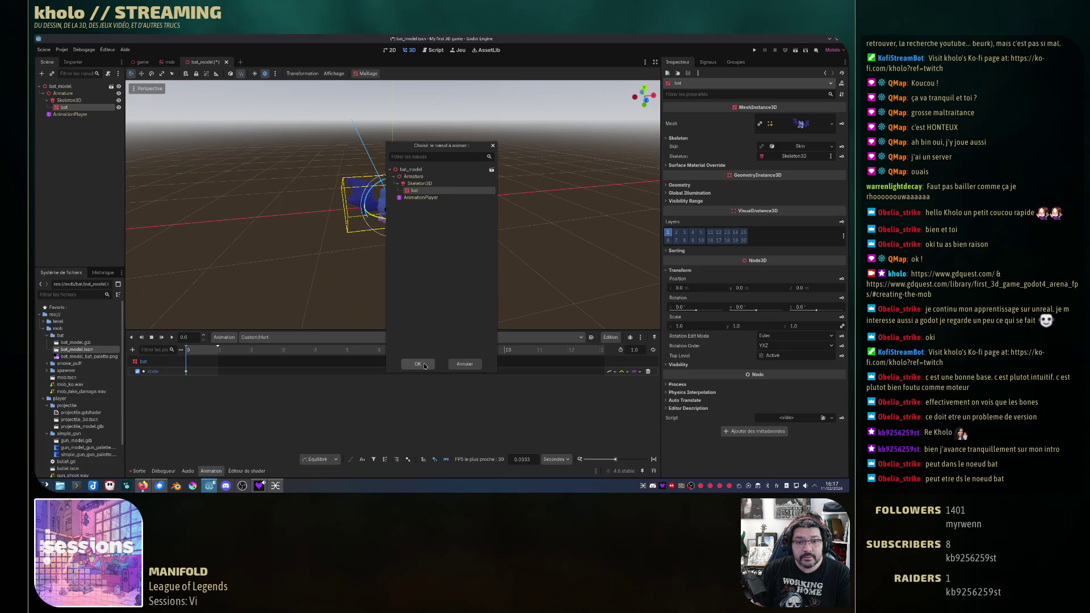
{"action": "left_click", "coordinate": [424, 366]}
{"action": "scroll", "coordinate": [253, 217], "scroll_direction": "down", "scroll_amount": 10}
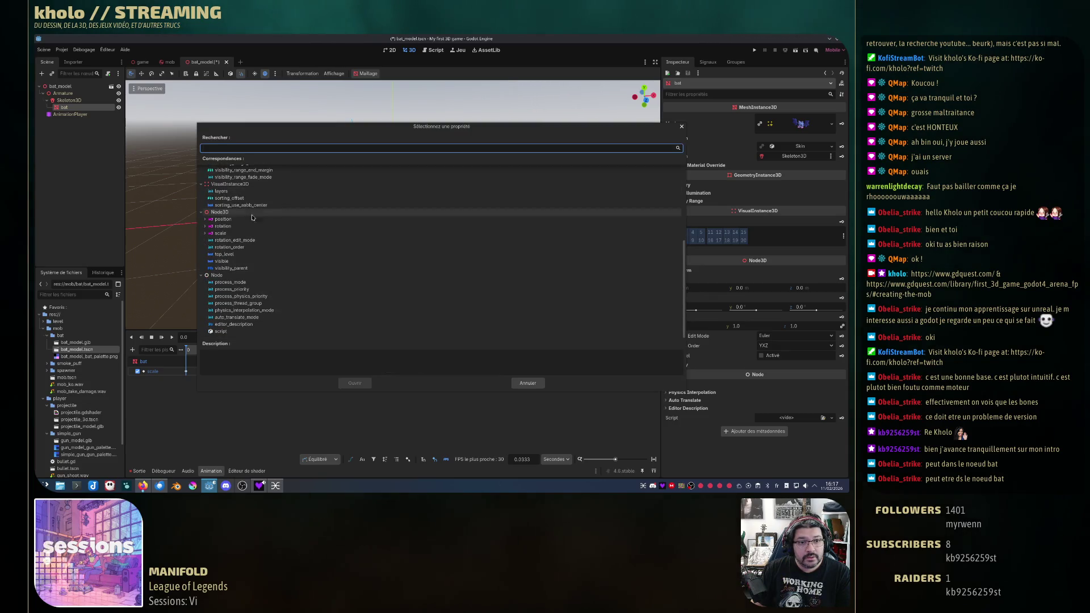
{"action": "left_click", "coordinate": [220, 234]}
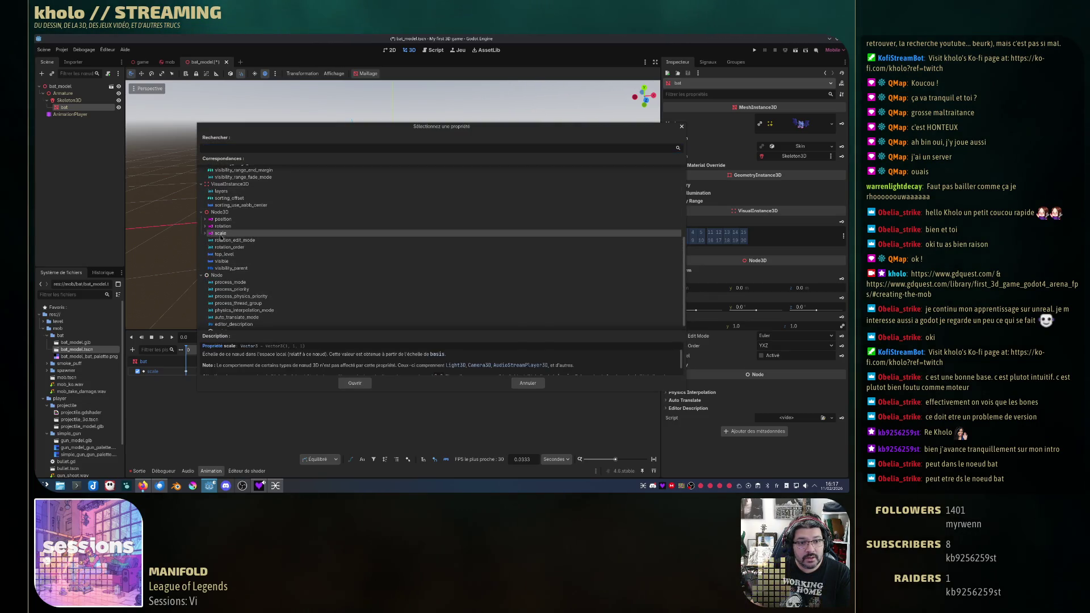
{"action": "left_click", "coordinate": [355, 384]}
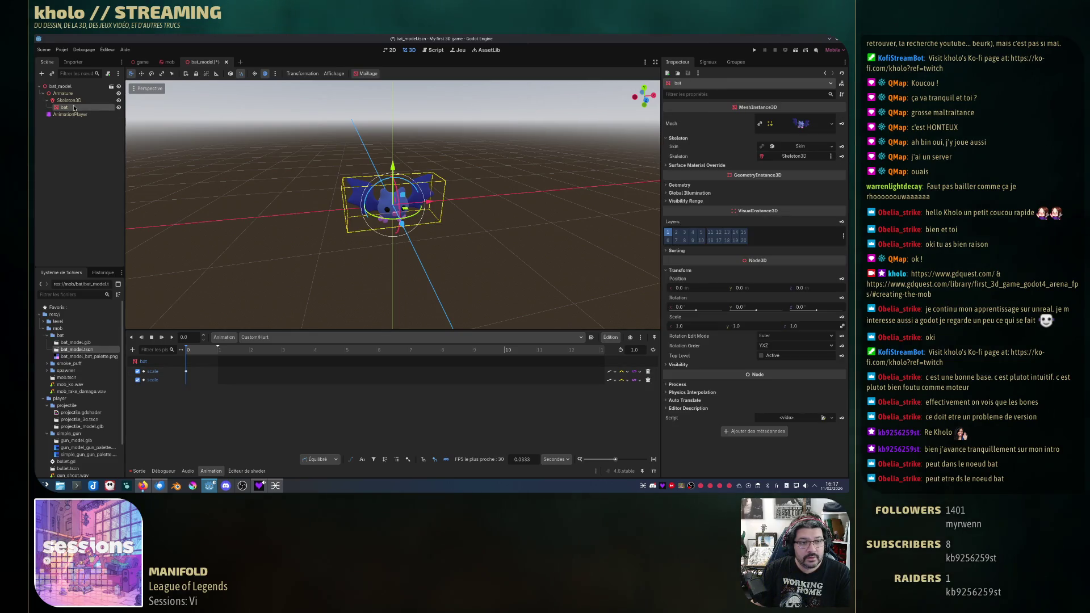
Step: Remove the duplicate scale track and zoom the timeline into finer steps
{"action": "double_click", "coordinate": [153, 380]}
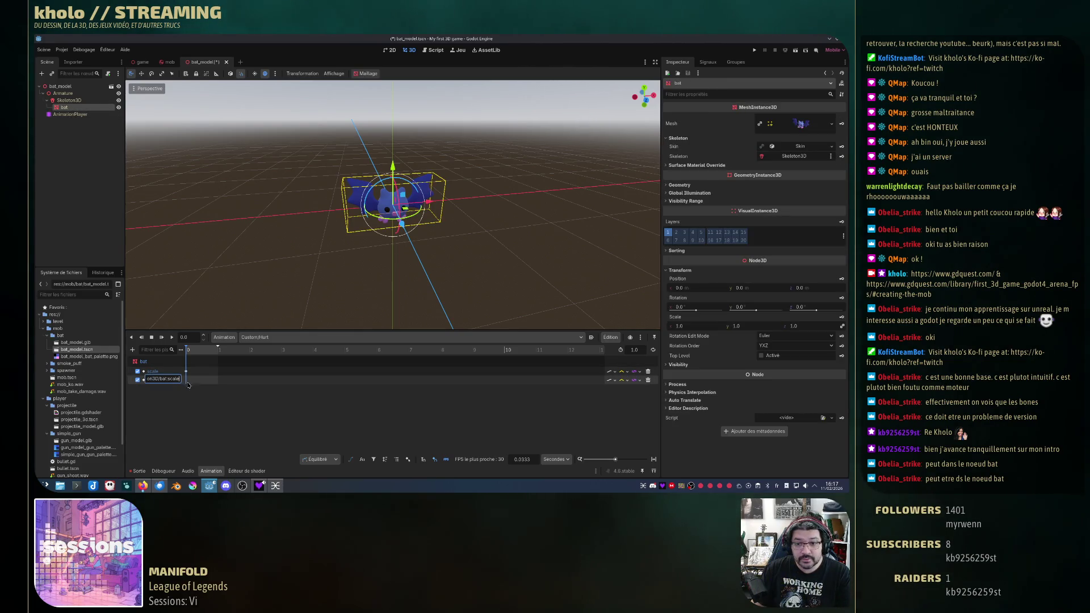
{"action": "left_click", "coordinate": [648, 372]}
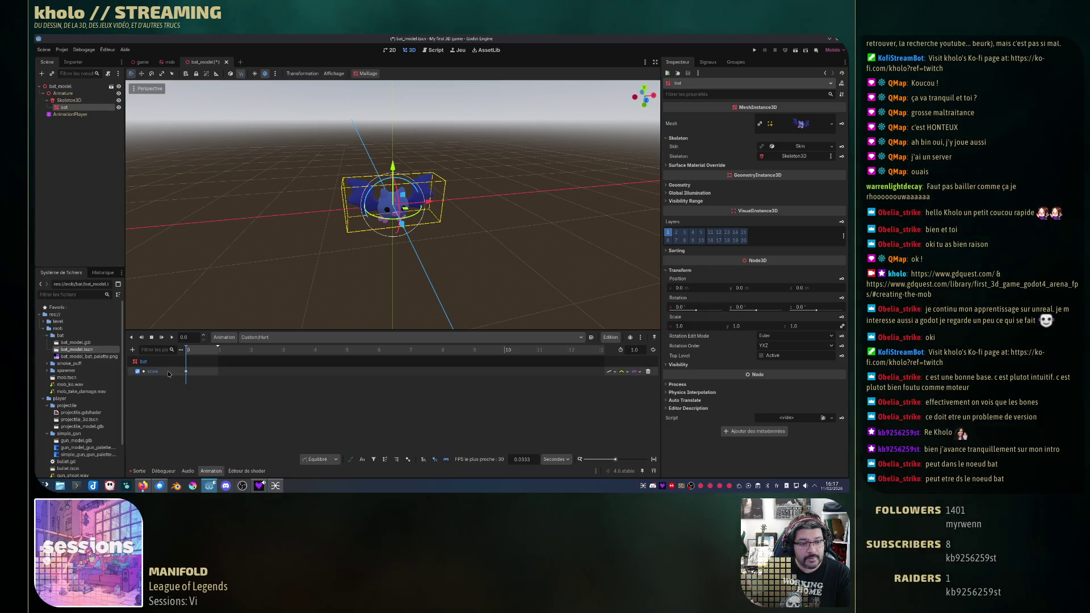
{"action": "left_click", "coordinate": [248, 380]}
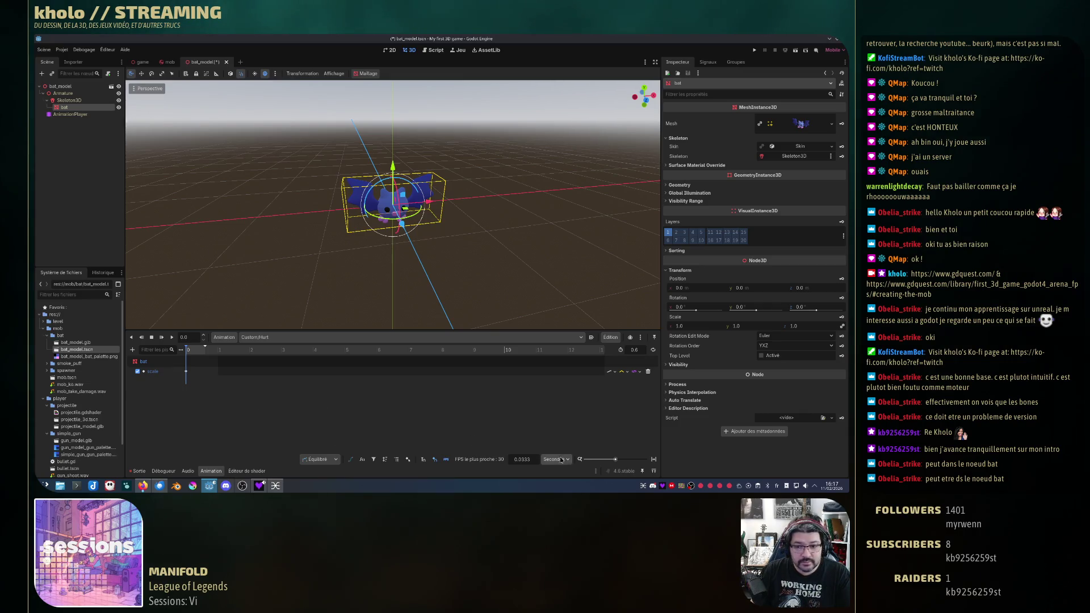
{"action": "left_click_drag", "start_coordinate": [613, 460], "coordinate": [629, 460]}
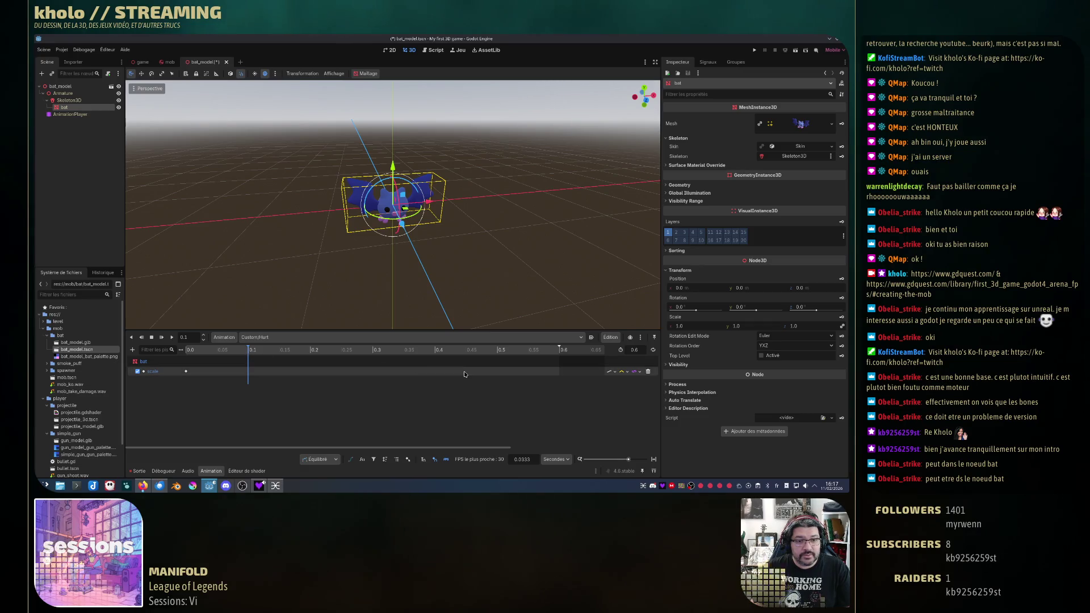
Step: Key the bat's scale at 1.3 at 0.1 s and back to 1.0 at 0.2 s
{"action": "left_click", "coordinate": [696, 328]}
{"action": "type", "text": ".3"}
{"action": "key", "text": "Return"}
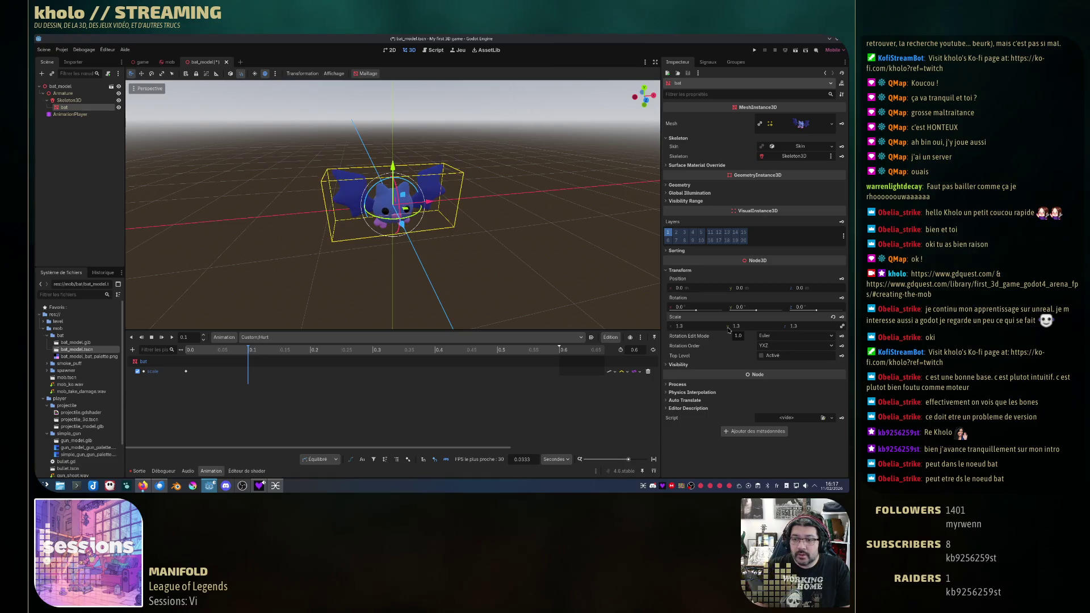
{"action": "left_click", "coordinate": [843, 321]}
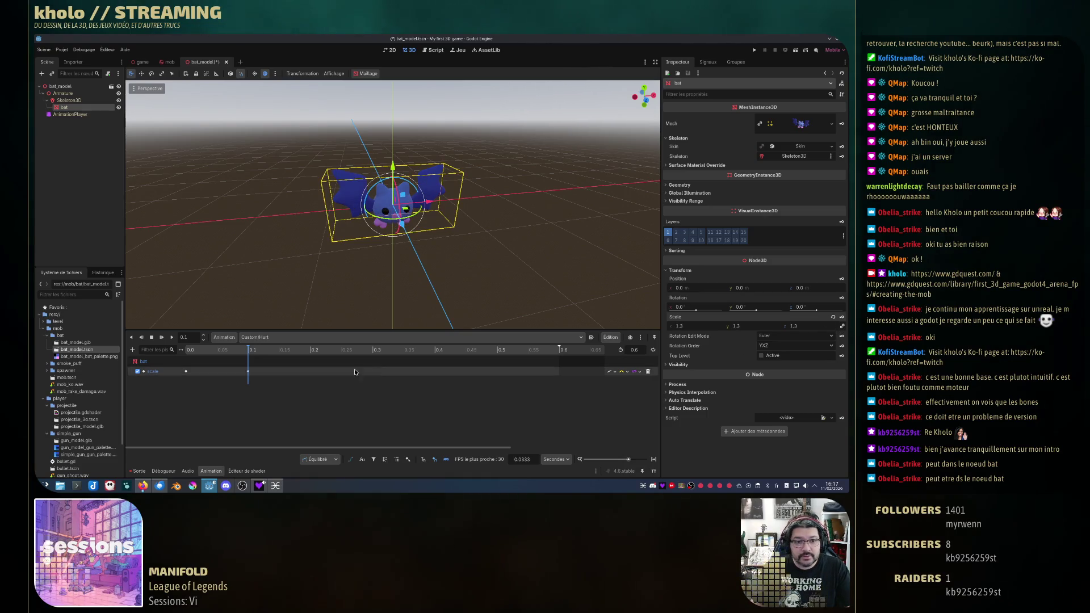
{"action": "left_click", "coordinate": [311, 350]}
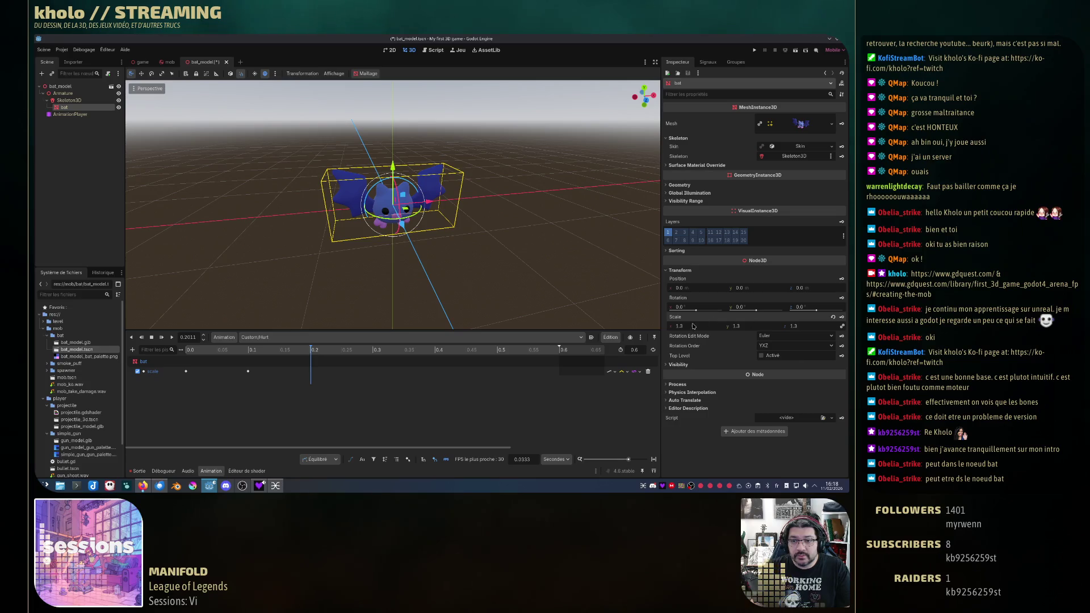
{"action": "left_click", "coordinate": [690, 326]}
{"action": "type", "text": "1"}
{"action": "key", "text": "Return"}
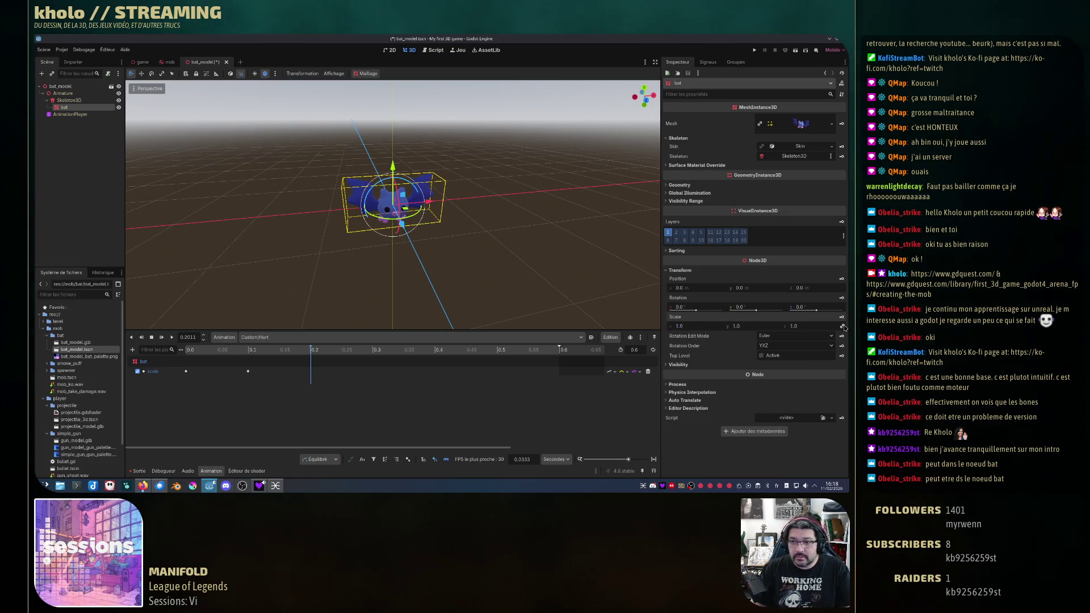
{"action": "left_click", "coordinate": [842, 317]}
Step: Copy the 0.1 s and 0.2 s scale keys and paste them at 0.3 s and 0.5 s
{"action": "left_click_drag", "start_coordinate": [358, 404], "coordinate": [230, 361]}
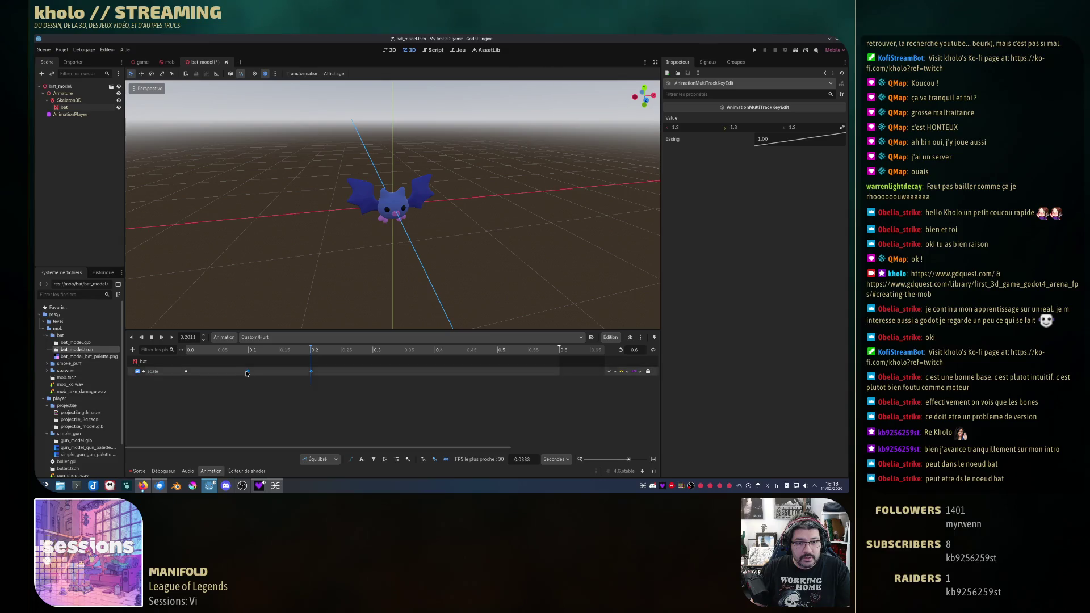
{"action": "right_click", "coordinate": [252, 376]}
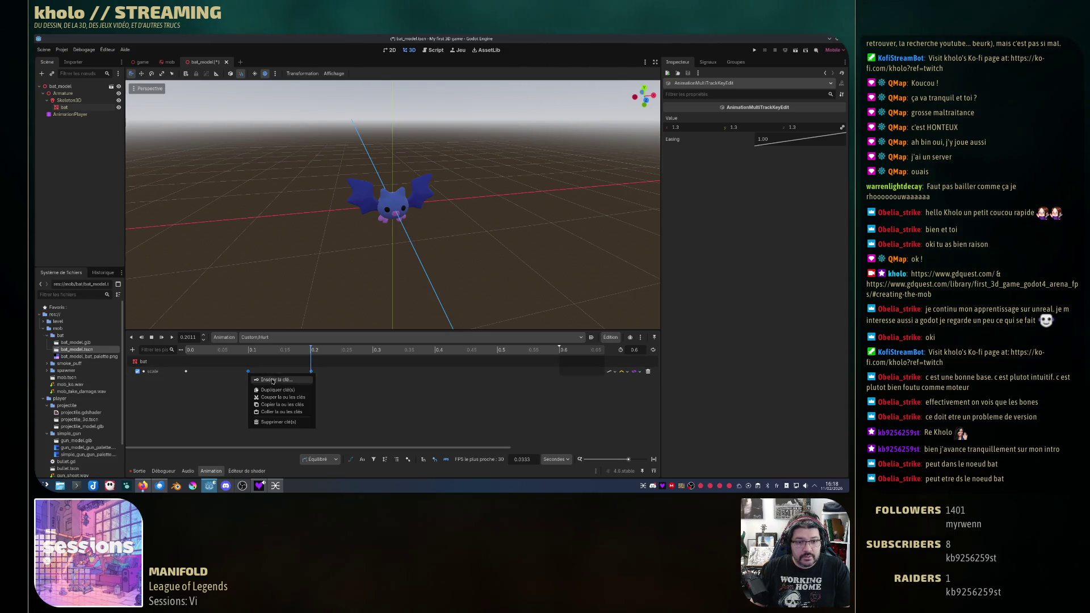
{"action": "left_click", "coordinate": [291, 408]}
{"action": "left_click", "coordinate": [373, 353]}
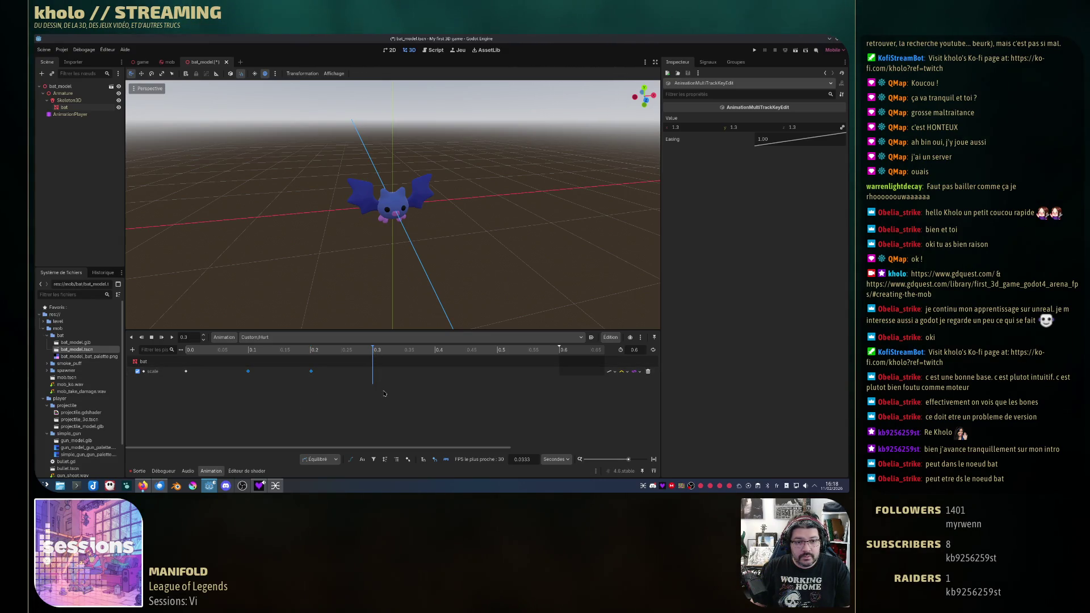
{"action": "right_click", "coordinate": [381, 372]}
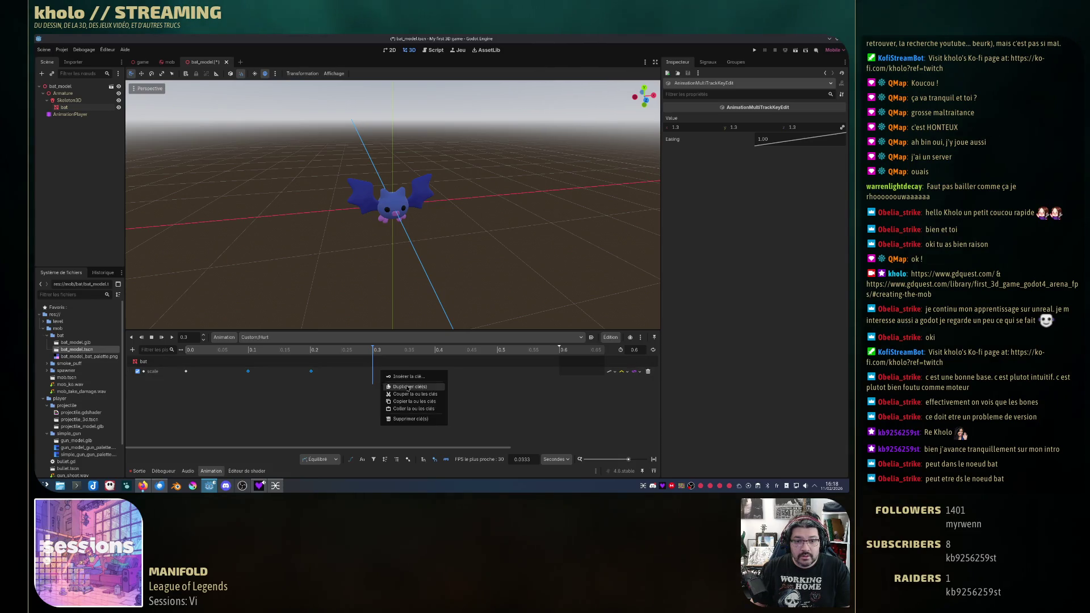
{"action": "left_click", "coordinate": [410, 409]}
{"action": "left_click", "coordinate": [499, 352]}
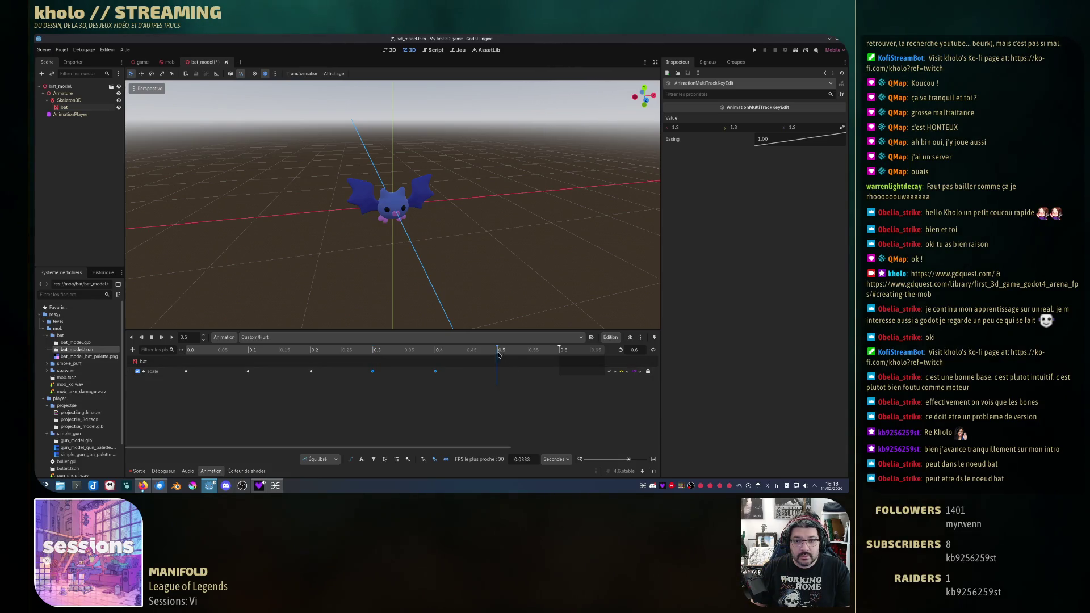
{"action": "right_click", "coordinate": [498, 370]}
{"action": "left_click", "coordinate": [523, 409]}
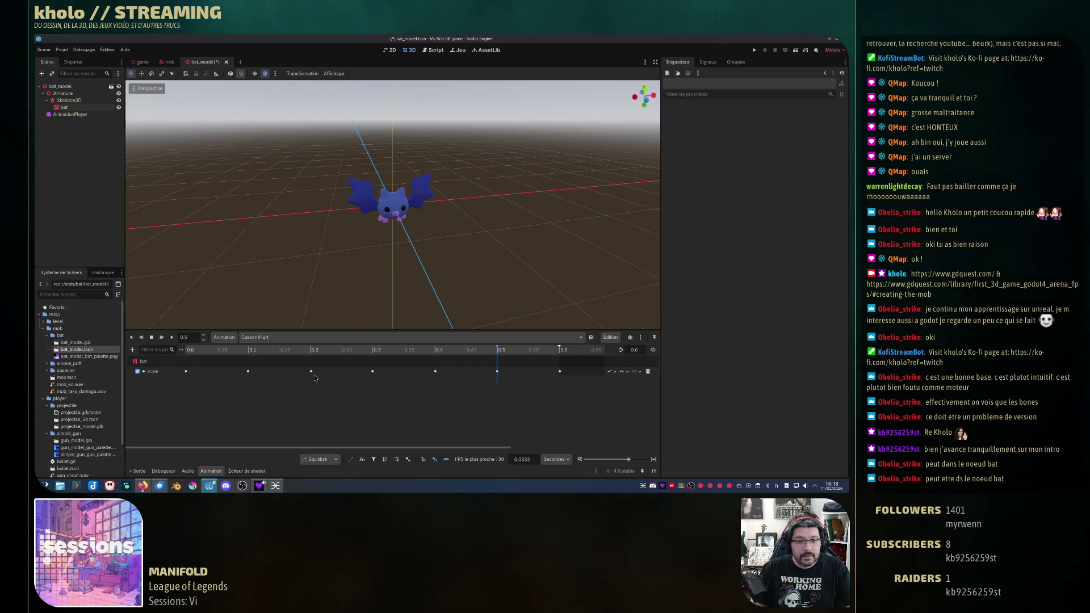
Step: Change the 0.3 s key's scale to 1.2 and the 0.5 s key to 1.1, then preview the pulse
{"action": "left_click", "coordinate": [373, 372]}
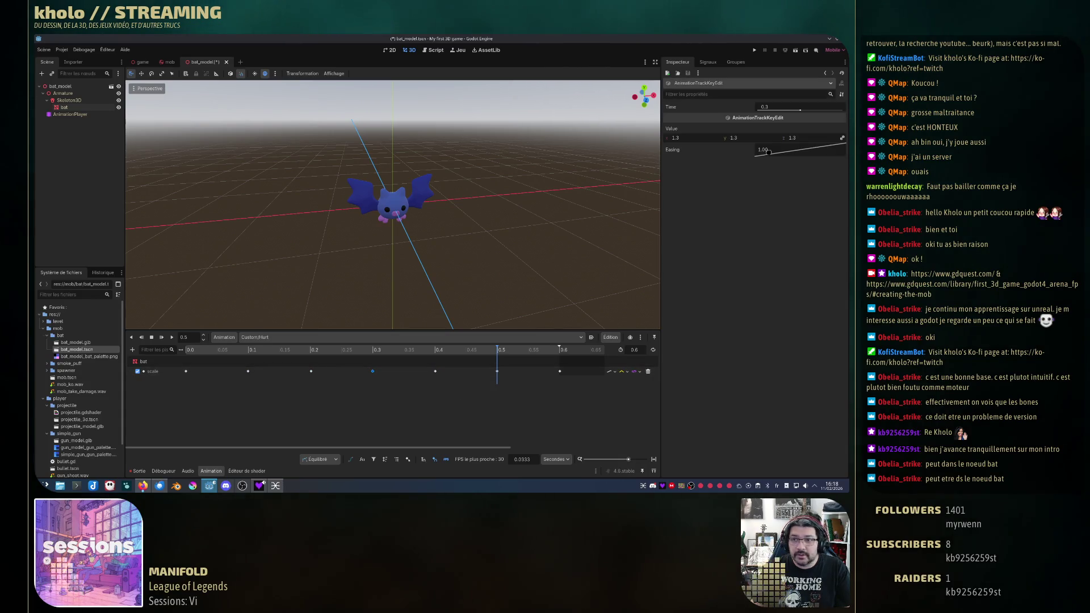
{"action": "left_click", "coordinate": [693, 140]}
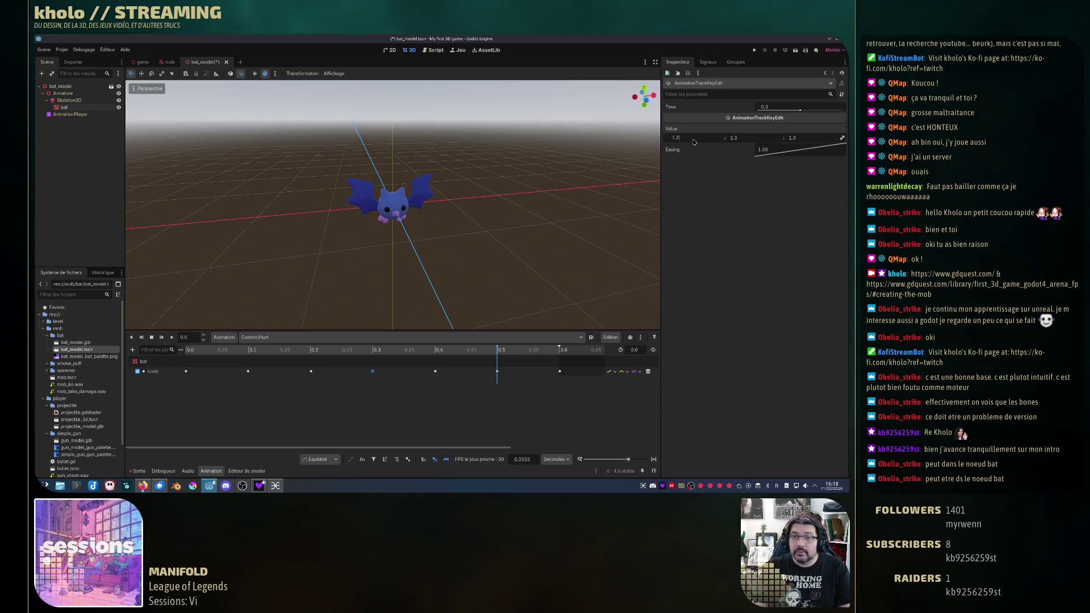
{"action": "key", "text": "Tab"}
{"action": "left_click", "coordinate": [644, 180]}
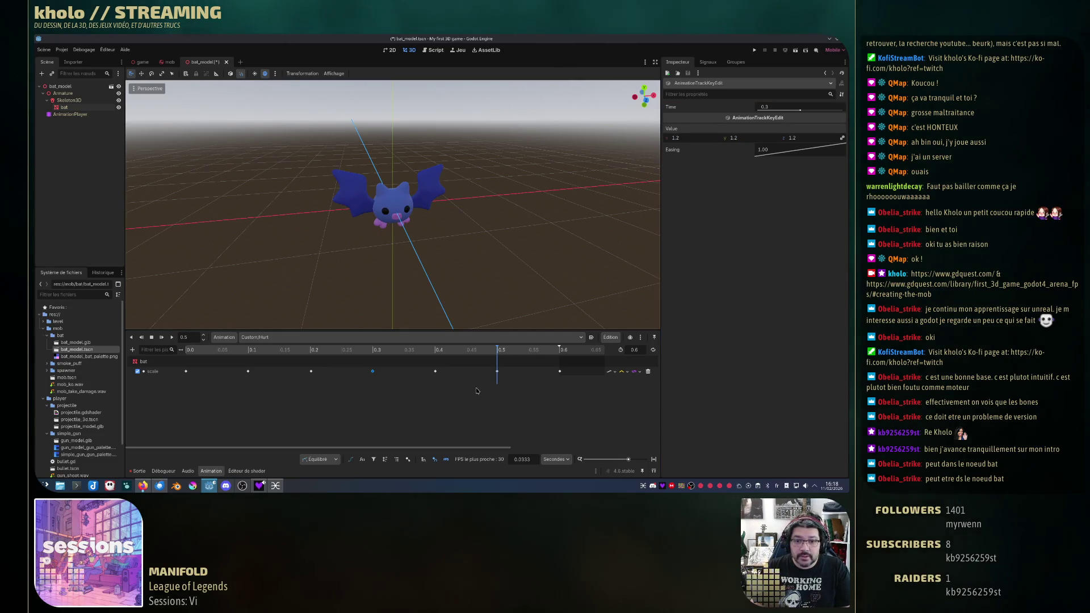
{"action": "left_click", "coordinate": [497, 371]}
{"action": "left_click", "coordinate": [691, 140]}
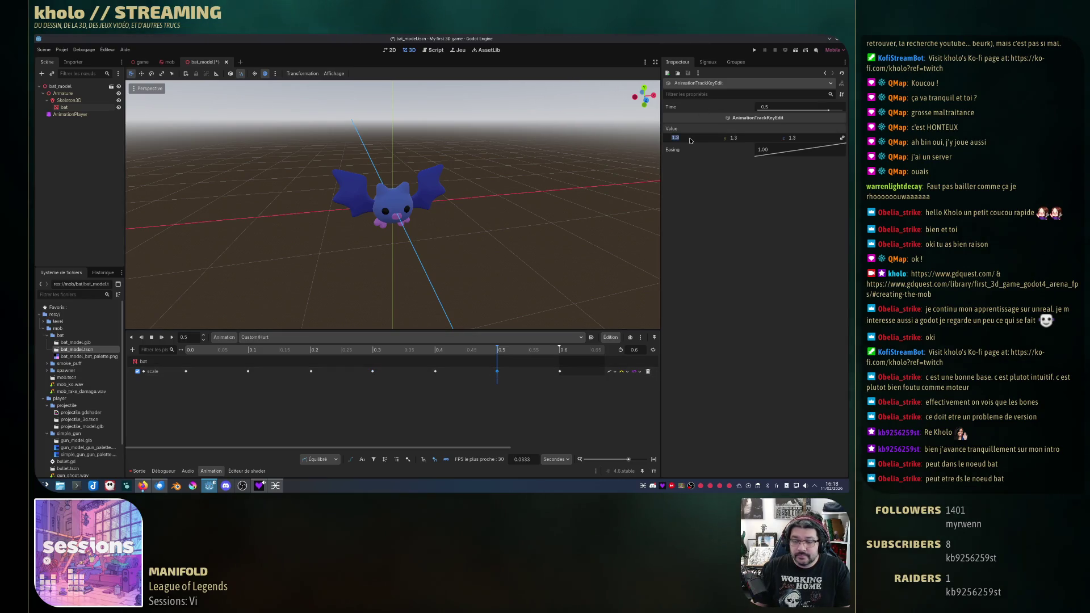
{"action": "type", "text": ".1"}
{"action": "key", "text": "Return"}
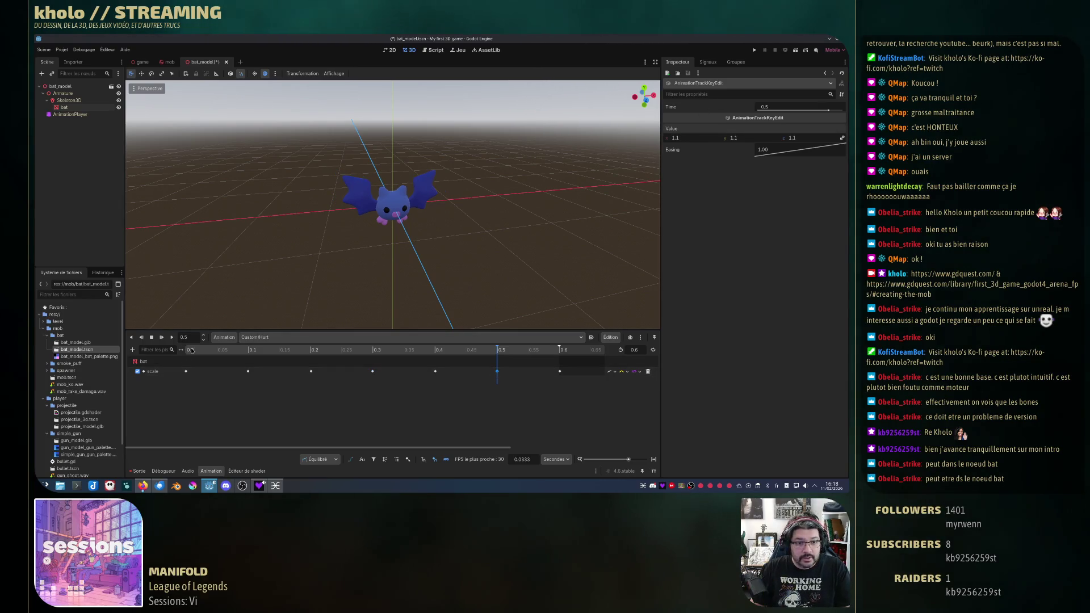
{"action": "mouse_move", "coordinate": [191, 350]}
{"action": "left_mouse_down"}
{"action": "mouse_move", "coordinate": [544, 356]}
{"action": "mouse_move", "coordinate": [351, 358]}
{"action": "mouse_move", "coordinate": [318, 361]}
{"action": "mouse_move", "coordinate": [414, 363]}
{"action": "mouse_move", "coordinate": [244, 377]}
{"action": "mouse_move", "coordinate": [428, 376]}
{"action": "mouse_move", "coordinate": [183, 382]}
{"action": "left_mouse_up"}
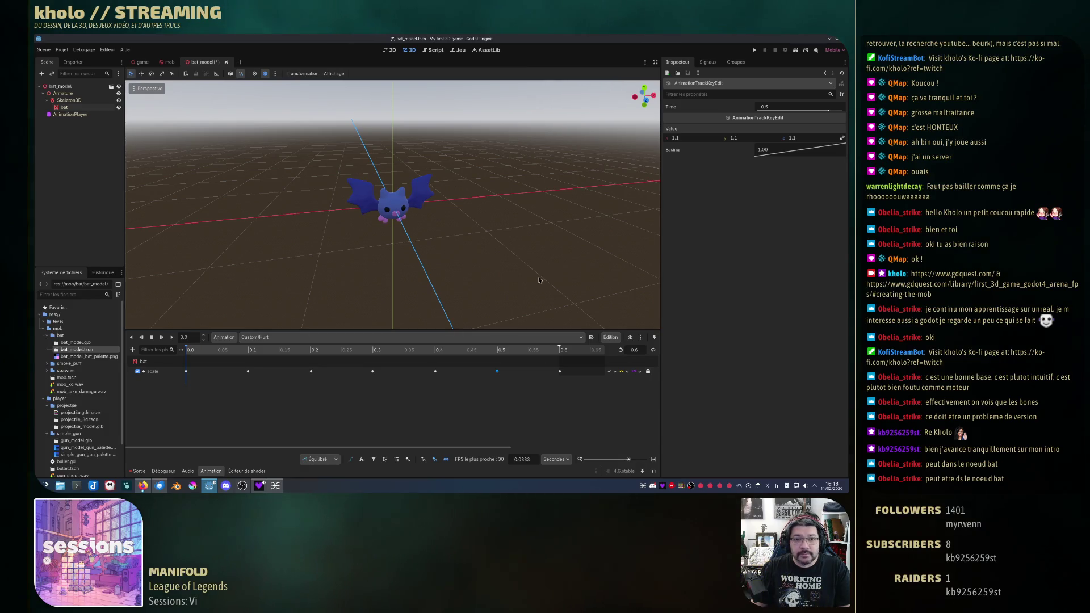
Step: Select the bat mesh and copy its Surface 0 material, bat_mat
{"action": "left_click", "coordinate": [392, 199]}
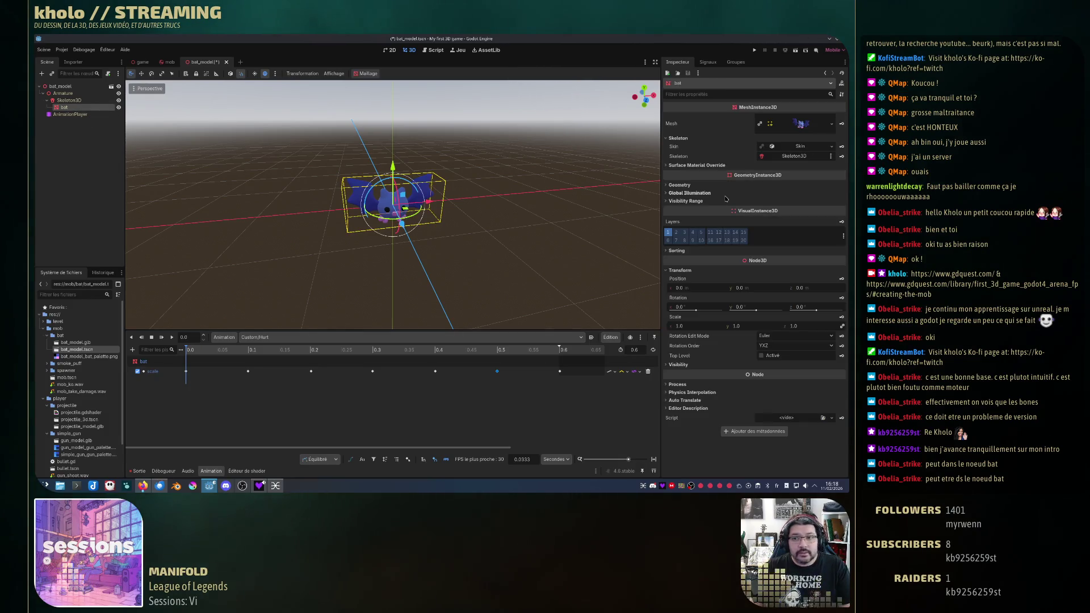
{"action": "left_click", "coordinate": [804, 128]}
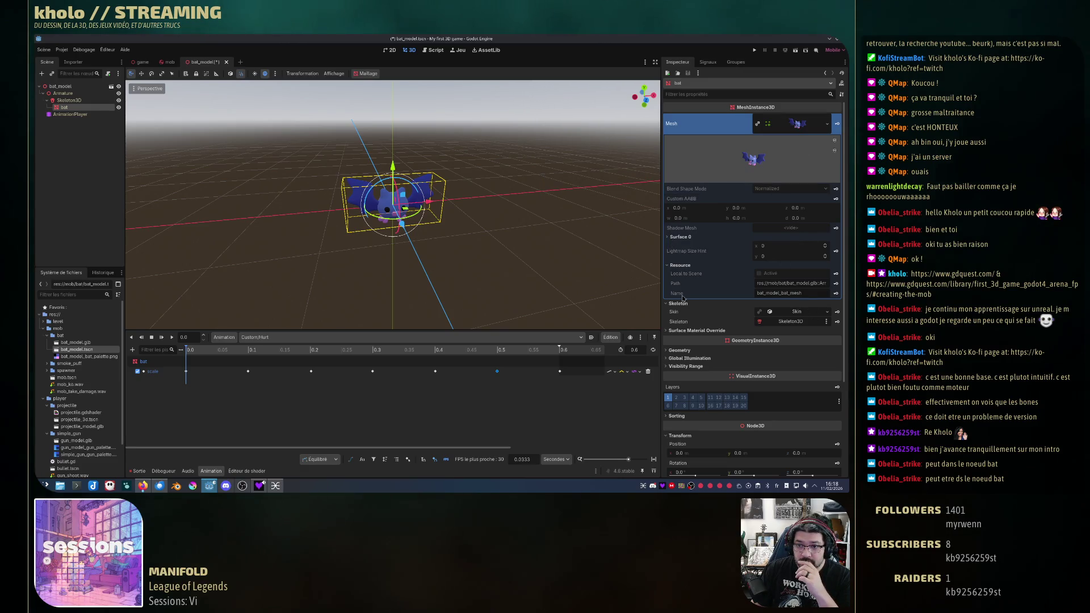
{"action": "left_click", "coordinate": [680, 237]}
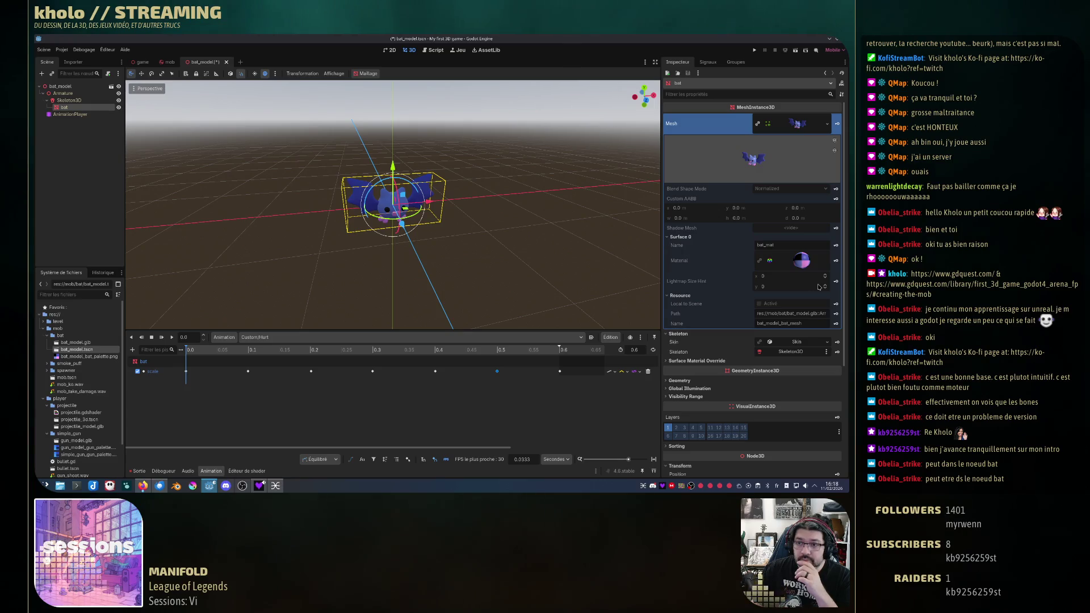
{"action": "right_click", "coordinate": [805, 263]}
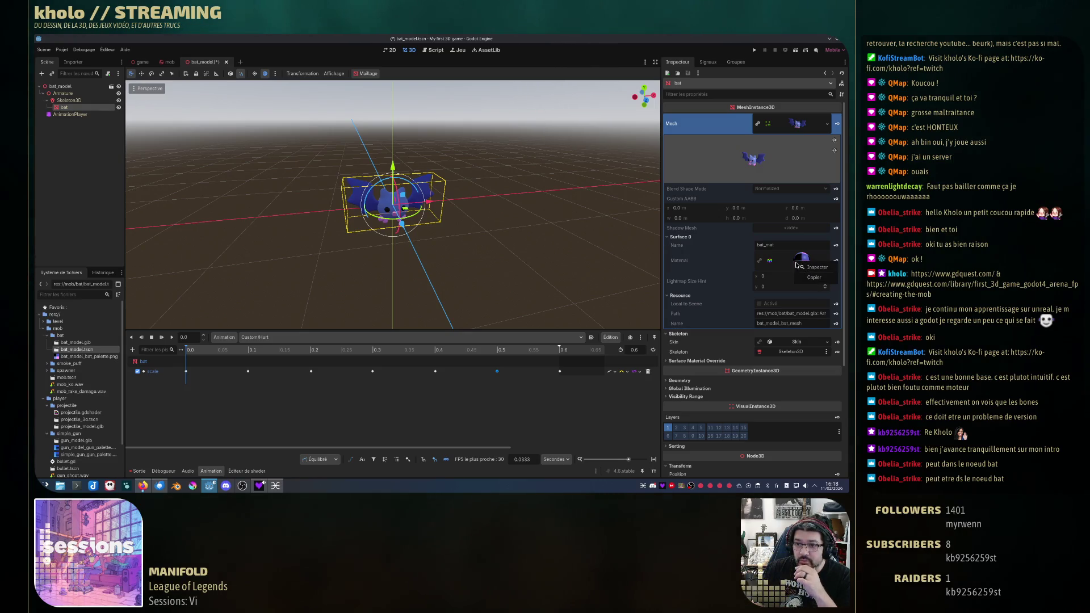
{"action": "left_click", "coordinate": [769, 265]}
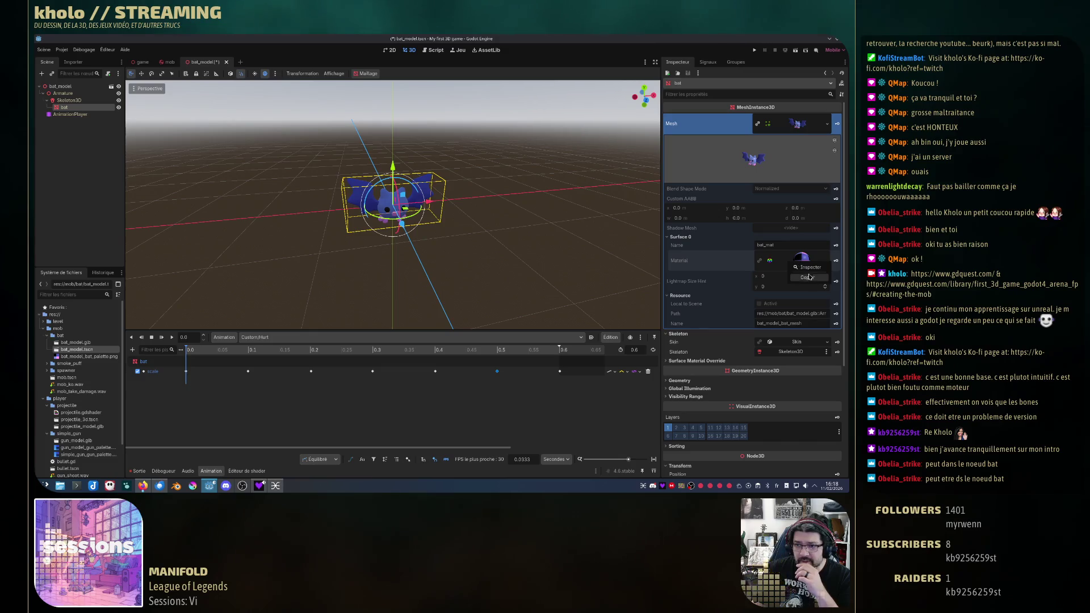
Step: Paste the material into Surface Material Override slot 0 and save it as bat_material.tres
{"action": "left_click", "coordinate": [683, 362]}
{"action": "left_click", "coordinate": [795, 369]}
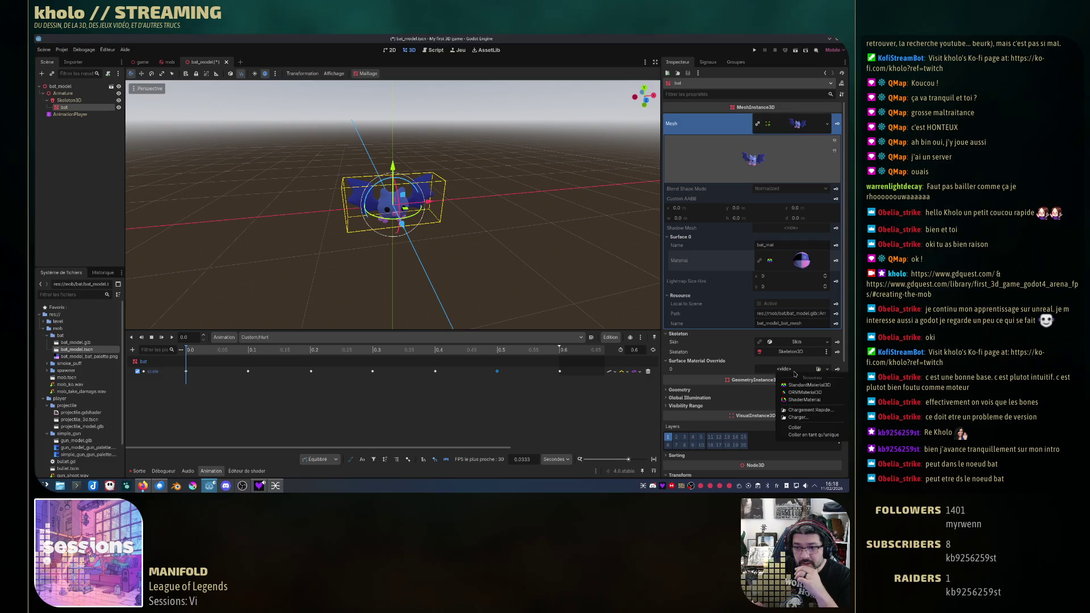
{"action": "left_click", "coordinate": [795, 428]}
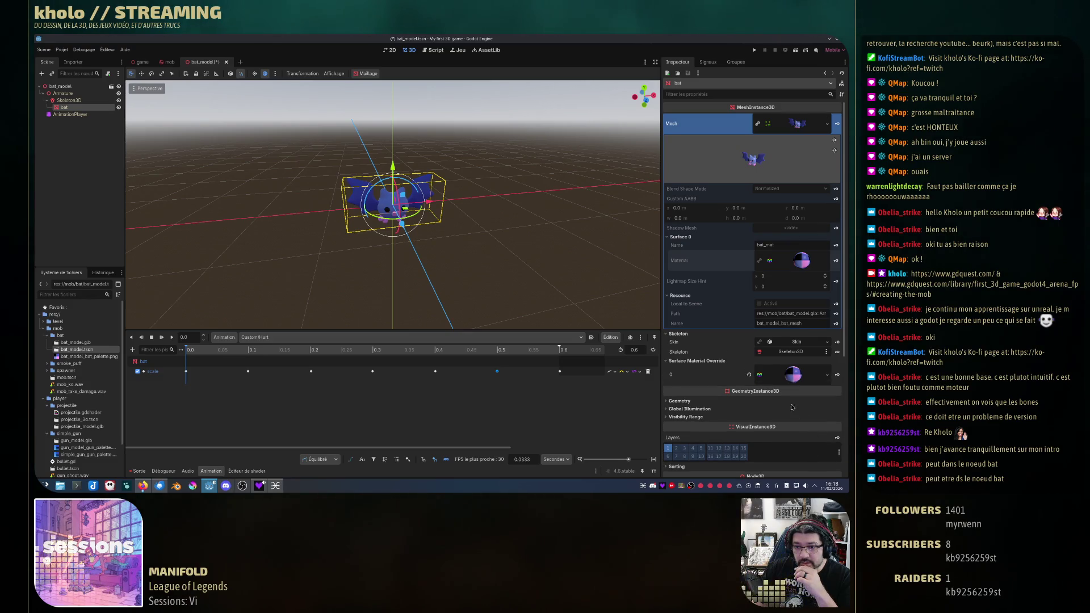
{"action": "right_click", "coordinate": [798, 376]}
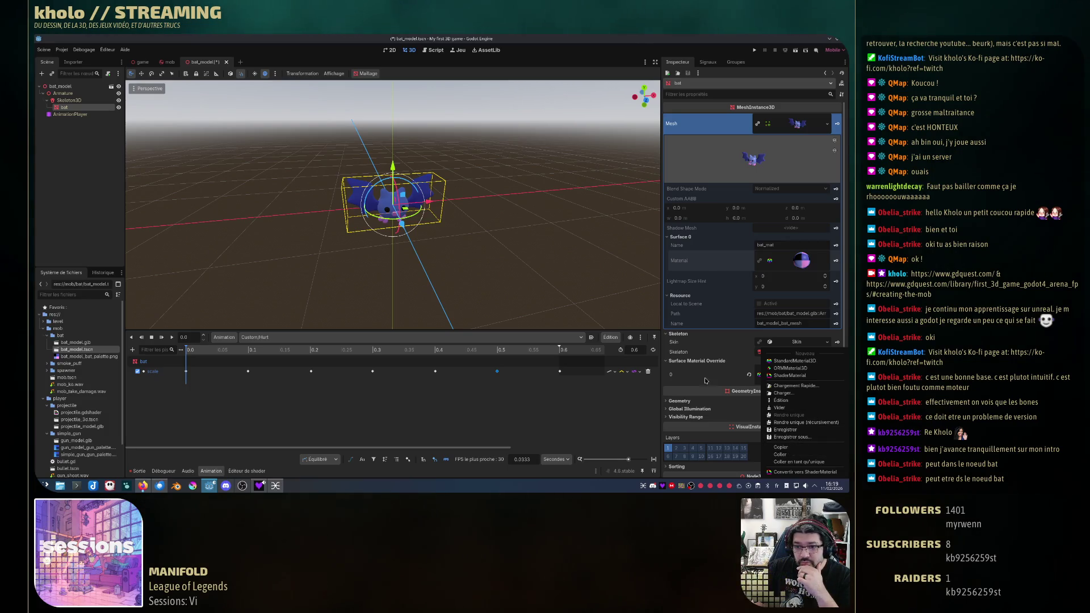
{"action": "left_click", "coordinate": [803, 438]}
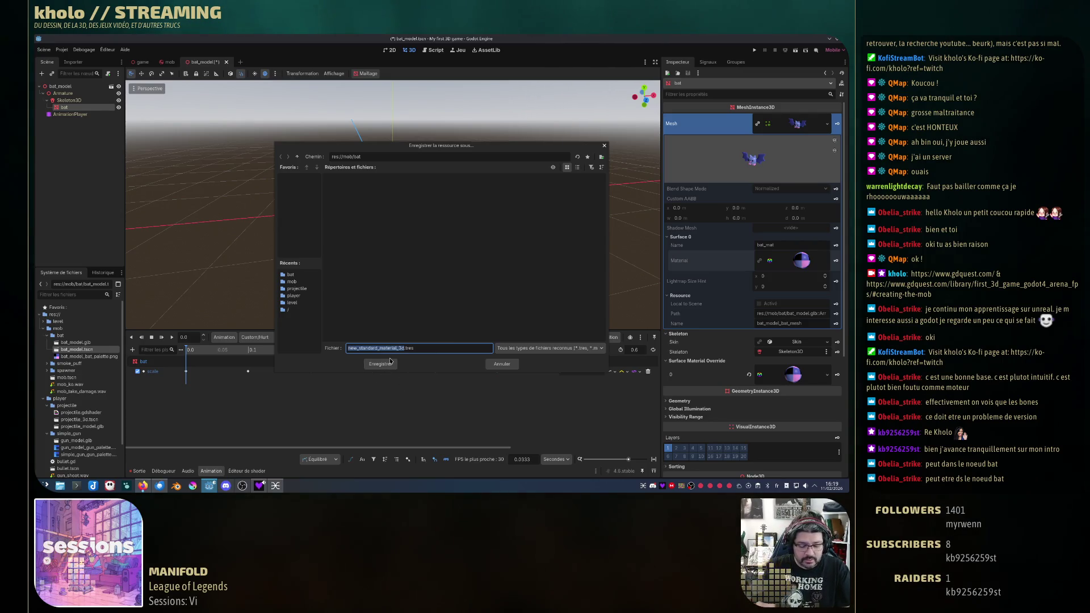
{"action": "type", "text": "bat_mater"}
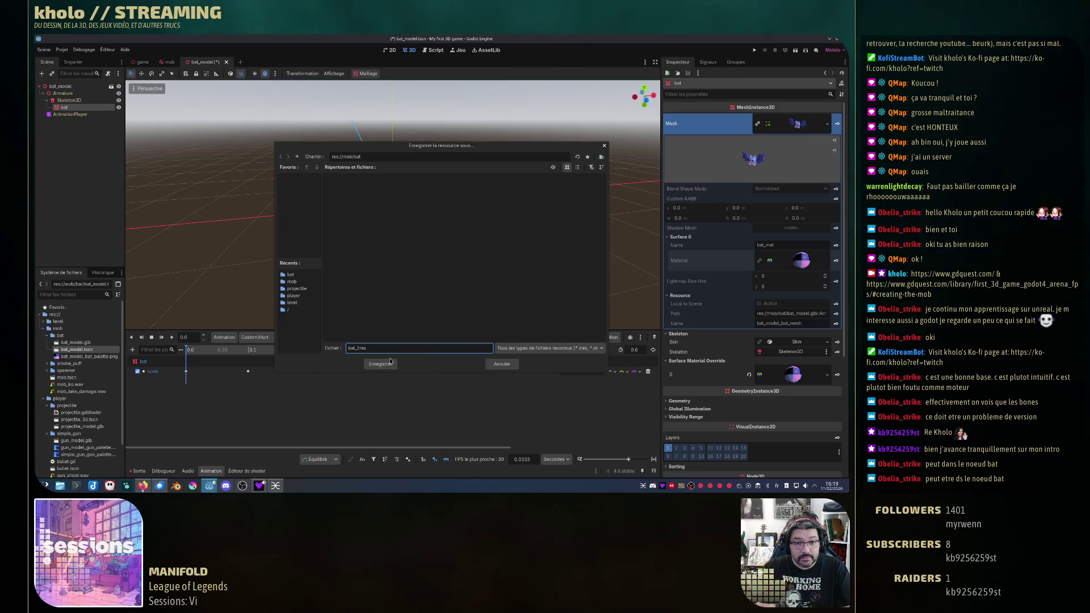
{"action": "type", "text": "ial"}
{"action": "left_click", "coordinate": [390, 361]}
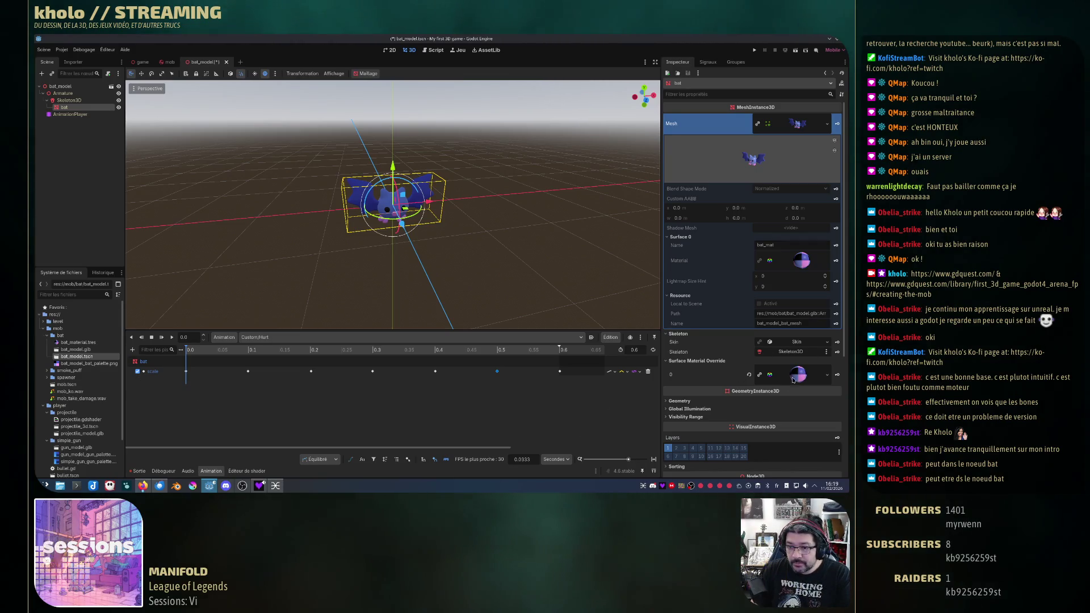
{"action": "left_click", "coordinate": [798, 375]}
Step: Key the override material's albedo colour at 0.0 s, then key it red (ff0000) at 0.1 s
{"action": "scroll", "coordinate": [747, 352], "scroll_direction": "down", "scroll_amount": 10}
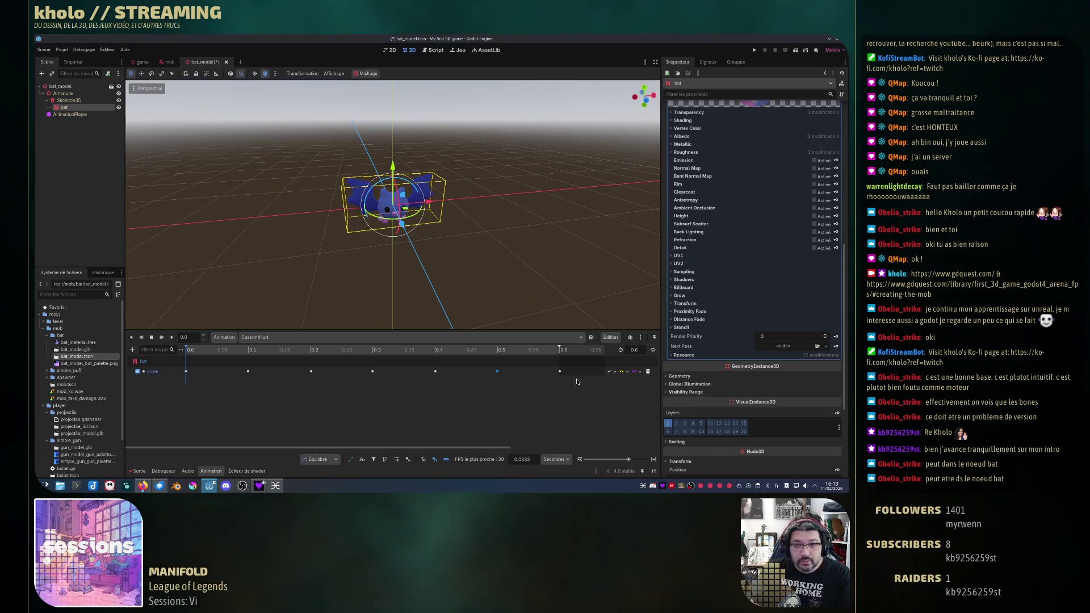
{"action": "scroll", "coordinate": [729, 258], "scroll_direction": "up", "scroll_amount": 3}
{"action": "left_click", "coordinate": [682, 229]}
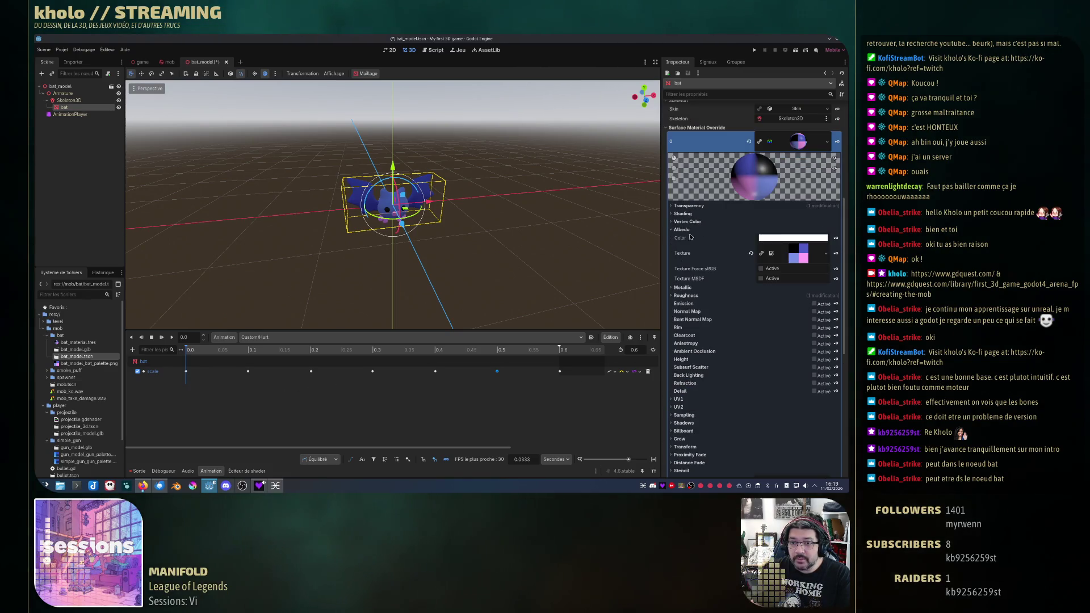
{"action": "left_click", "coordinate": [837, 239]}
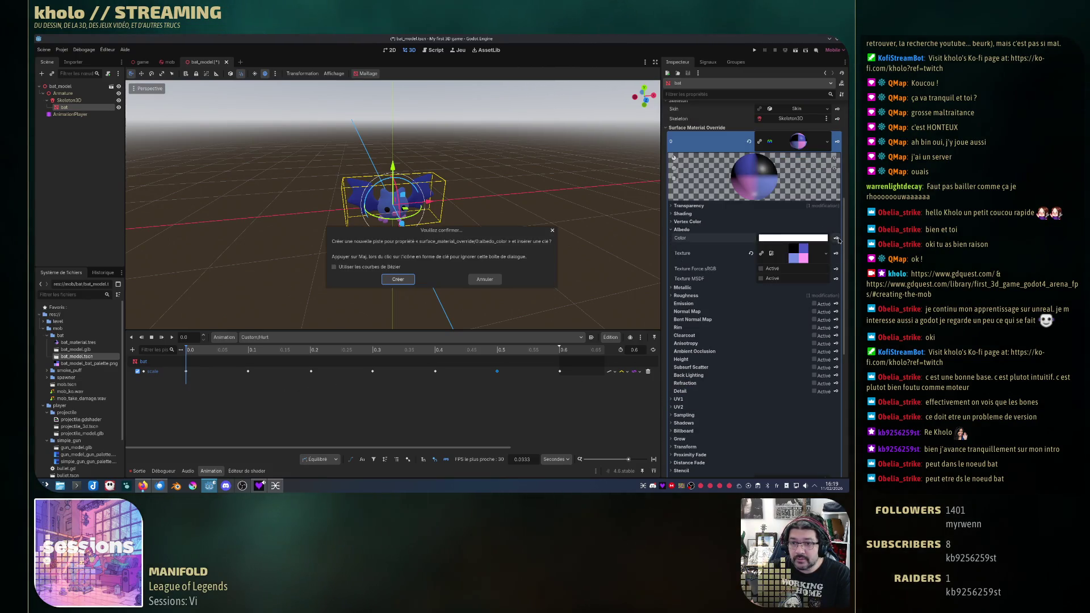
{"action": "left_click", "coordinate": [398, 279]}
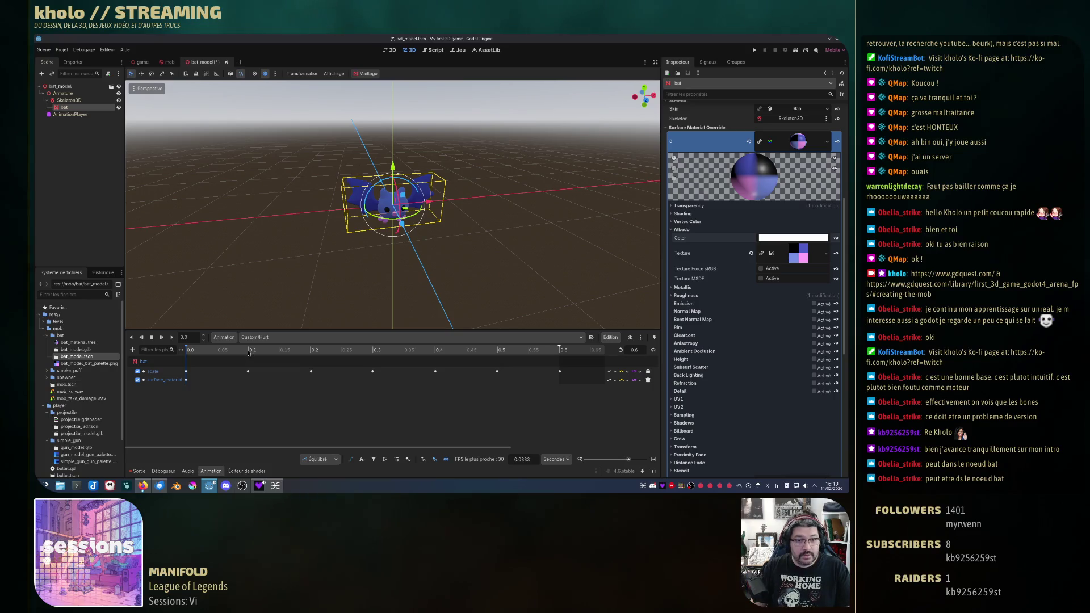
{"action": "left_click", "coordinate": [249, 350]}
{"action": "left_click", "coordinate": [793, 238]}
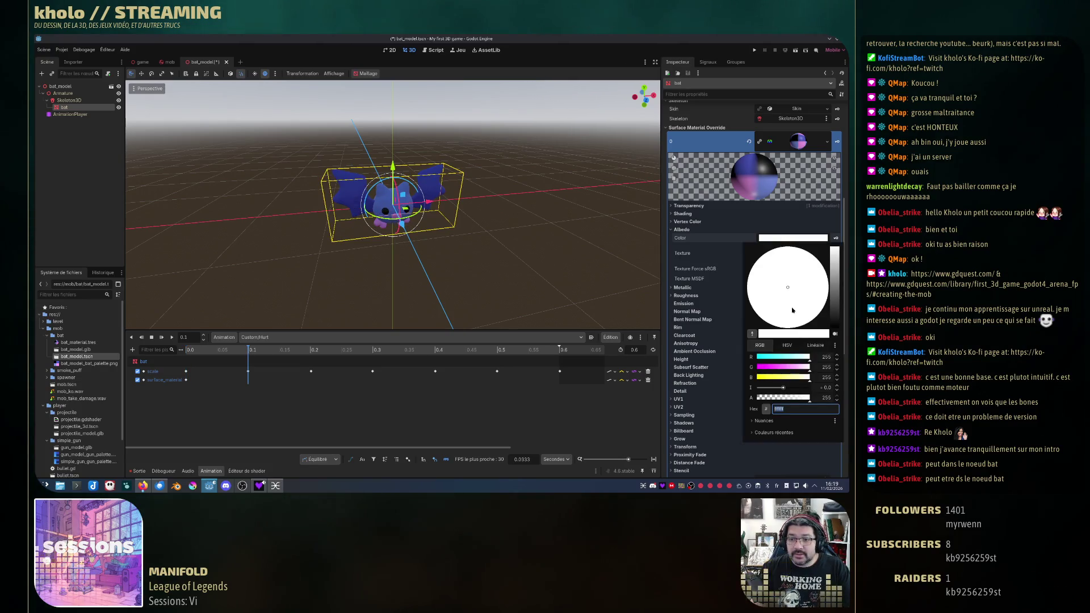
{"action": "type", "text": "ff0000"}
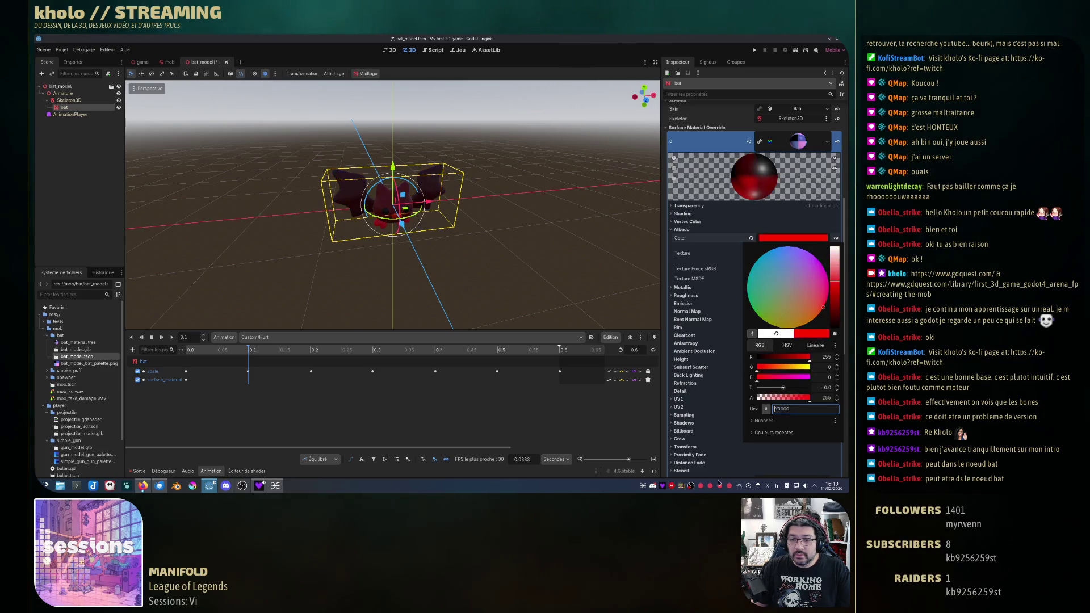
{"action": "left_click", "coordinate": [746, 465]}
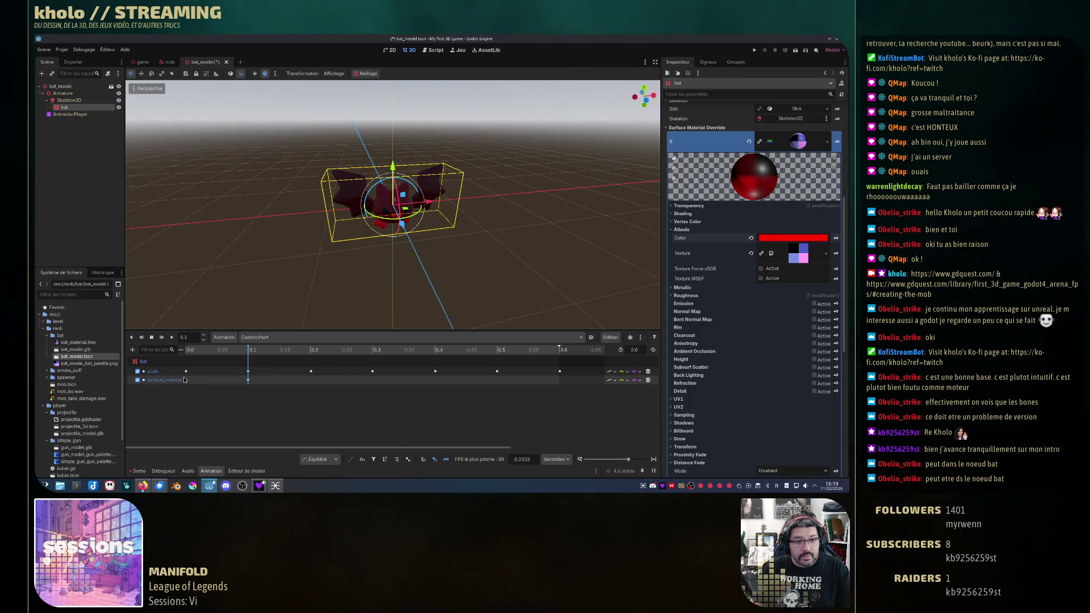
Step: Snap the scale key near 0.2 s to a time of exactly 0.2
{"action": "left_click", "coordinate": [73, 114]}
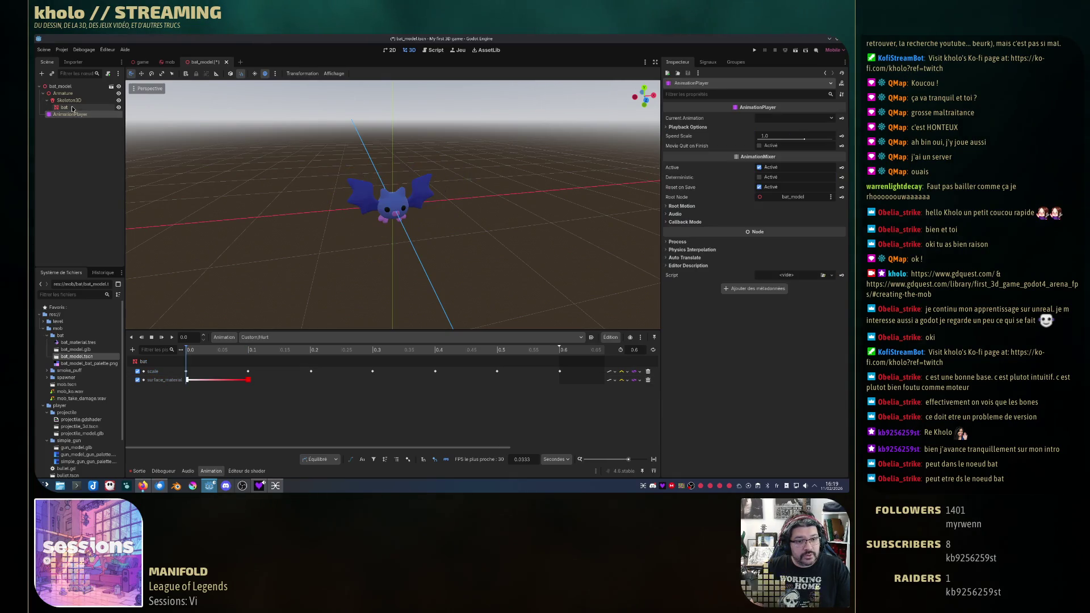
{"action": "left_click", "coordinate": [67, 108]}
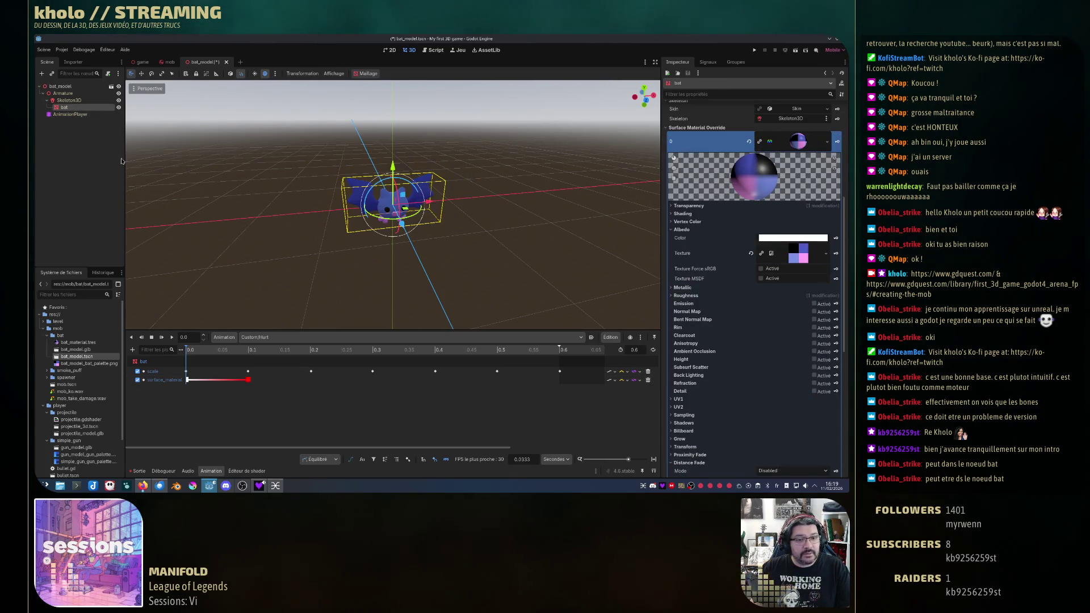
{"action": "left_click", "coordinate": [311, 351]}
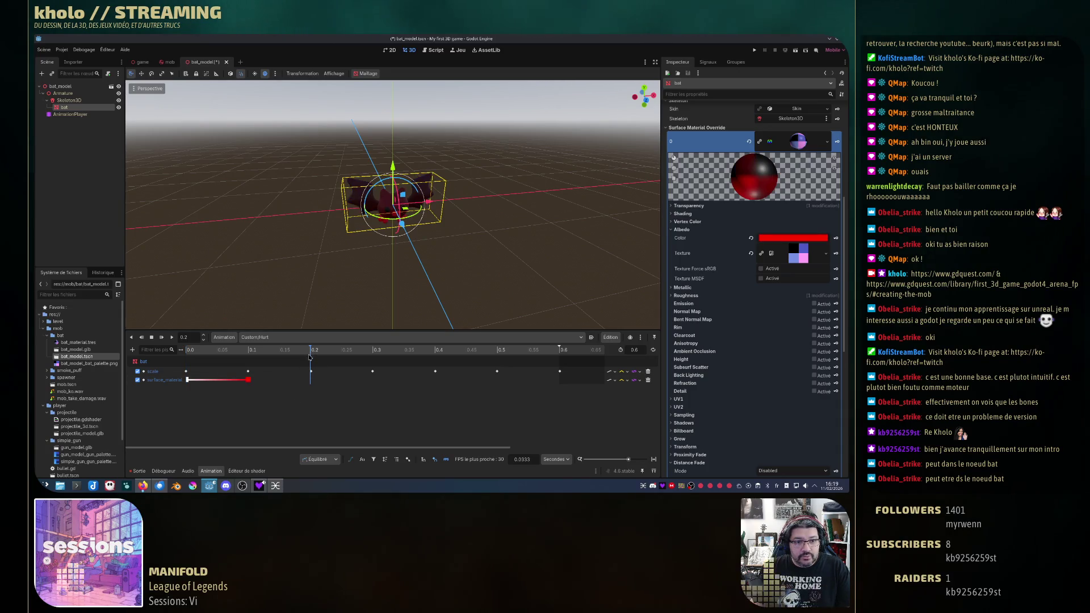
{"action": "left_click", "coordinate": [312, 373]}
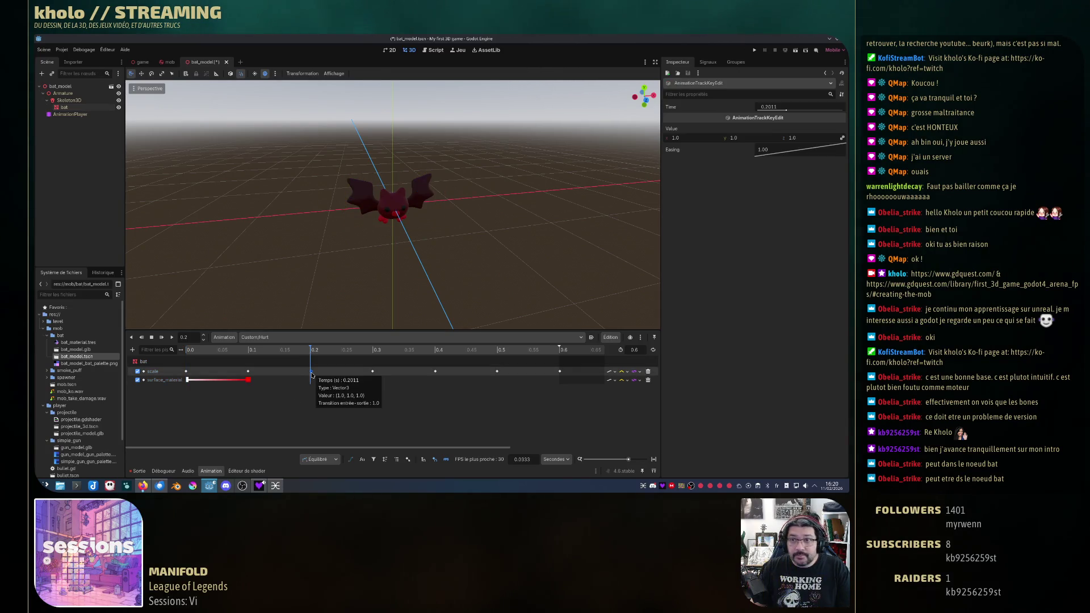
{"action": "left_click", "coordinate": [782, 107]}
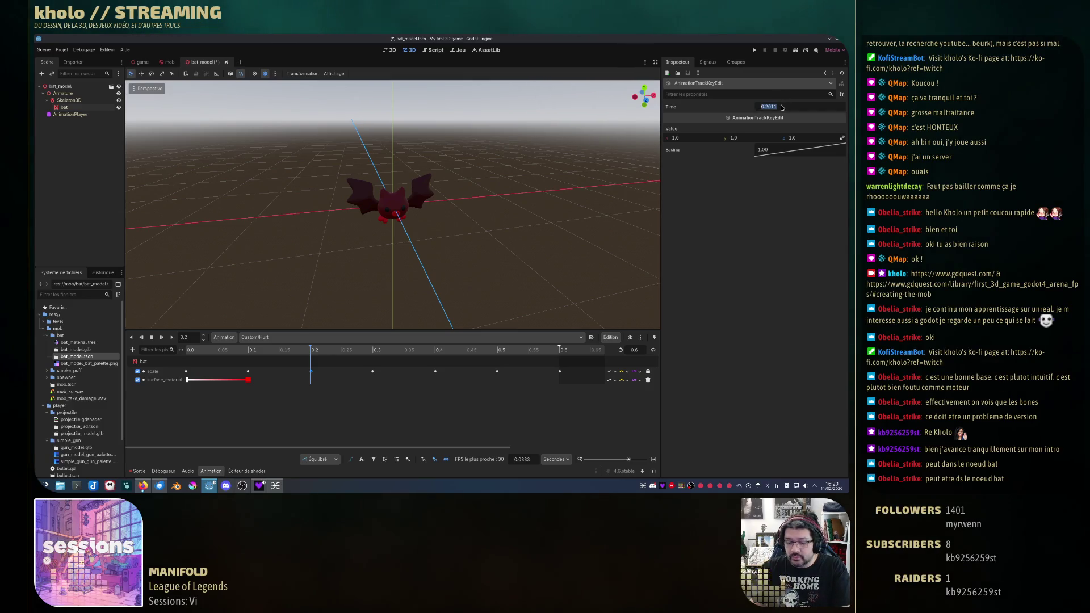
{"action": "type", "text": "0.2"}
{"action": "key", "text": "Return"}
{"action": "left_click", "coordinate": [290, 421]}
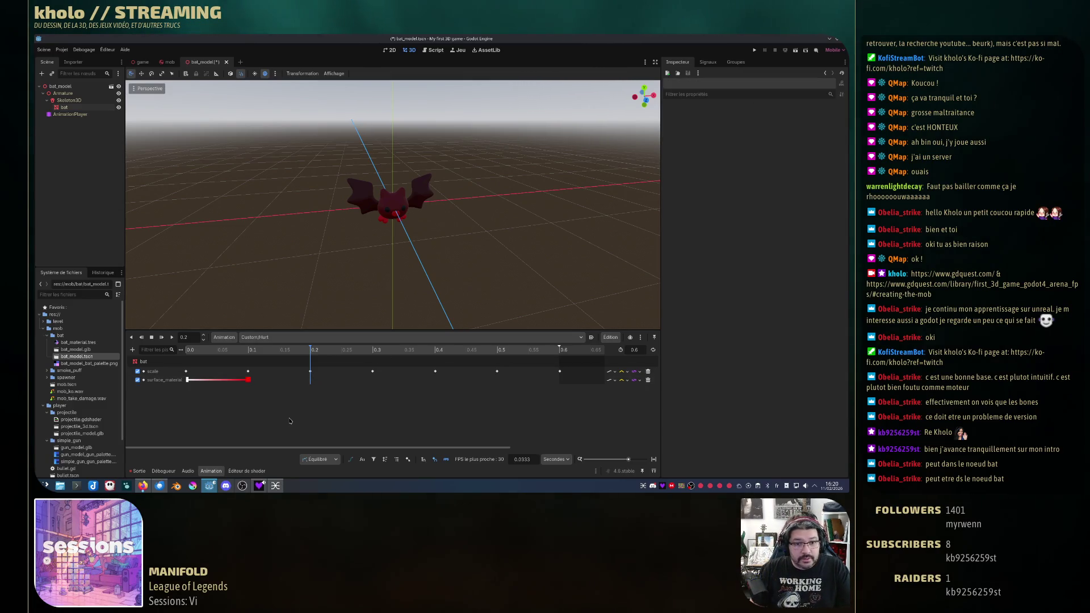
Step: Key the albedo colour back to white (ffffff) at 0.2 s and preview the bat there
{"action": "left_click", "coordinate": [82, 107]}
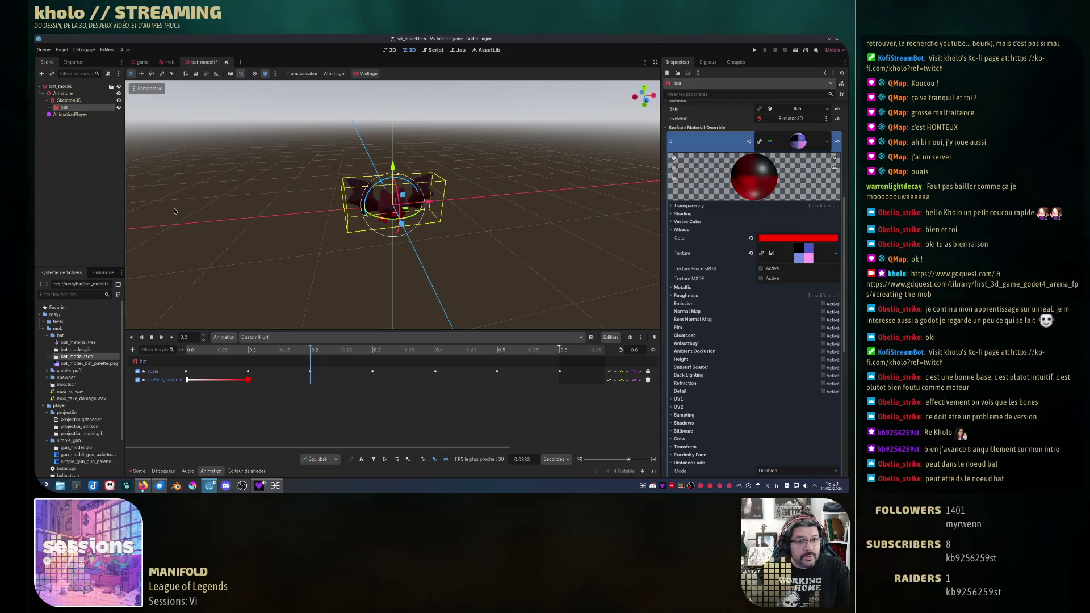
{"action": "left_click", "coordinate": [312, 351]}
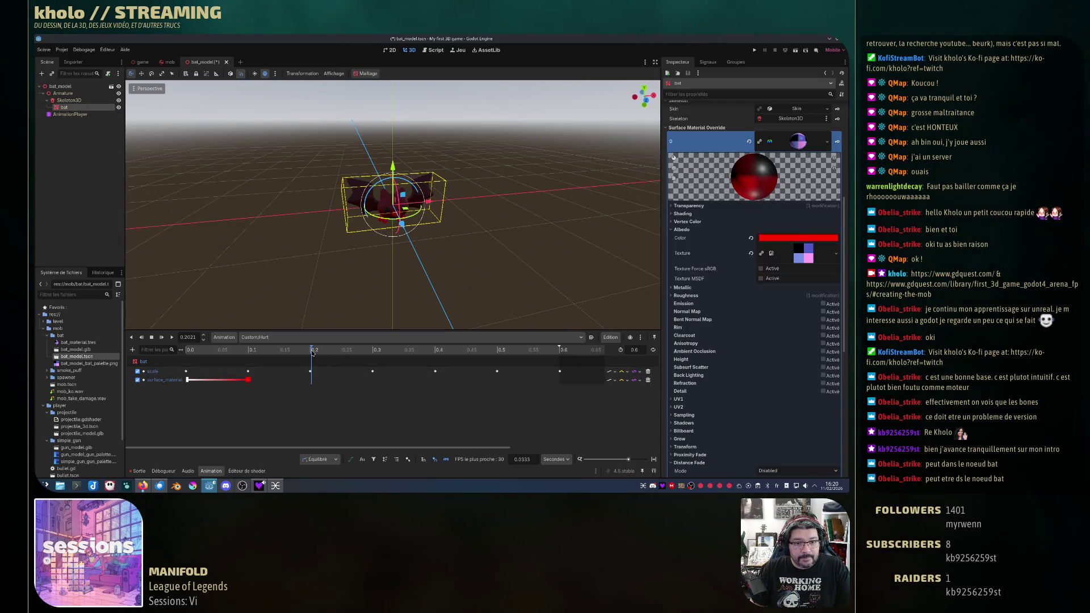
{"action": "left_click", "coordinate": [310, 352]}
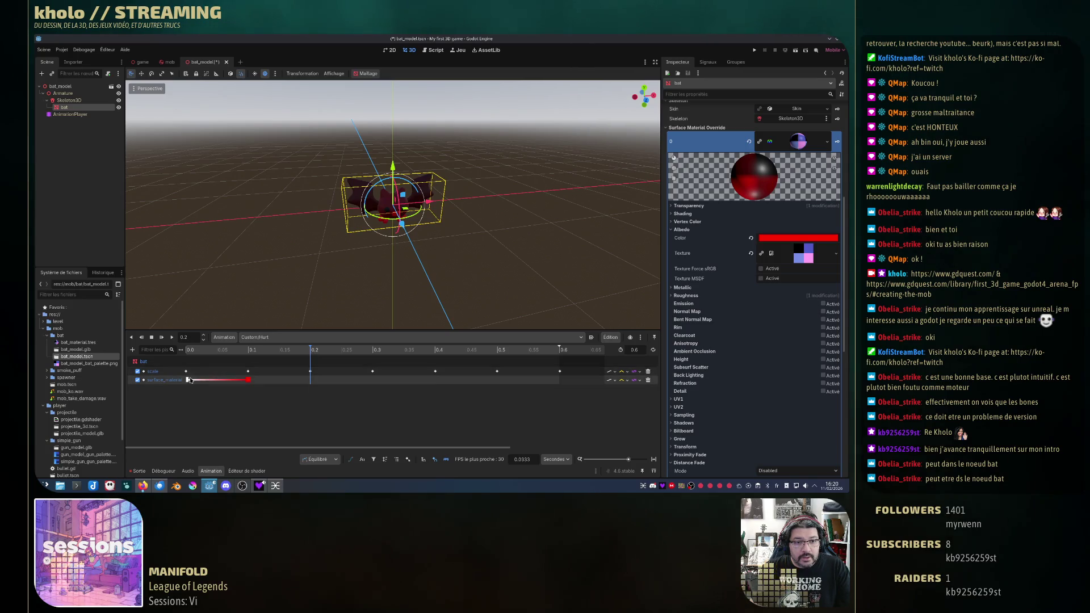
{"action": "left_click", "coordinate": [806, 241]}
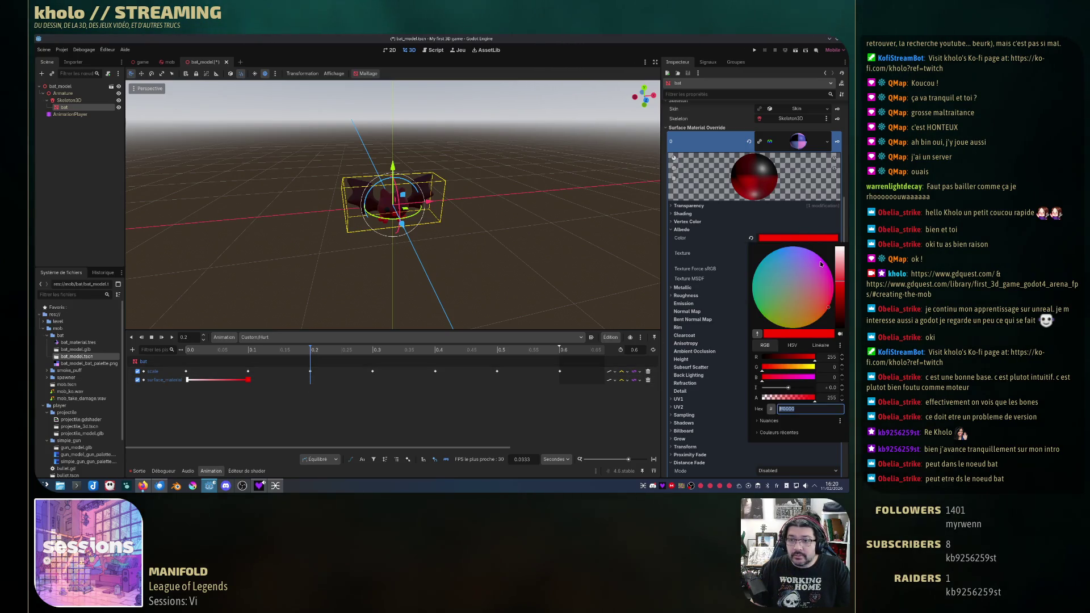
{"action": "type", "text": "ffffff"}
{"action": "key", "text": "Return"}
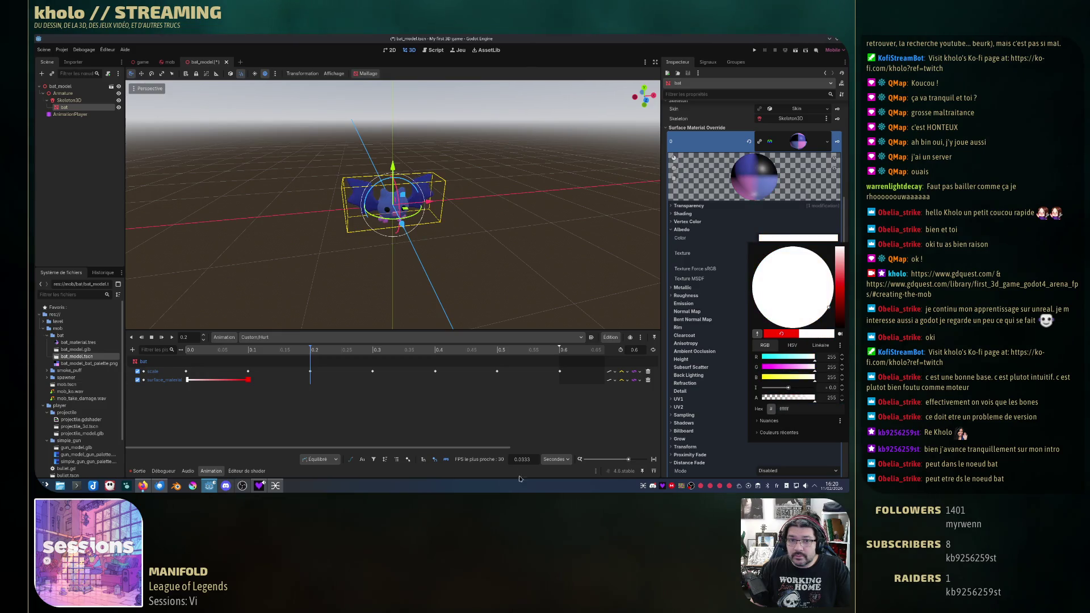
{"action": "left_click", "coordinate": [724, 220]}
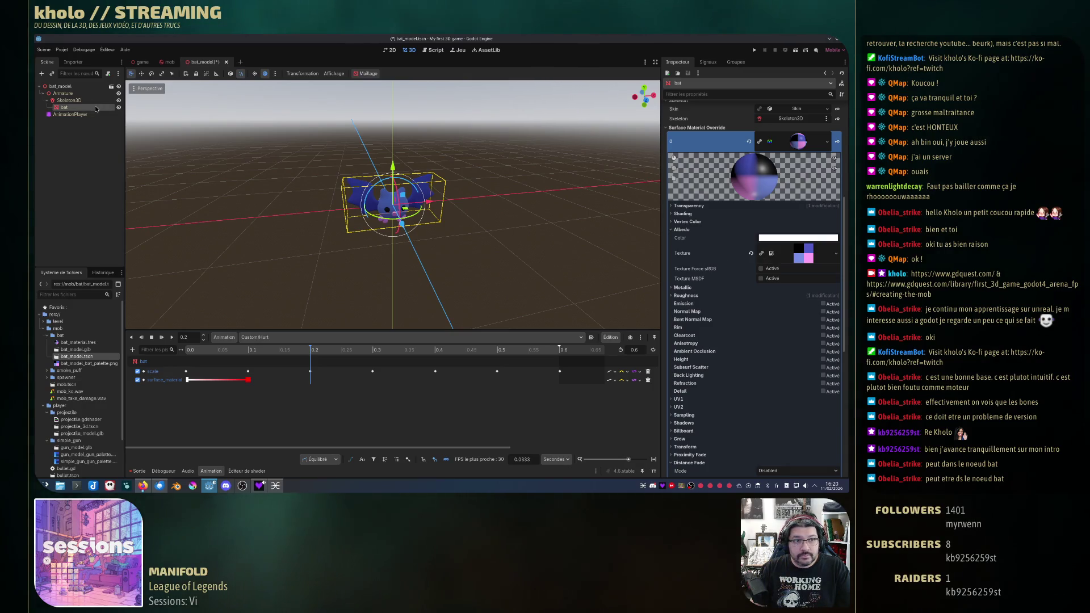
{"action": "left_click", "coordinate": [313, 350]}
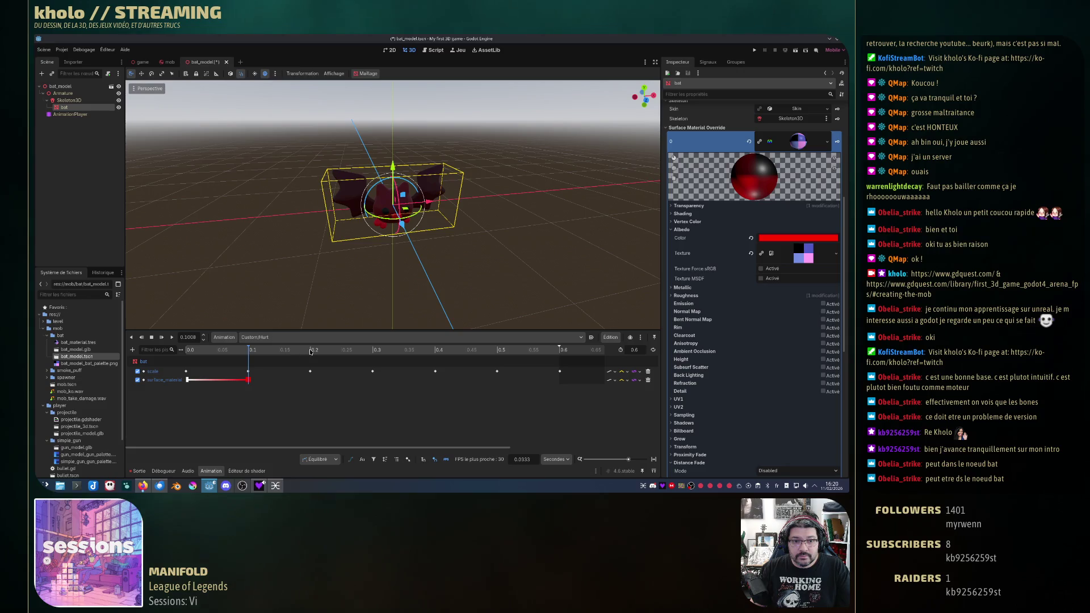
{"action": "left_click", "coordinate": [188, 471]}
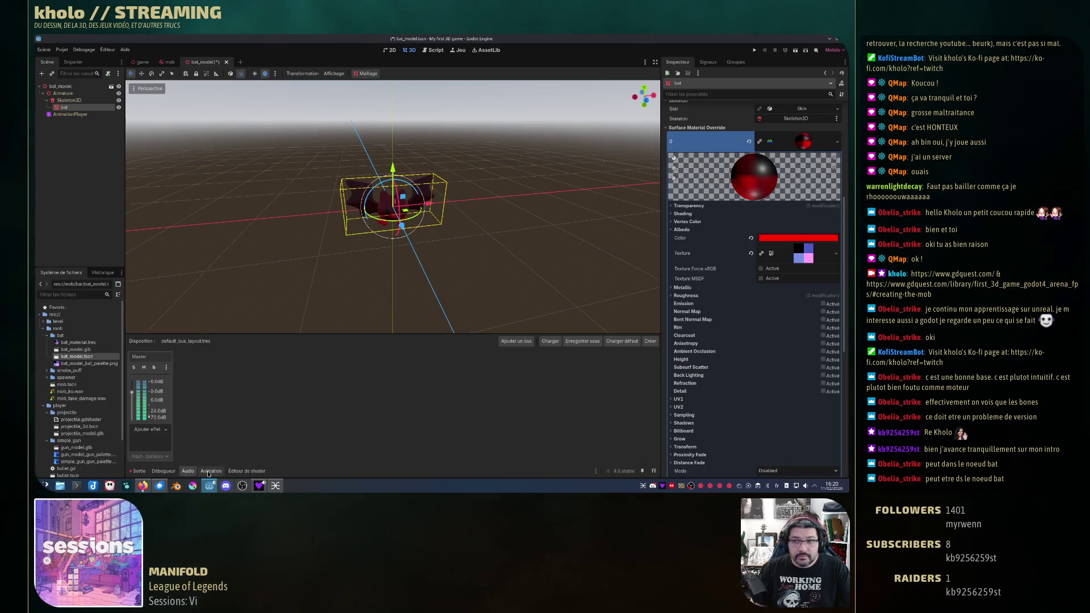
{"action": "left_click", "coordinate": [211, 471]}
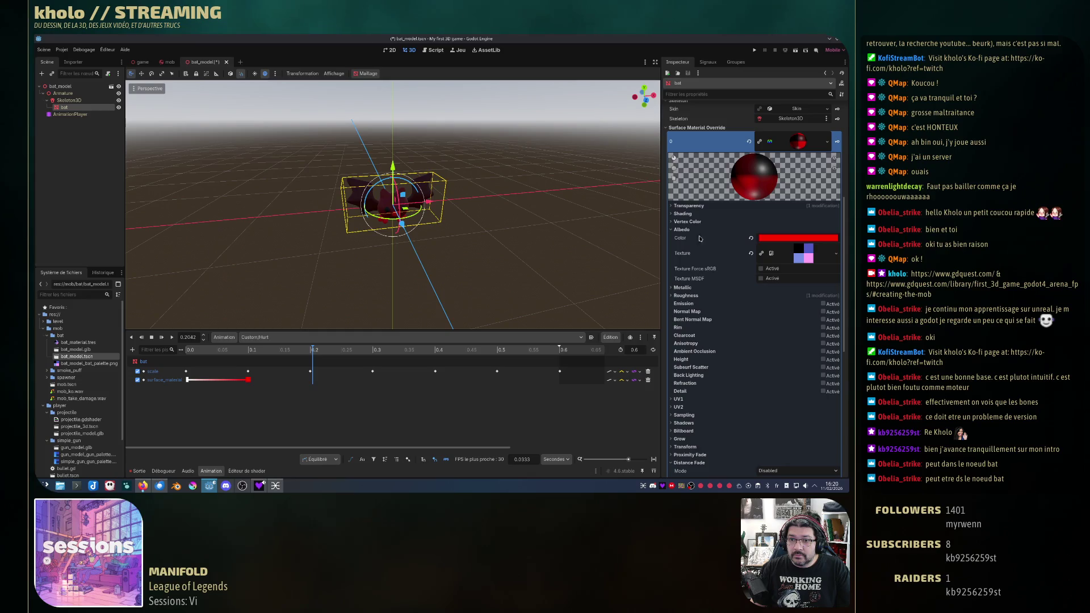
Step: Copy the white and red flash keys and paste them at 0.2 s
{"action": "left_click", "coordinate": [187, 380]}
{"action": "right_click", "coordinate": [187, 381]}
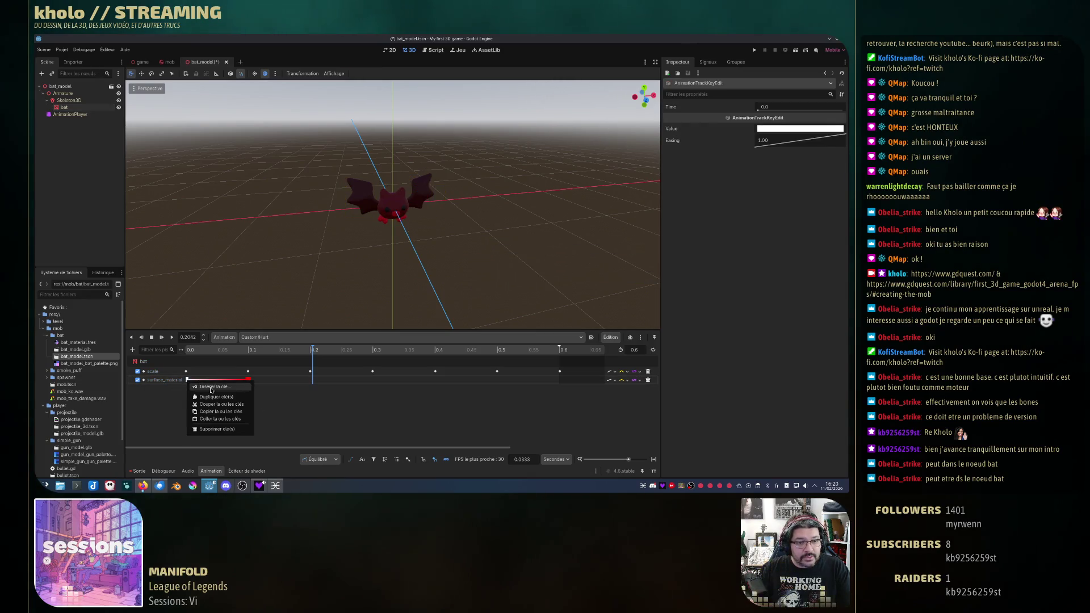
{"action": "left_click", "coordinate": [228, 414]}
{"action": "left_click", "coordinate": [311, 380]}
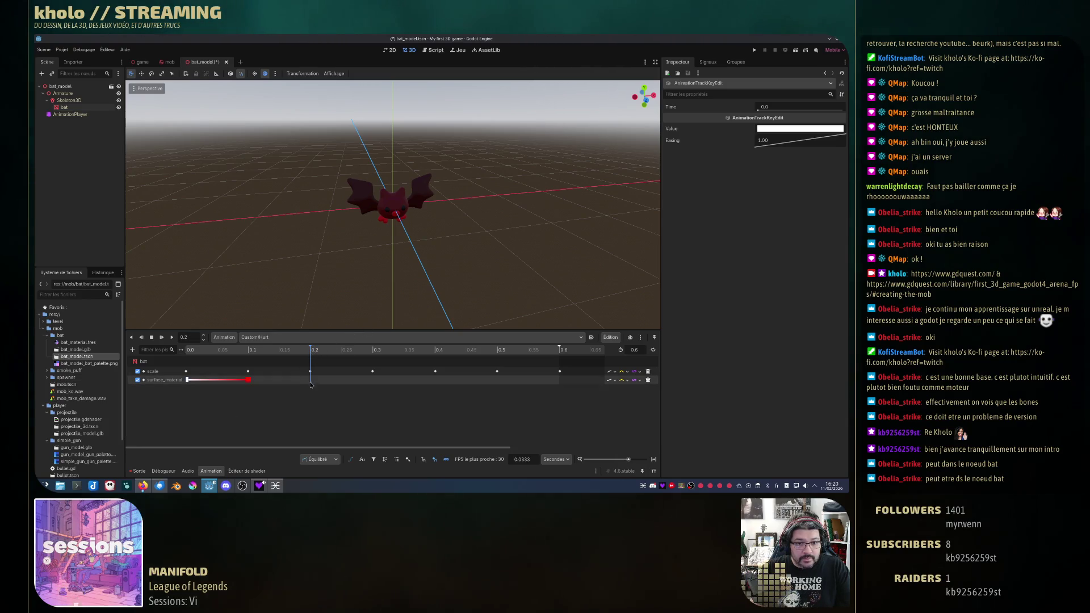
{"action": "right_click", "coordinate": [311, 382]}
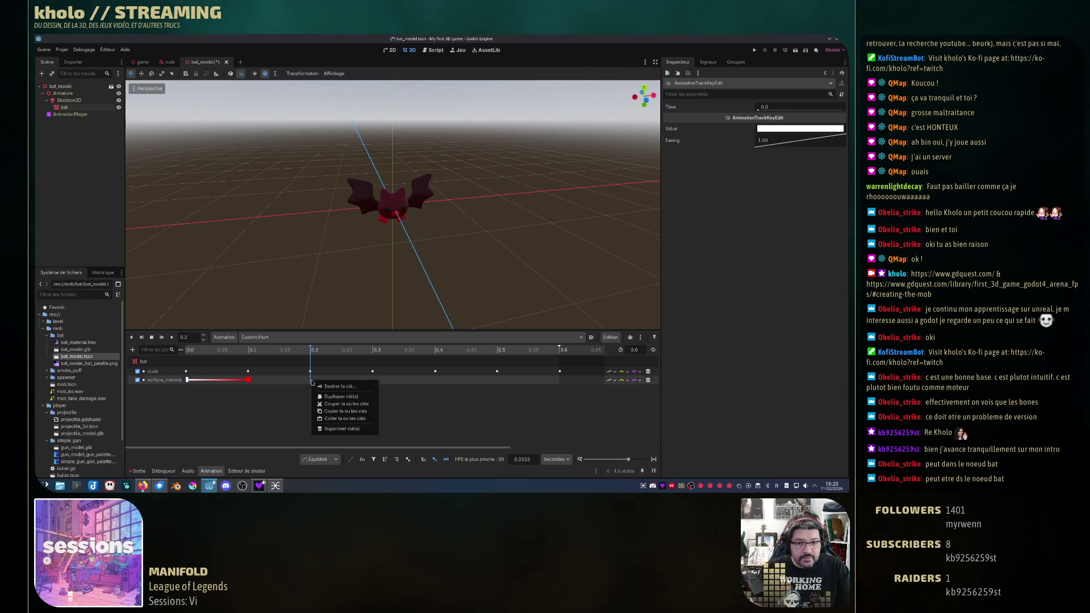
{"action": "left_click", "coordinate": [330, 419]}
{"action": "left_click", "coordinate": [248, 380], "text": "shift"}
{"action": "right_click", "coordinate": [253, 384]}
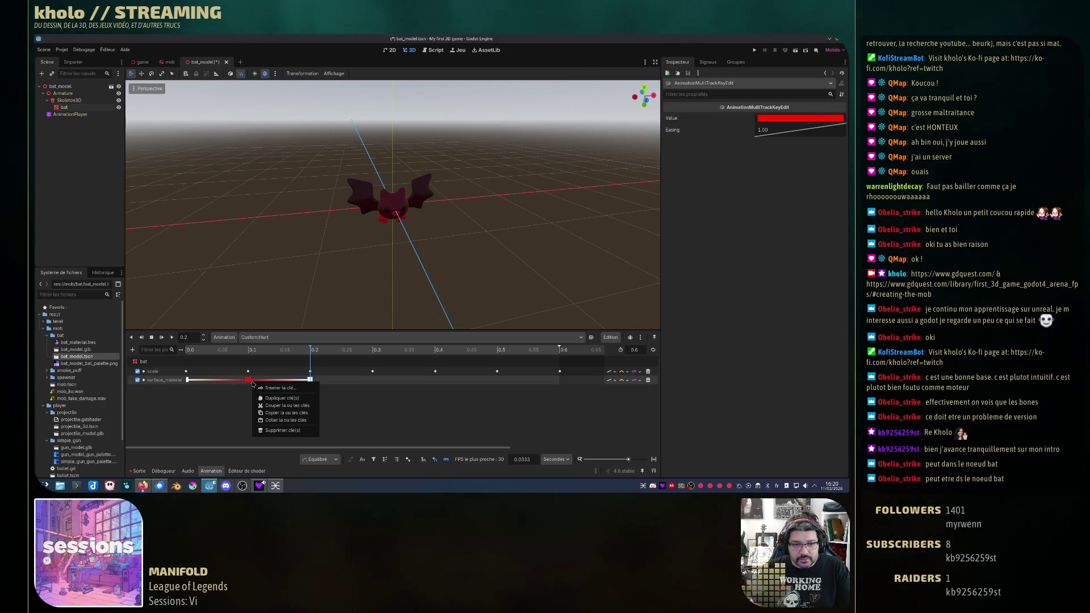
{"action": "key", "text": "Escape"}
Step: Paste the flash keys again at 0.3 s and 0.5 s, then scrub through to 0.6 s
{"action": "left_click", "coordinate": [374, 351]}
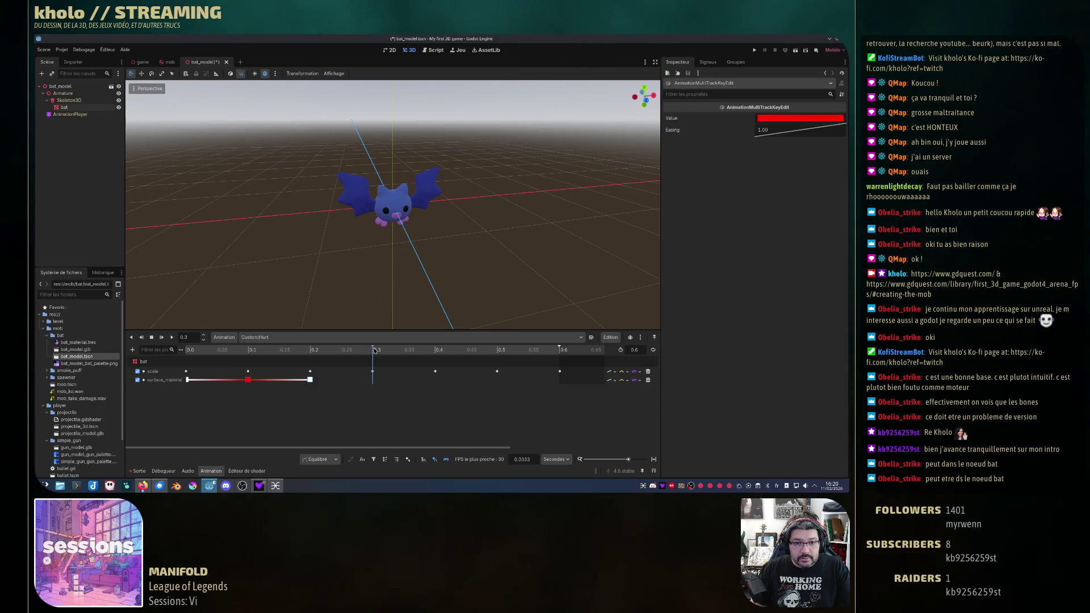
{"action": "right_click", "coordinate": [373, 380]}
{"action": "left_click", "coordinate": [398, 417]}
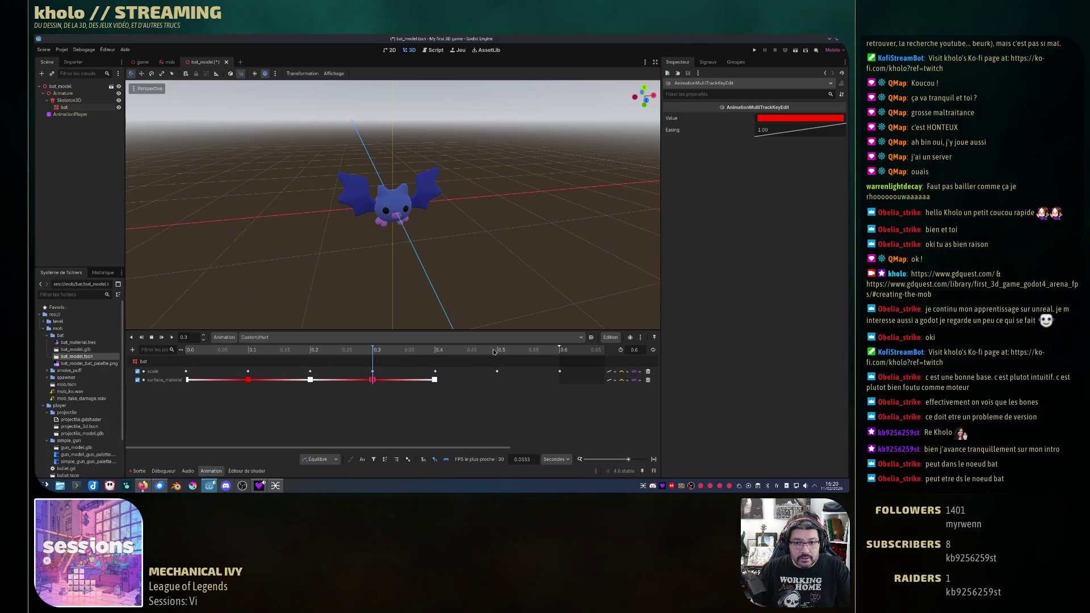
{"action": "left_click", "coordinate": [498, 351]}
{"action": "right_click", "coordinate": [498, 380]}
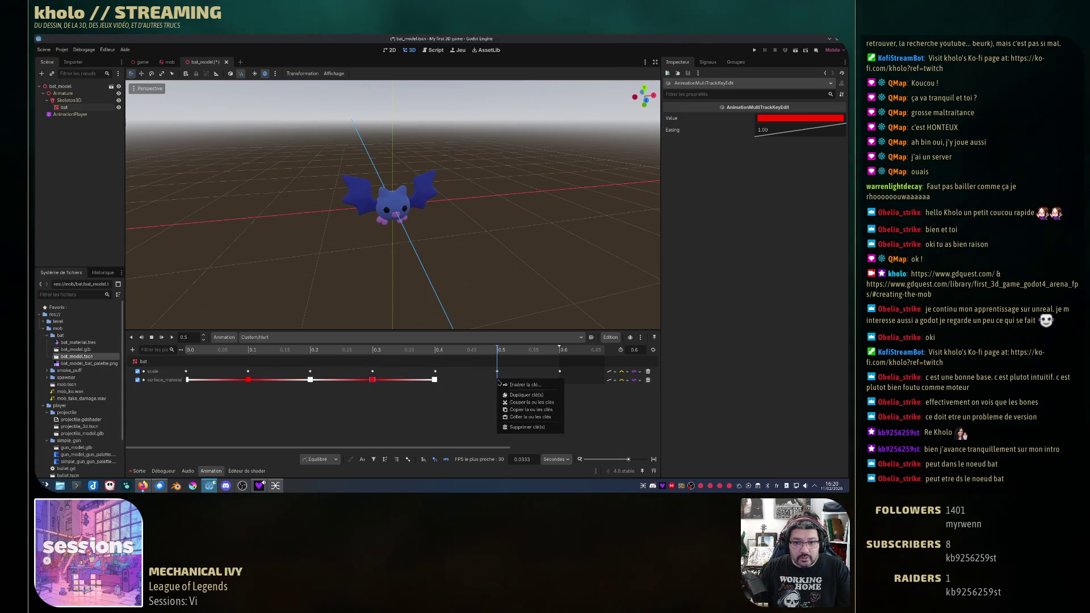
{"action": "left_click", "coordinate": [517, 418]}
{"action": "left_click_drag", "start_coordinate": [190, 350], "coordinate": [560, 372]}
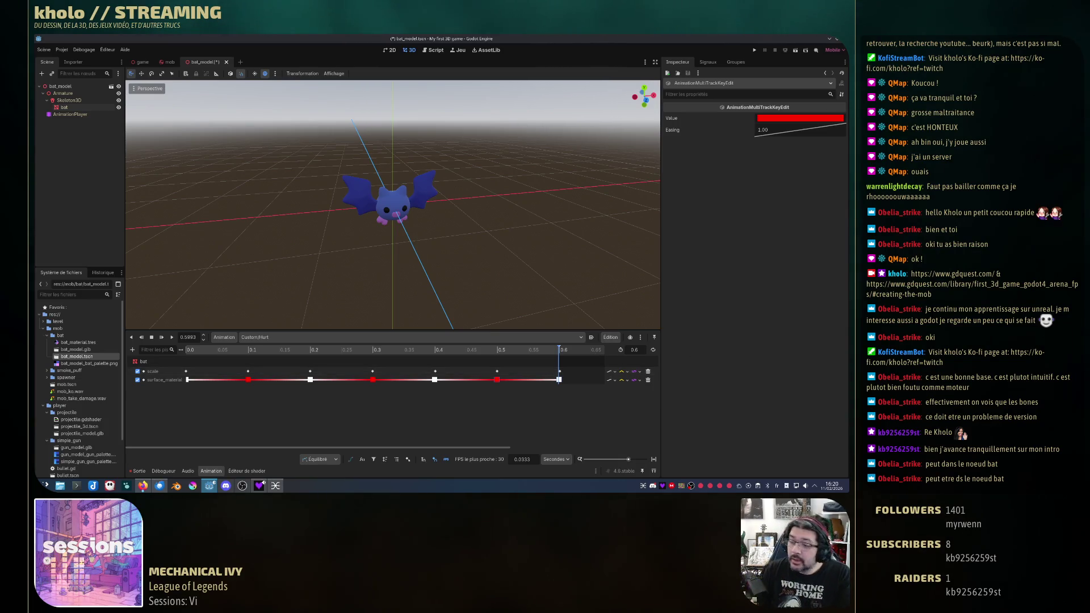
{"action": "left_click", "coordinate": [561, 350]}
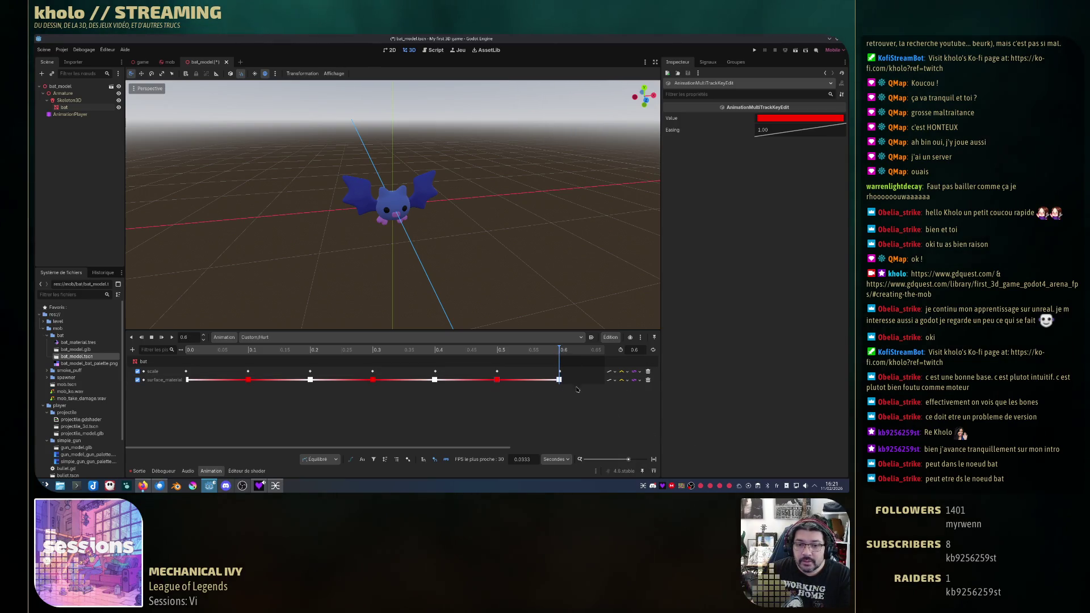
Step: Set the last two scale keys' times to exactly 0.6 and 0.4
{"action": "left_click", "coordinate": [560, 372]}
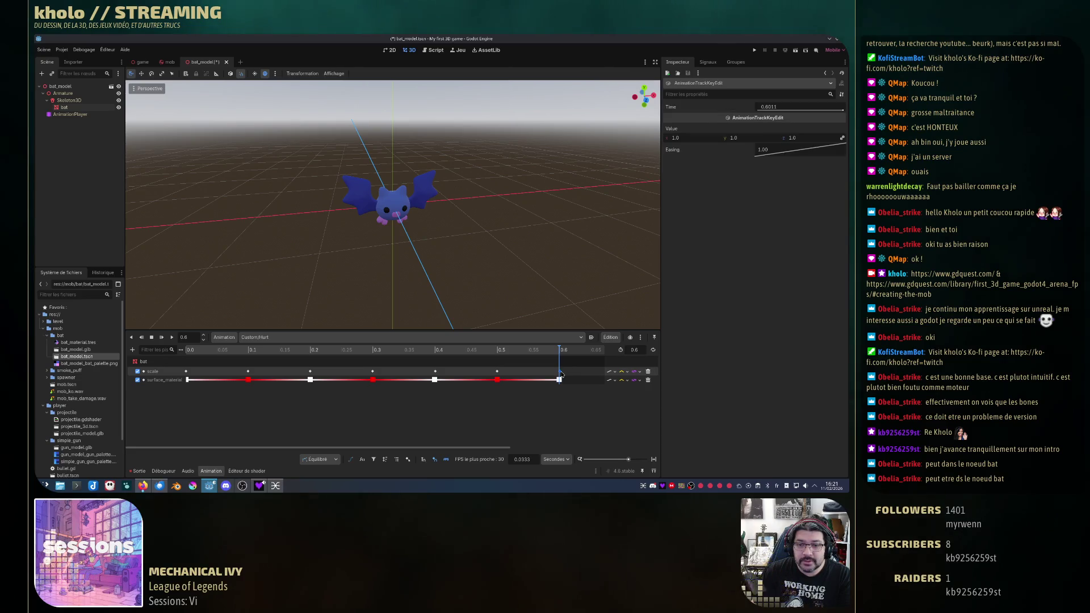
{"action": "left_click", "coordinate": [791, 108]}
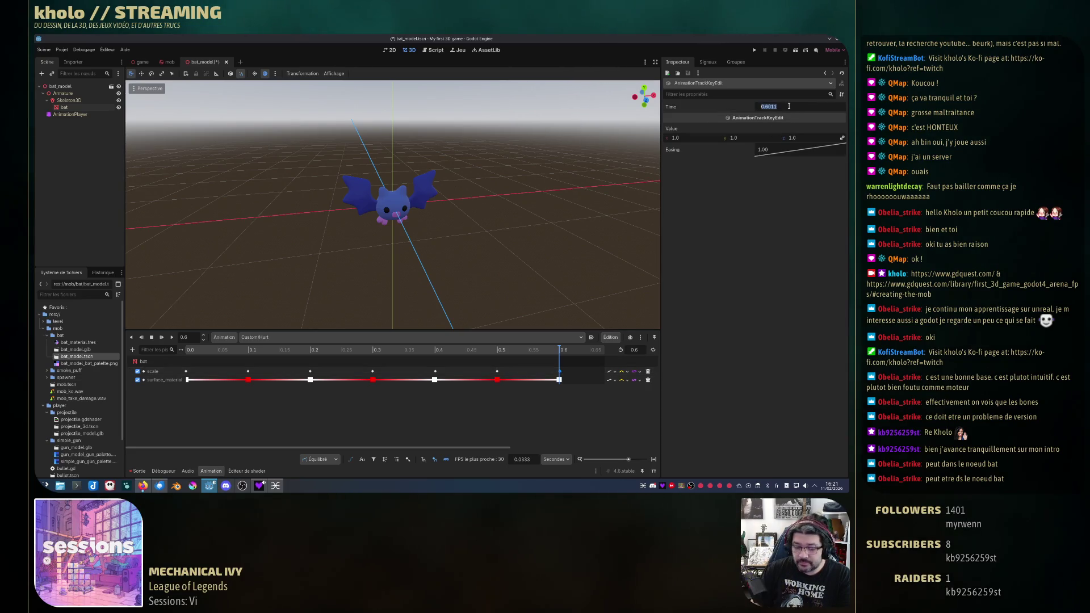
{"action": "key", "text": "BackSpace"}
{"action": "type", "text": "0.5"}
{"action": "key", "text": "Return"}
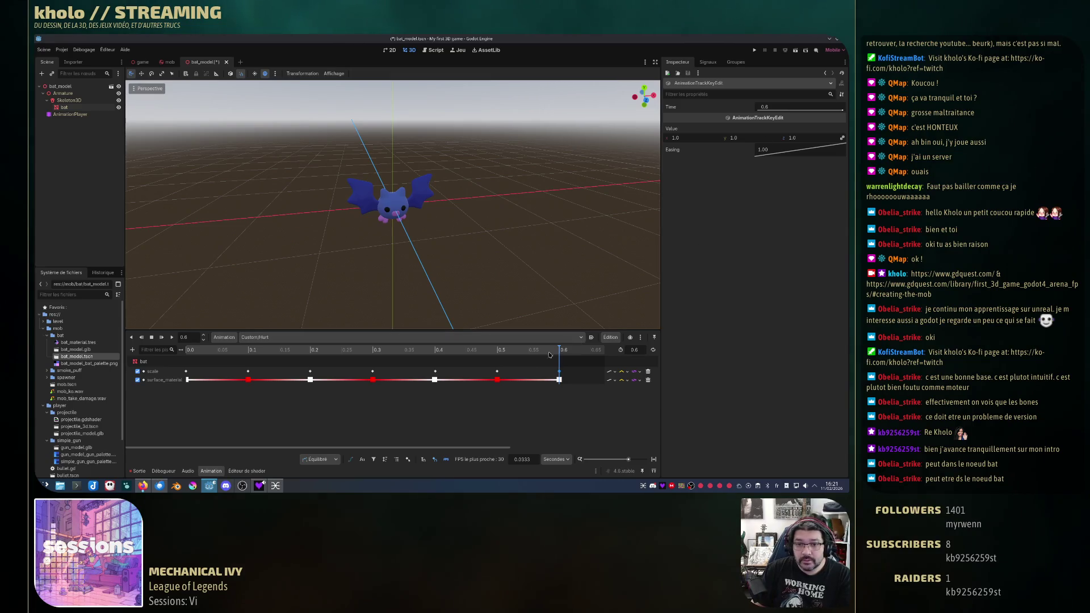
{"action": "left_click", "coordinate": [435, 371]}
{"action": "left_click", "coordinate": [780, 105]}
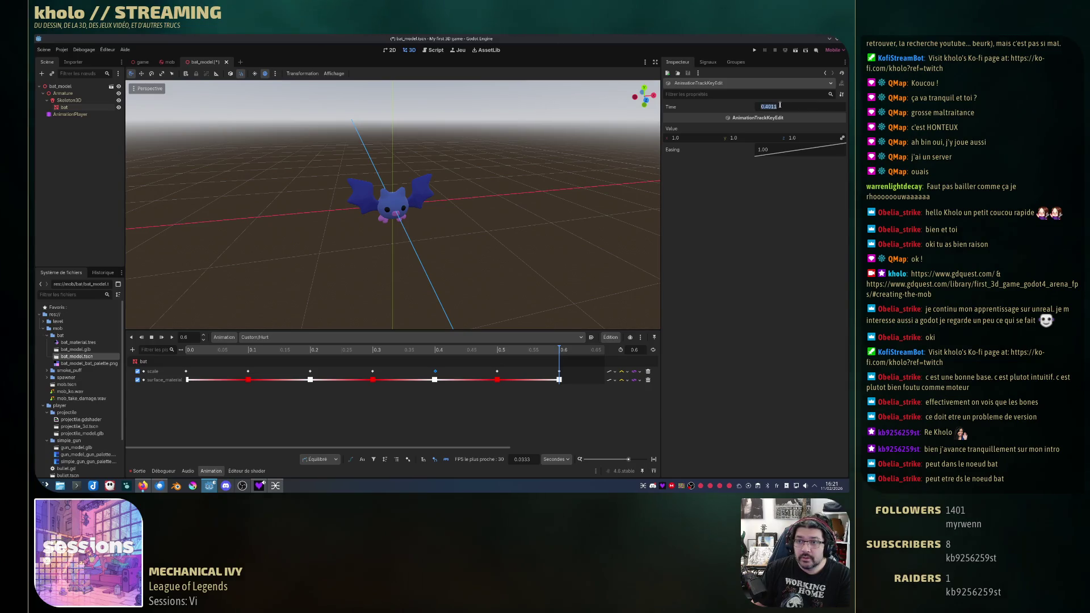
{"action": "type", "text": "0.4"}
{"action": "key", "text": "Return"}
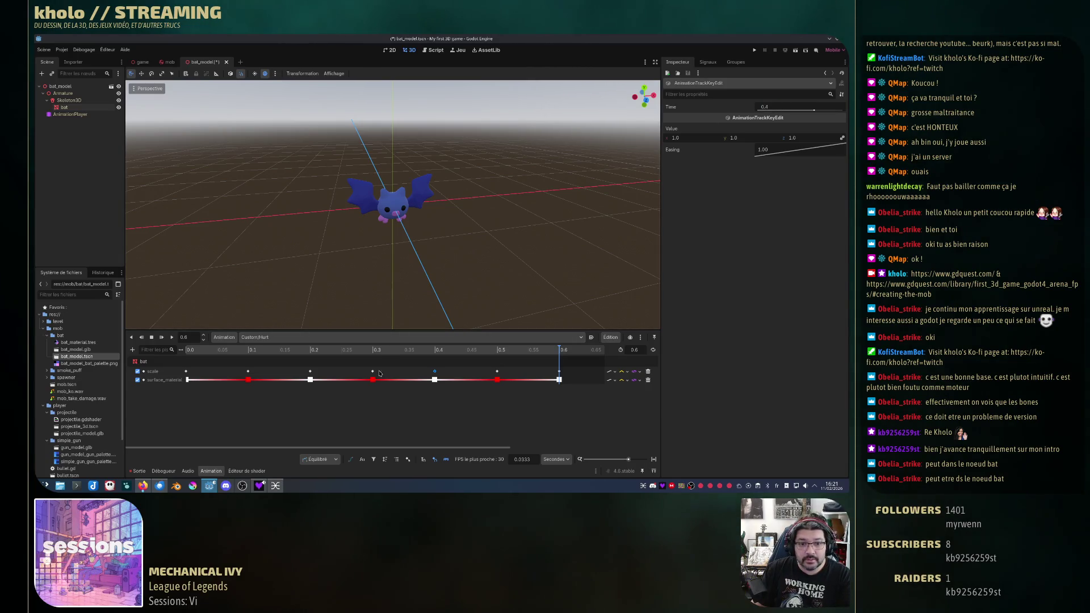
{"action": "left_click", "coordinate": [384, 435]}
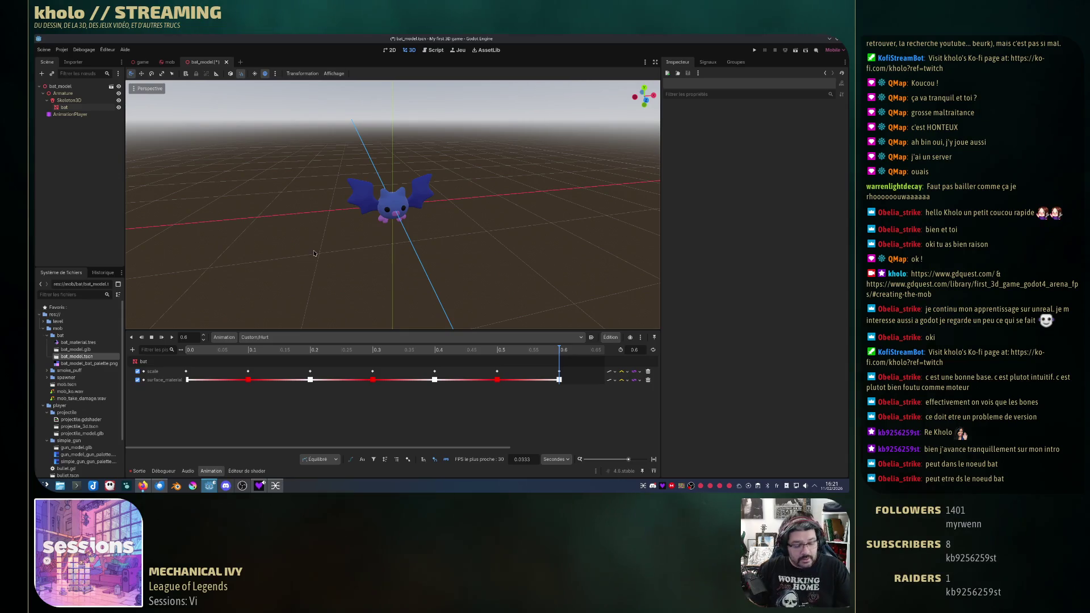
Step: Save the bat scene, play the Hurt and Idle animations, then reselect Custom/Hurt
{"action": "key", "text": "ctrl+s"}
{"action": "left_click", "coordinate": [171, 337]}
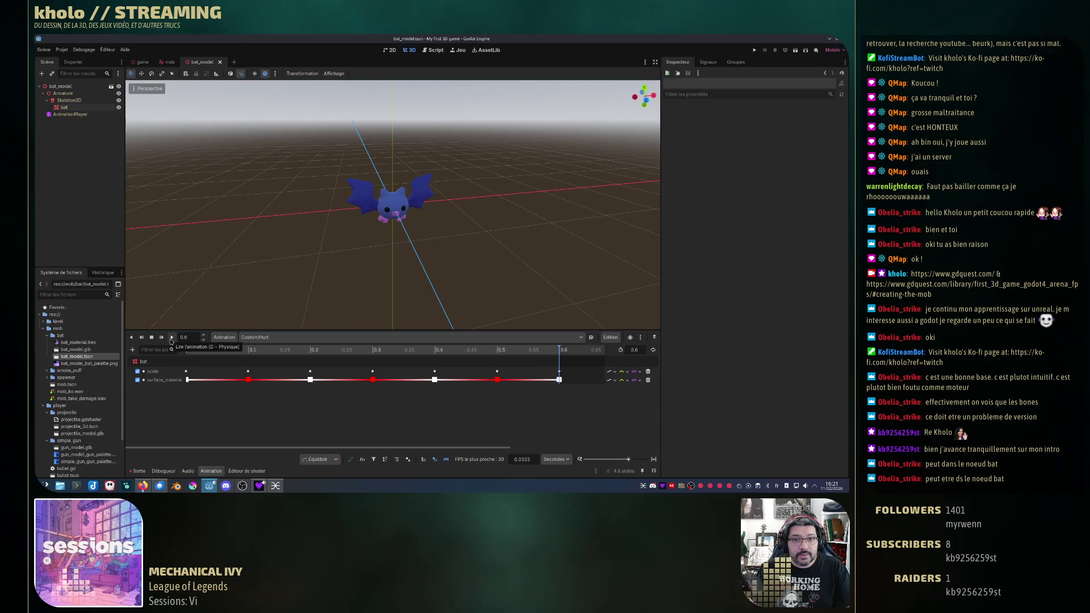
{"action": "left_click", "coordinate": [276, 338]}
{"action": "left_click", "coordinate": [277, 350]}
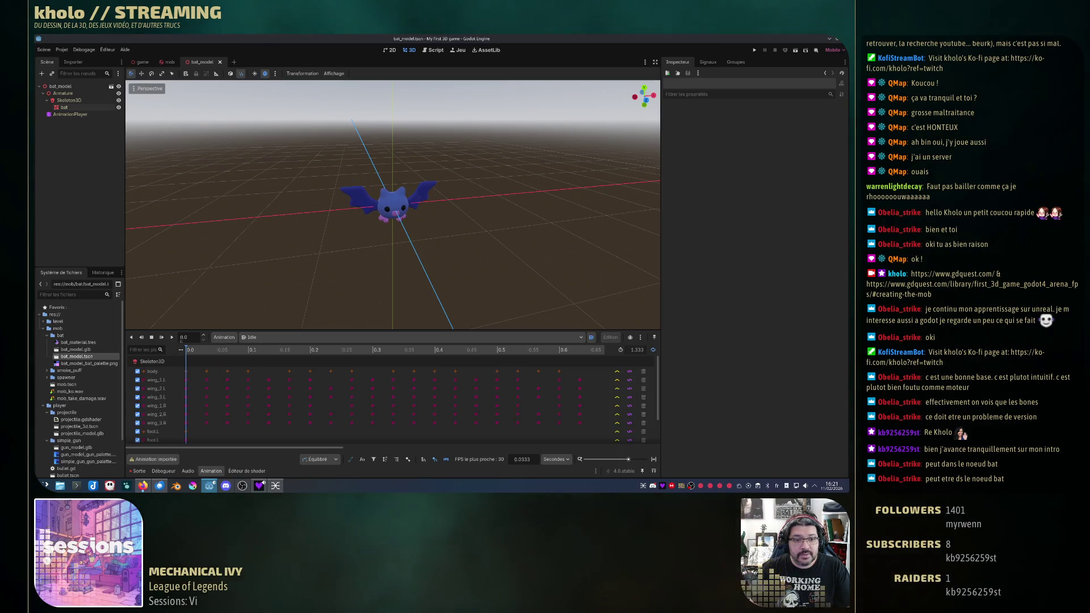
{"action": "left_click", "coordinate": [171, 338]}
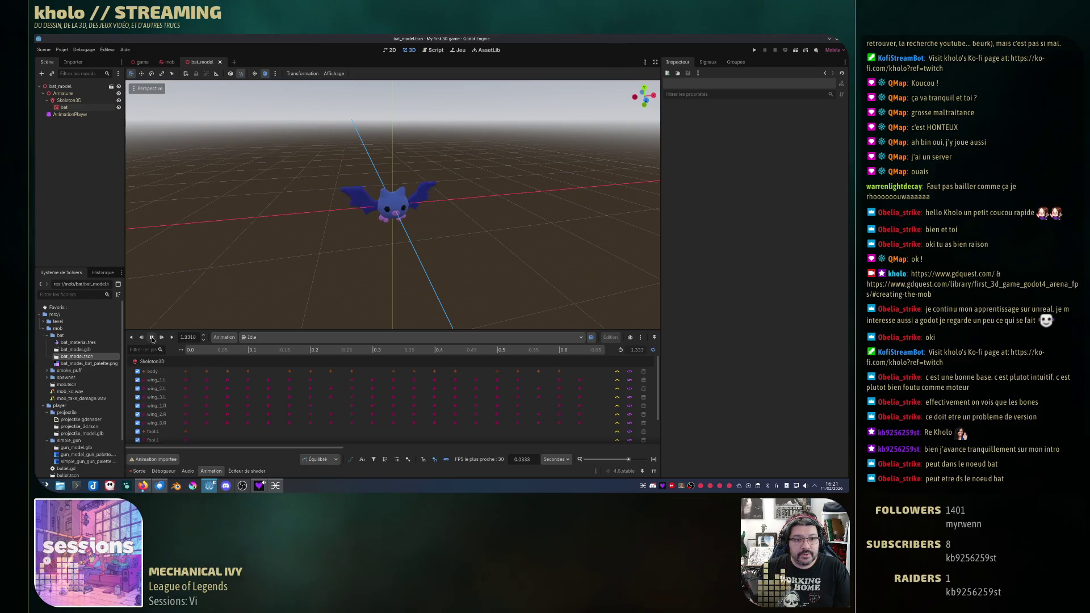
{"action": "left_click", "coordinate": [276, 337]}
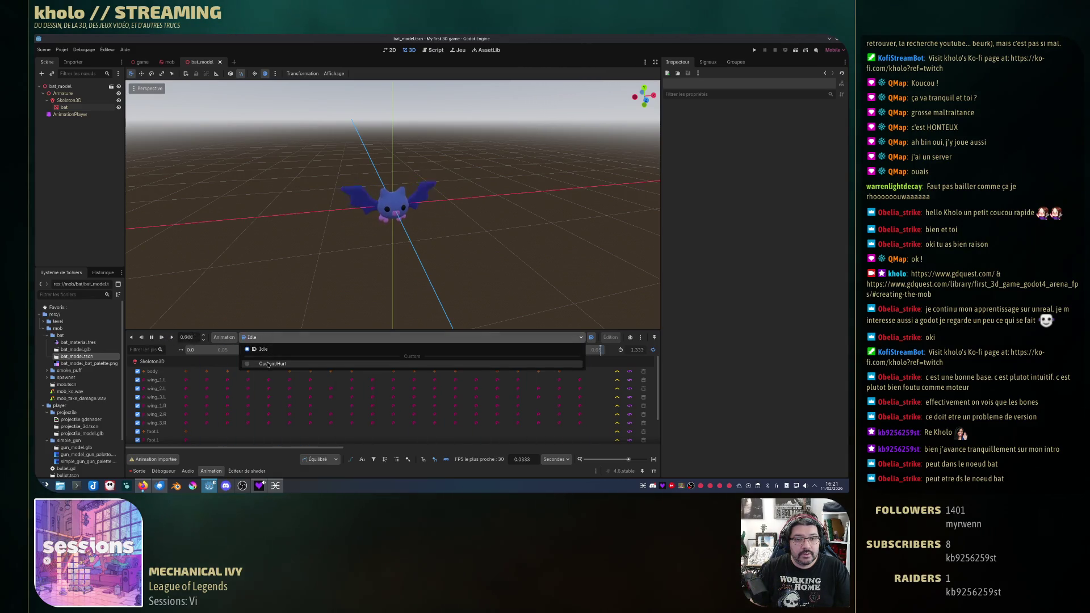
{"action": "left_click", "coordinate": [268, 364]}
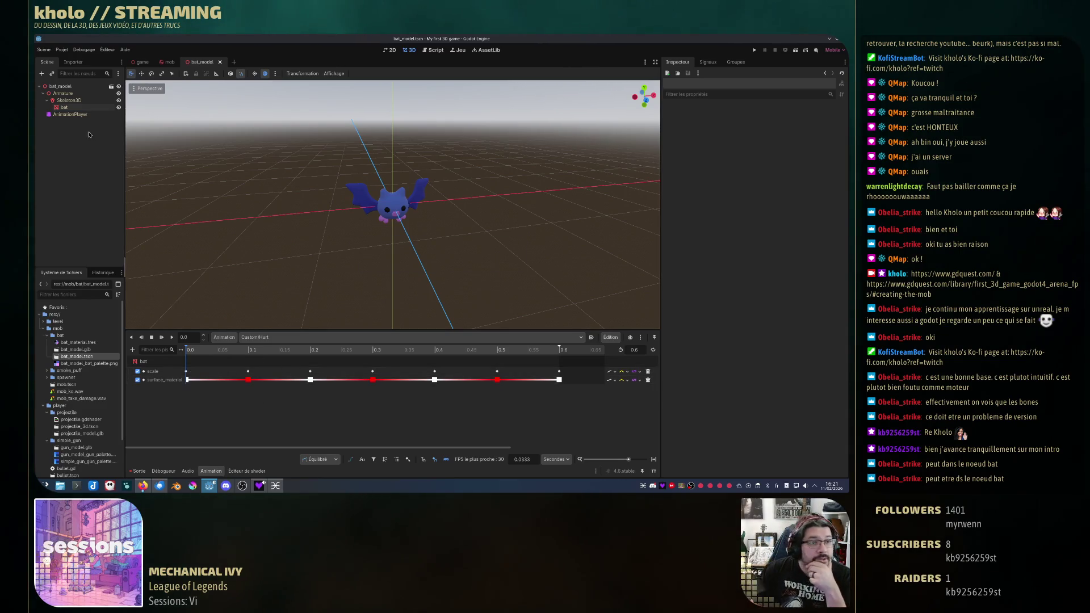
Step: Add an AnimationTree child node under bat_model
{"action": "left_click", "coordinate": [63, 87]}
{"action": "right_click", "coordinate": [66, 87]}
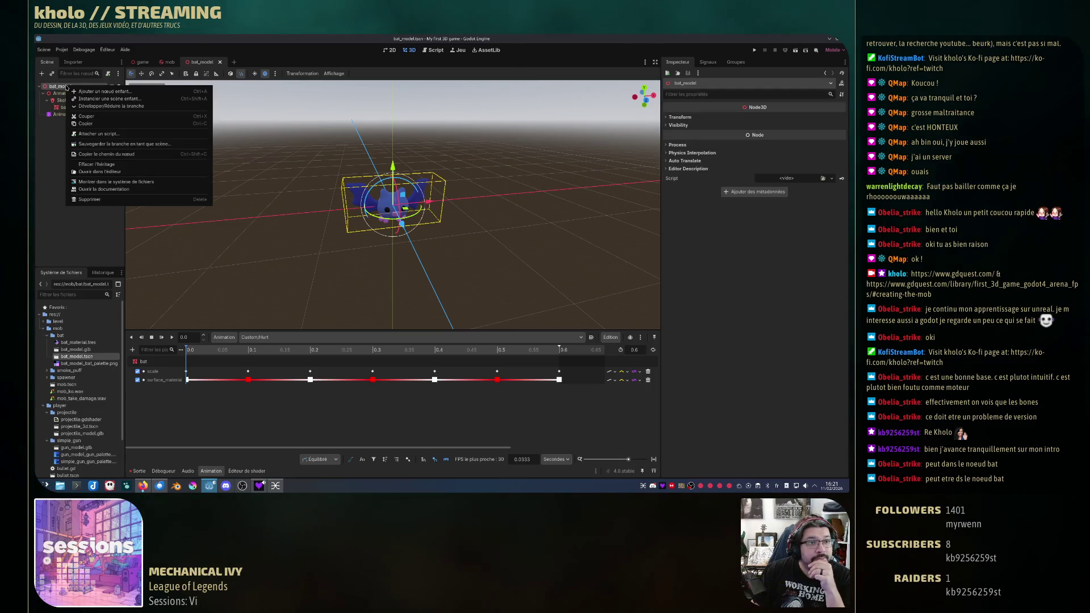
{"action": "left_click", "coordinate": [101, 92]}
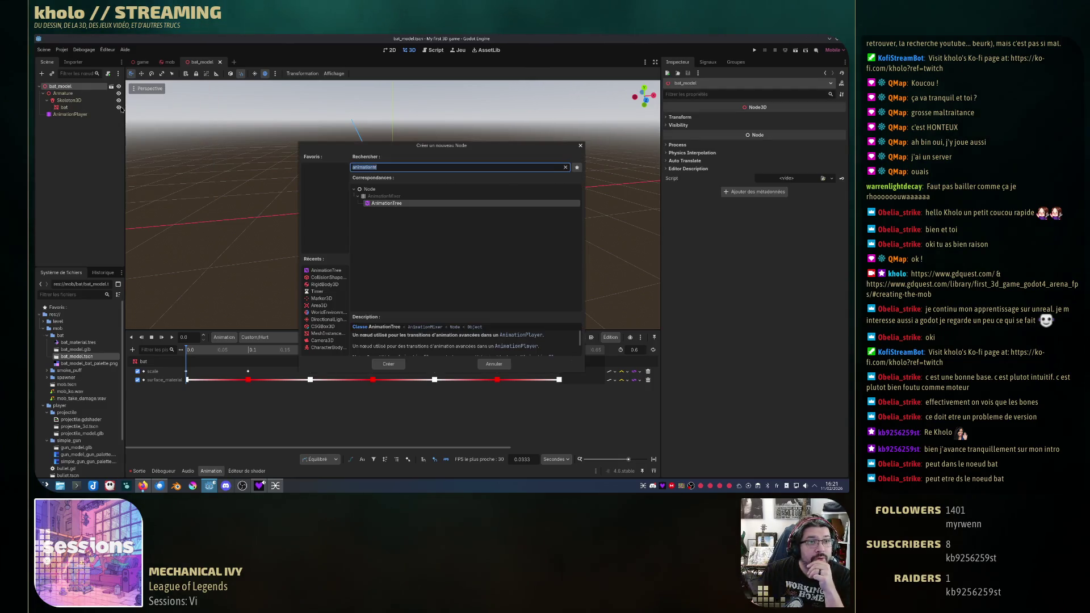
{"action": "left_click", "coordinate": [396, 204]}
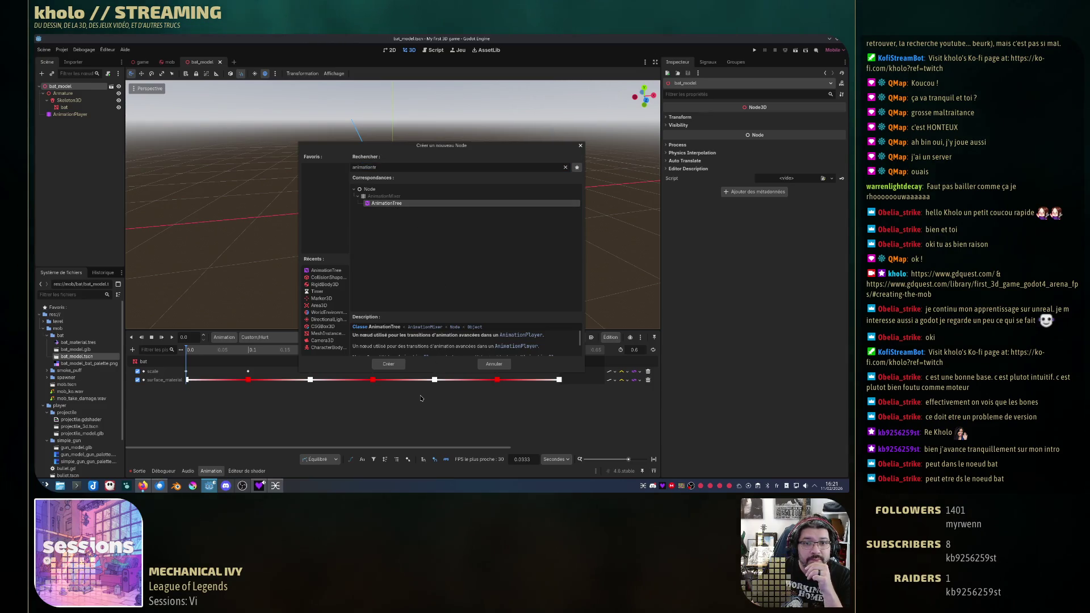